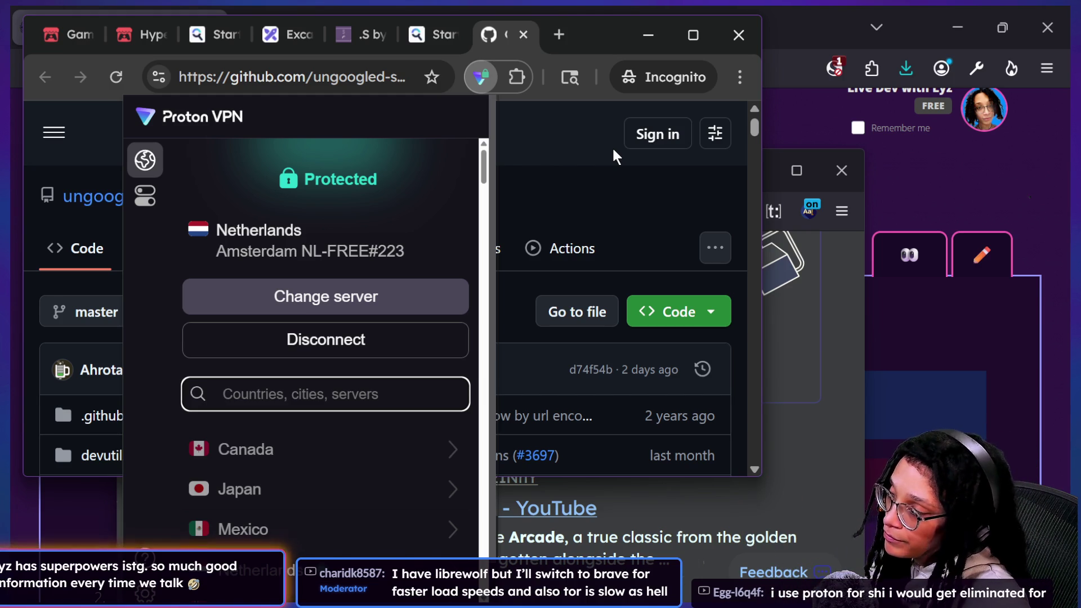
Step: Dismiss the Proton VPN popup and bring the Firefox search window forward, moved higher
{"action": "left_click", "coordinate": [600, 151]}
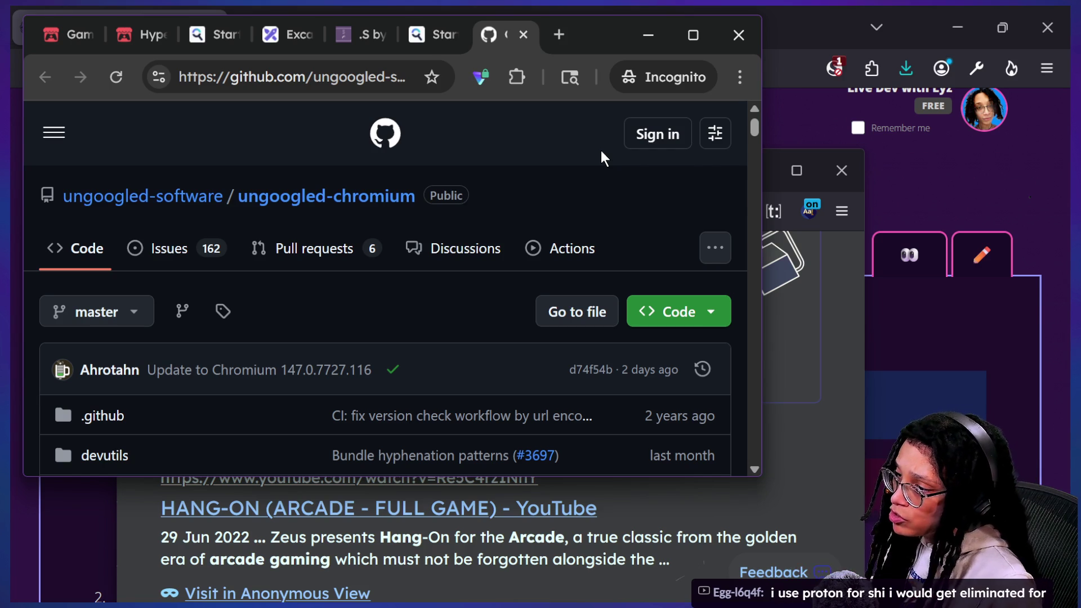
{"action": "left_click", "coordinate": [823, 528]}
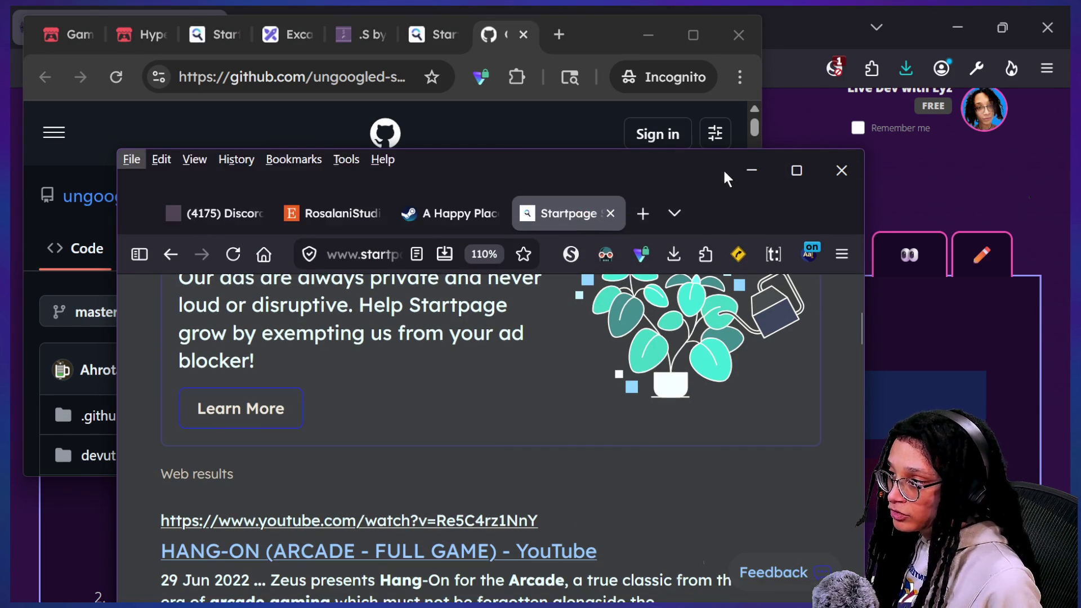
{"action": "mouse_move", "coordinate": [692, 160]}
{"action": "left_mouse_down"}
{"action": "mouse_move", "coordinate": [726, 71]}
{"action": "mouse_move", "coordinate": [693, 99]}
{"action": "left_mouse_up"}
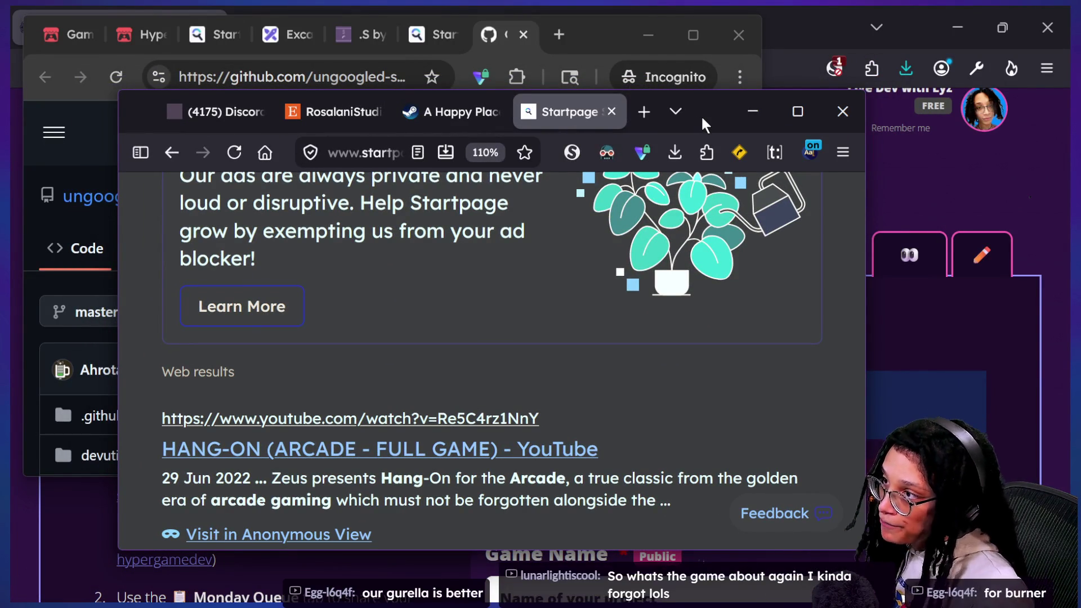
Step: Reposition the Firefox and GitHub windows and check the installed extensions menu
{"action": "left_click_drag", "start_coordinate": [702, 115], "coordinate": [712, 152]}
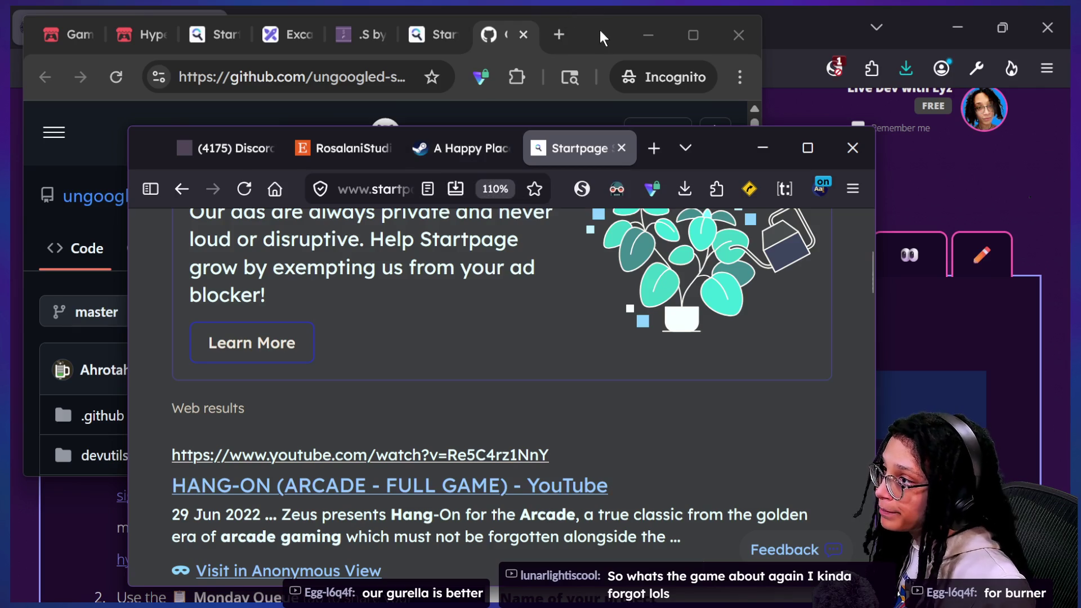
{"action": "left_click_drag", "start_coordinate": [600, 30], "coordinate": [666, 111]}
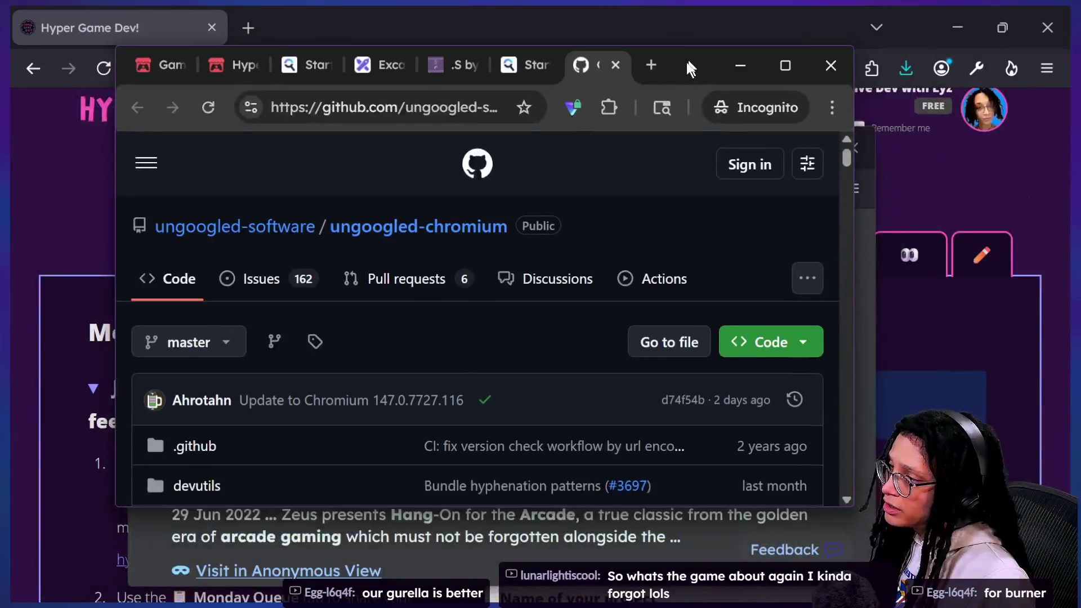
{"action": "left_click_drag", "start_coordinate": [663, 112], "coordinate": [676, 84]}
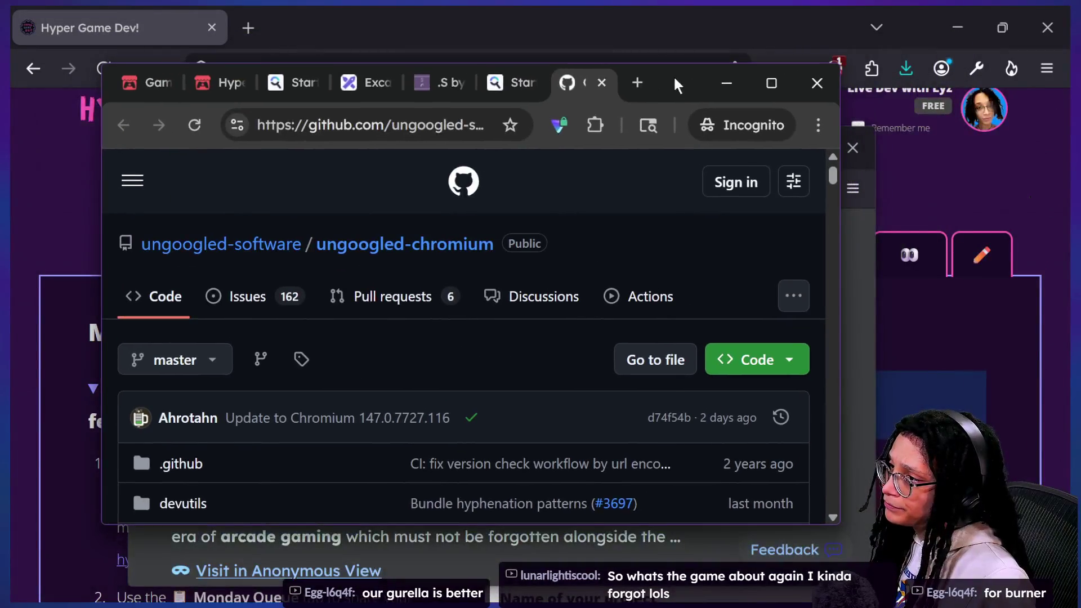
{"action": "left_click", "coordinate": [601, 127]}
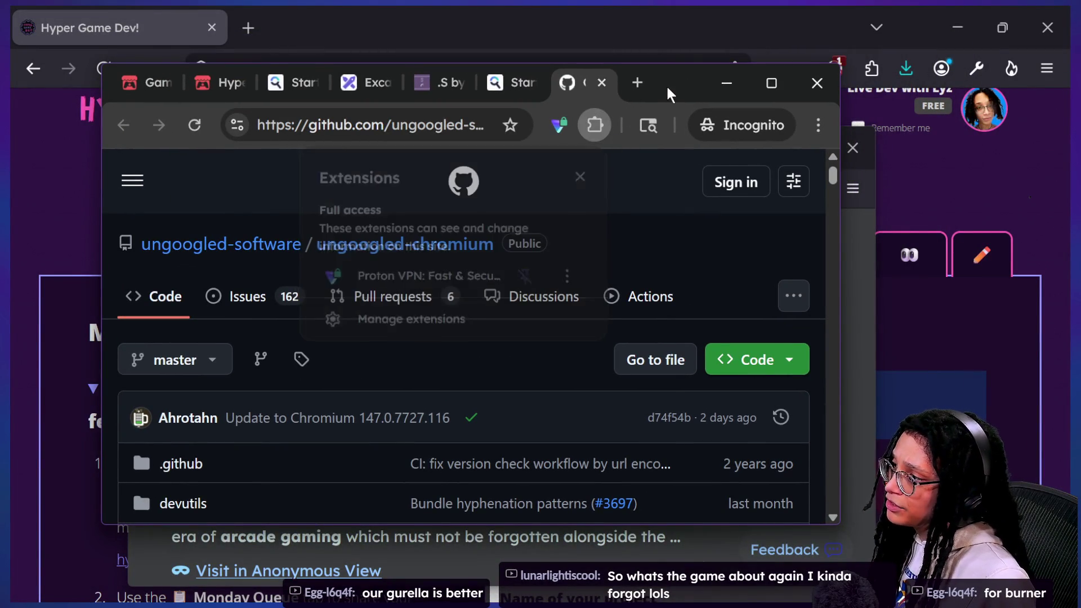
Step: Move the GitHub window around the screen and switch to another Chrome tab
{"action": "mouse_move", "coordinate": [666, 85]}
{"action": "left_mouse_down"}
{"action": "mouse_move", "coordinate": [628, 73]}
{"action": "mouse_move", "coordinate": [650, 142]}
{"action": "left_mouse_up"}
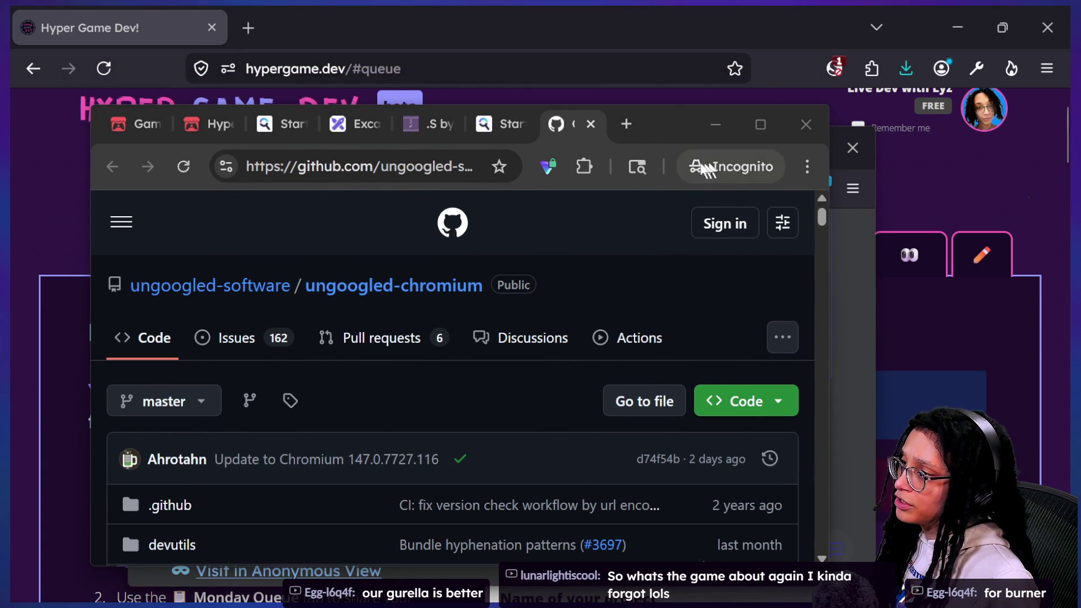
{"action": "mouse_move", "coordinate": [657, 136]}
{"action": "left_mouse_down"}
{"action": "mouse_move", "coordinate": [883, 411]}
{"action": "mouse_move", "coordinate": [571, 6]}
{"action": "left_mouse_up"}
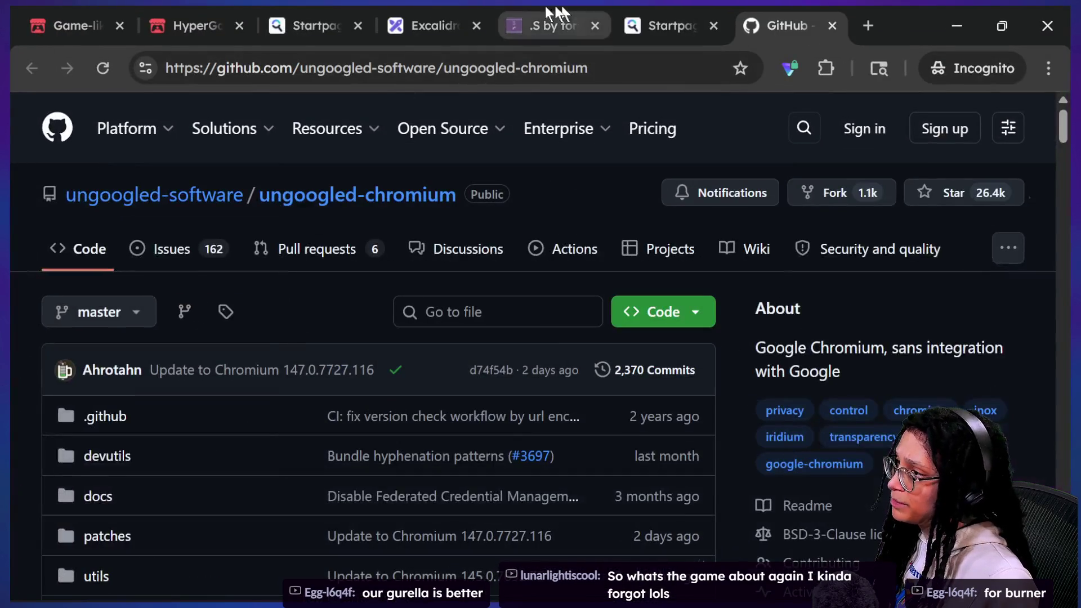
{"action": "left_click", "coordinate": [491, 6]}
Step: Start a fresh torcado level, play a first bouncing-ball attempt and restart after failing
{"action": "left_click", "coordinate": [552, 12]}
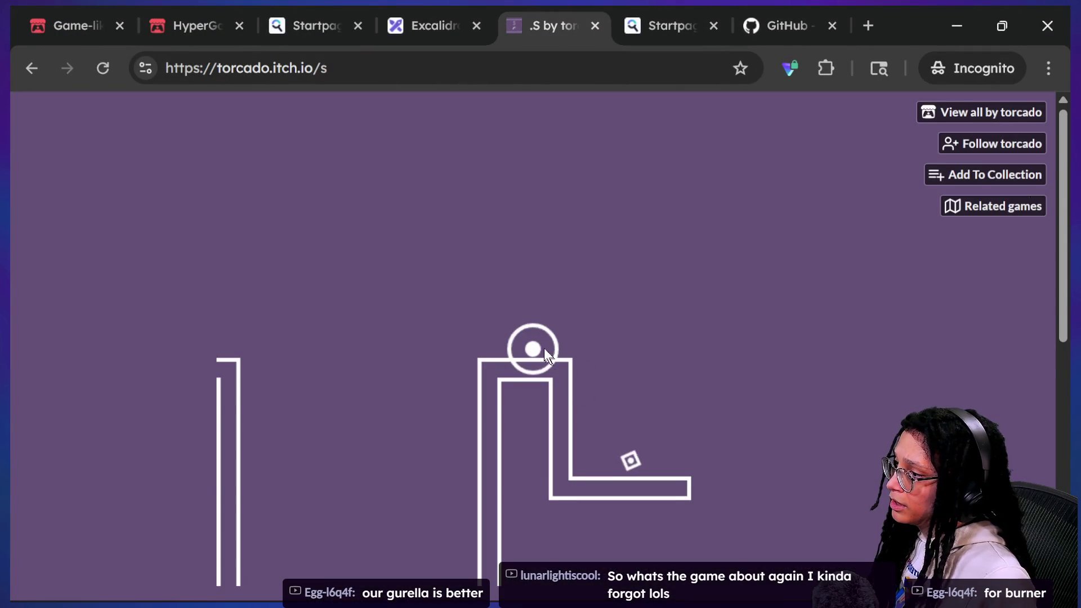
{"action": "key", "text": "Return"}
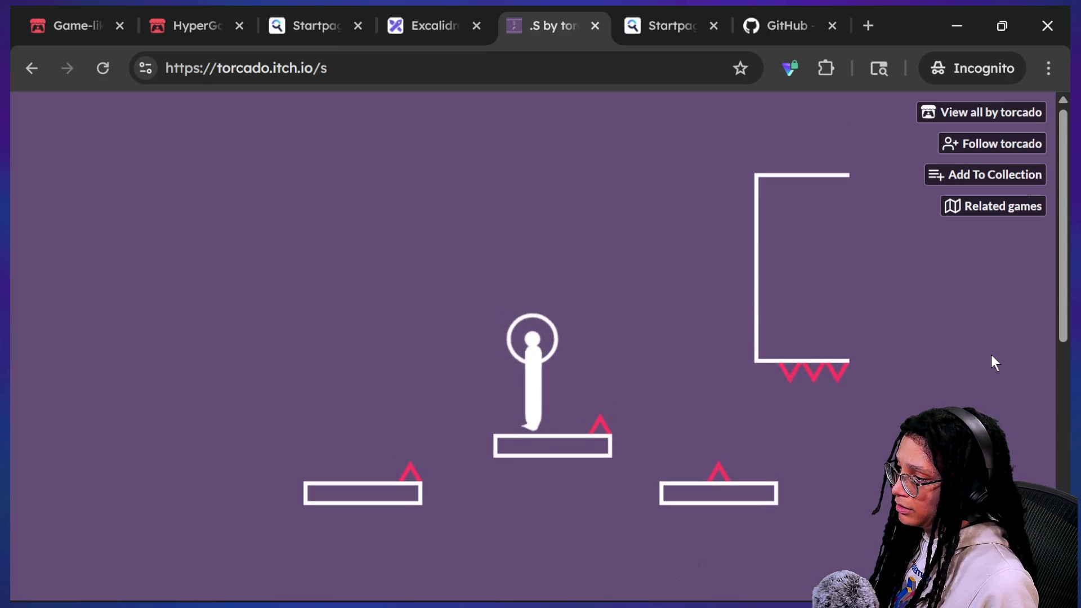
{"action": "key", "text": "space"}
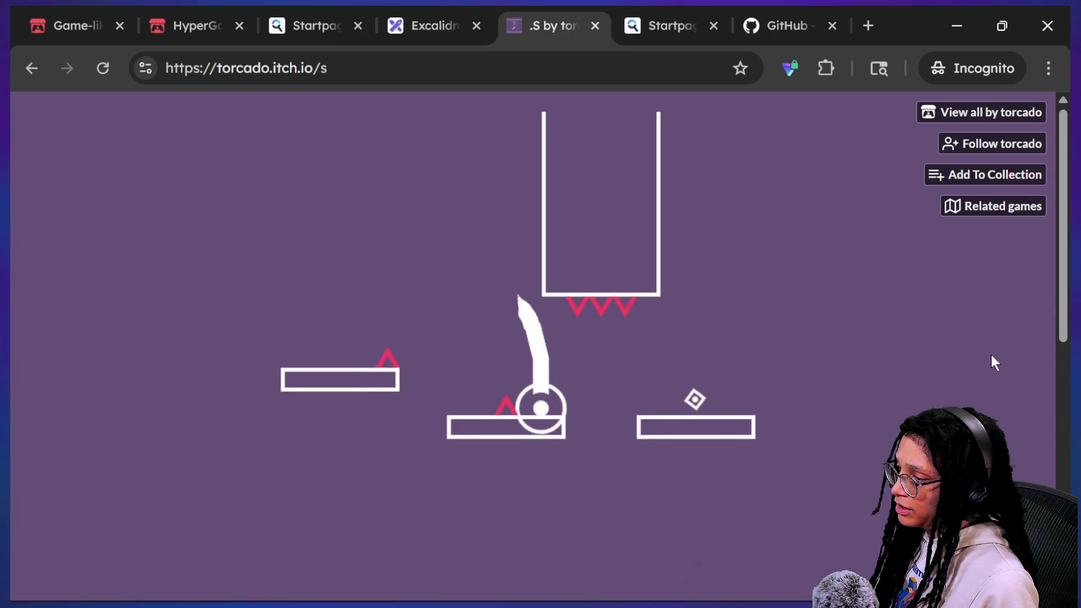
{"action": "key", "text": "space"}
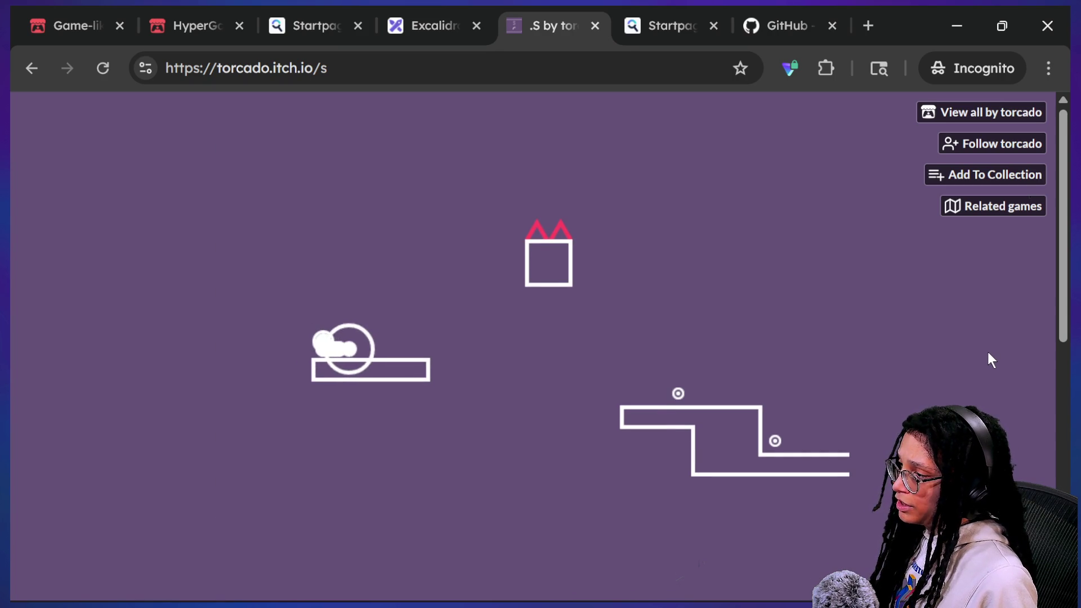
{"action": "key", "text": "space"}
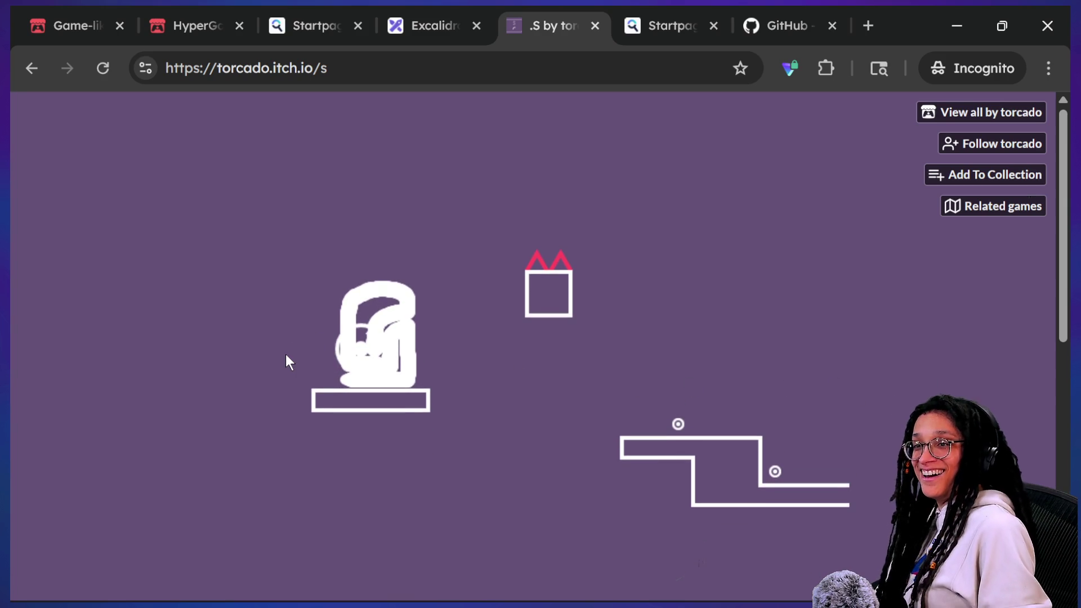
{"action": "key", "text": "r"}
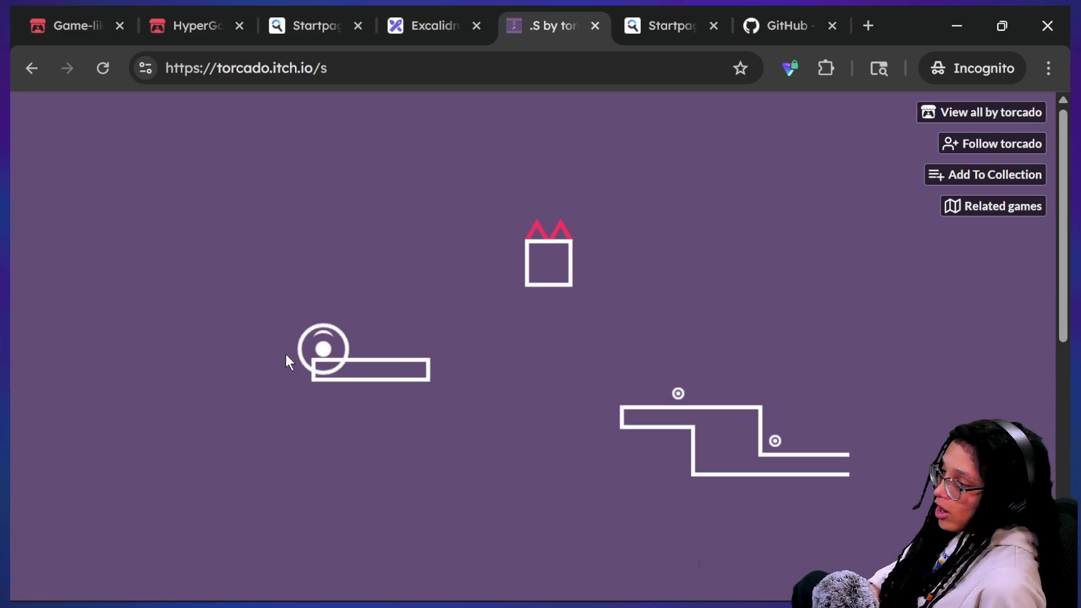
Step: Play further attempts, rolling and looping the ball over the pillar with the arrow keys
{"action": "key", "text": "Right"}
{"action": "key", "text": "Up"}
{"action": "key", "text": "Left"}
{"action": "key", "text": "Right"}
{"action": "key", "text": "Right"}
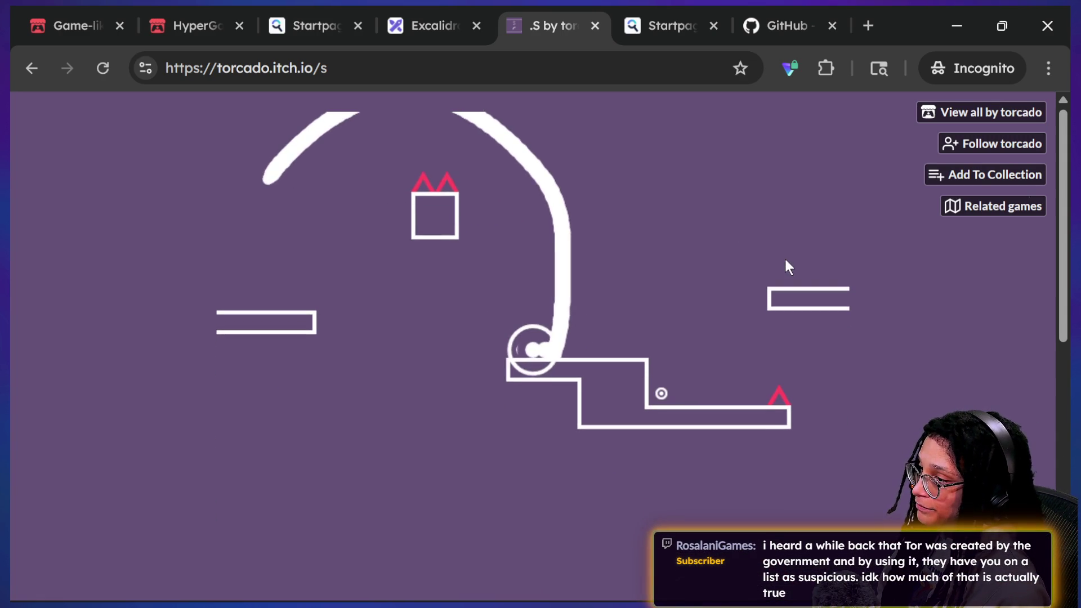
{"action": "key", "text": "Up"}
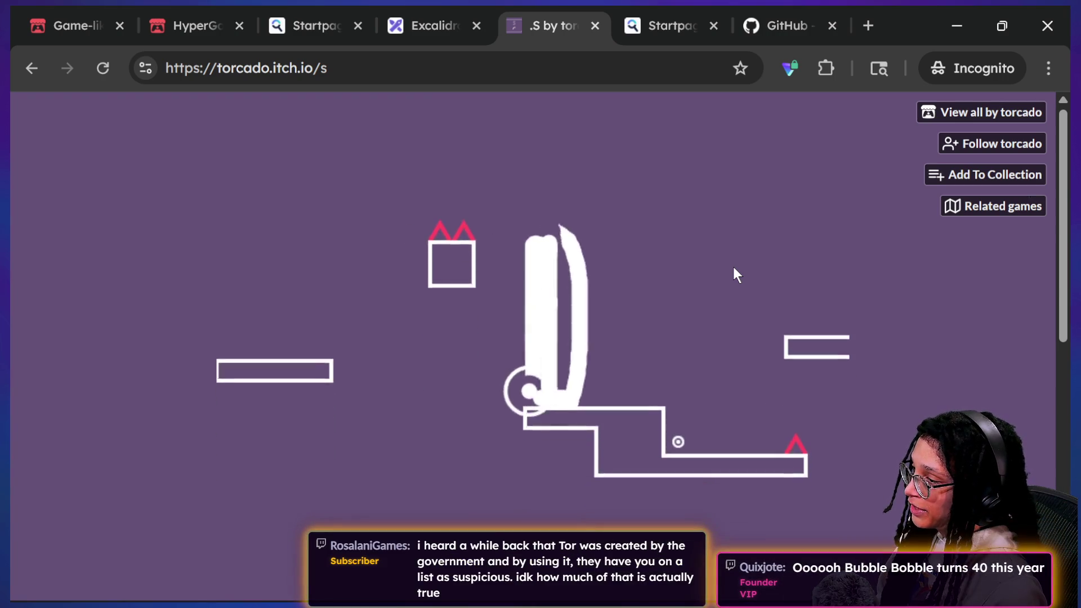
{"action": "key", "text": "Down"}
{"action": "key", "text": "Up"}
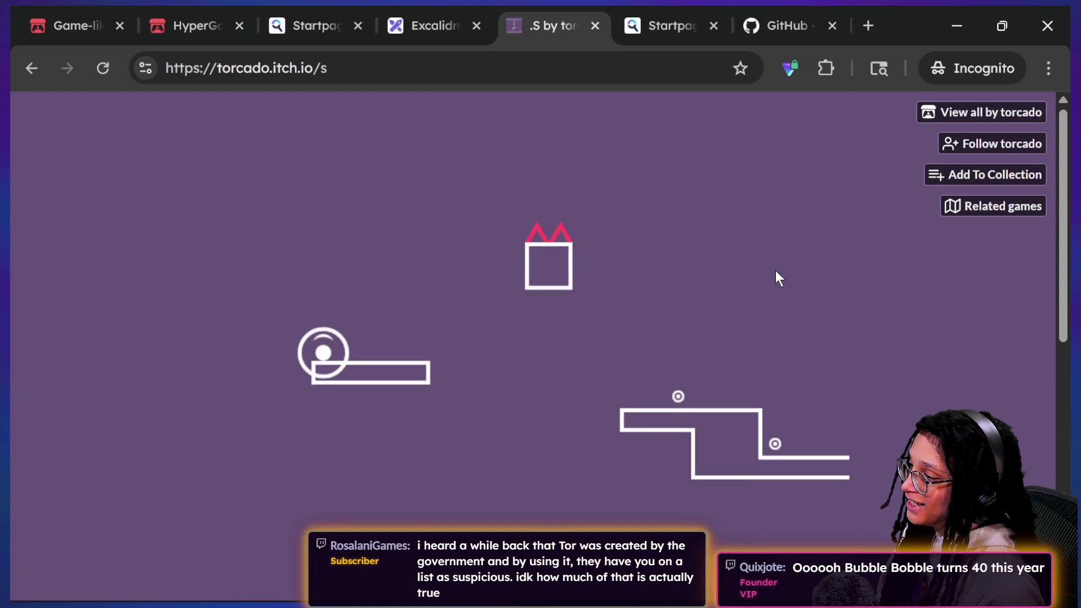
{"action": "key", "text": "Up"}
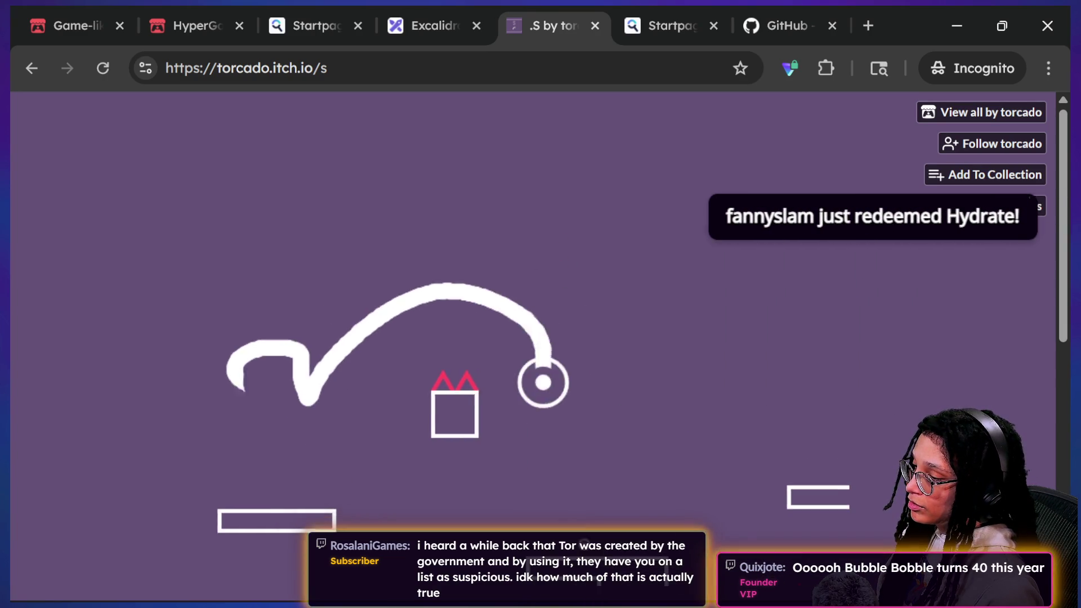
{"action": "key", "text": "Up"}
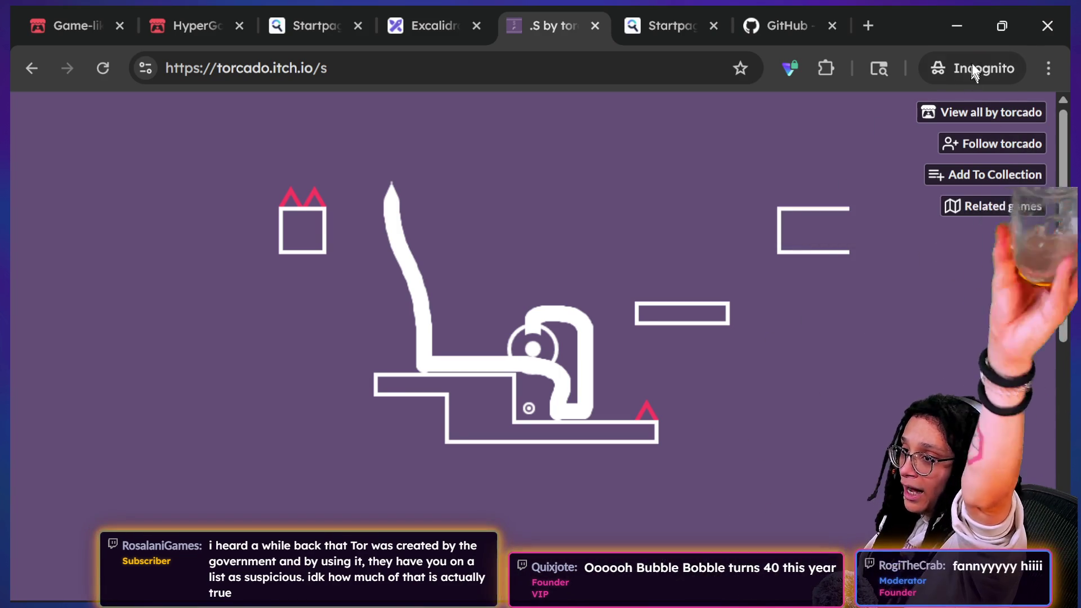
Step: Minimize the Chrome game window and bring Firefox to the front
{"action": "left_click", "coordinate": [958, 31]}
{"action": "left_click", "coordinate": [663, 71]}
Step: Visit the Wikipedia suggestion, go back to the hypergame.dev queue page, then switch to the cat game
{"action": "left_click", "coordinate": [646, 121]}
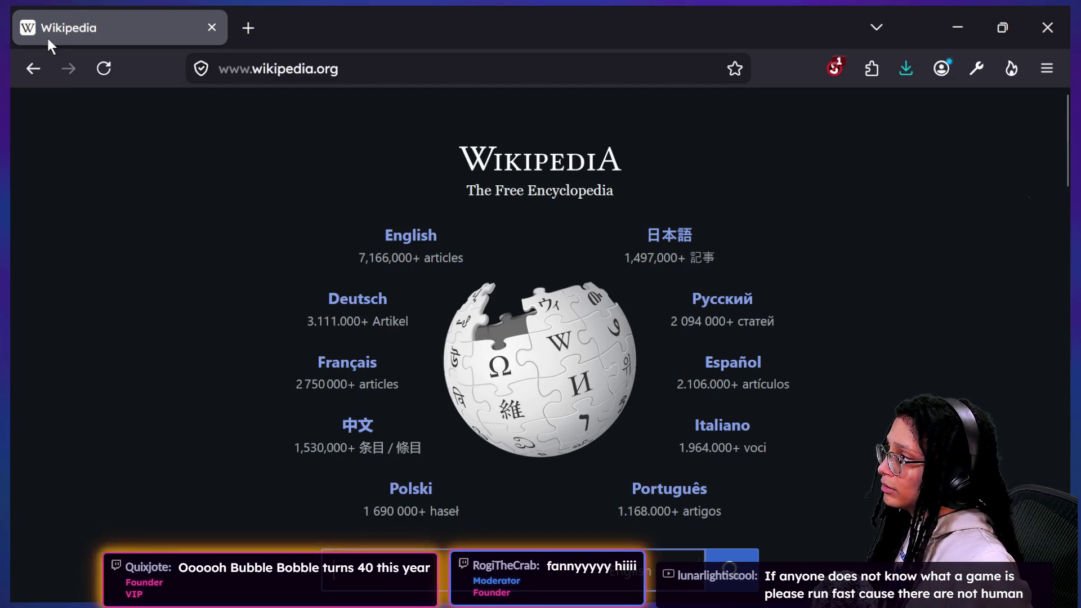
{"action": "left_click", "coordinate": [34, 68]}
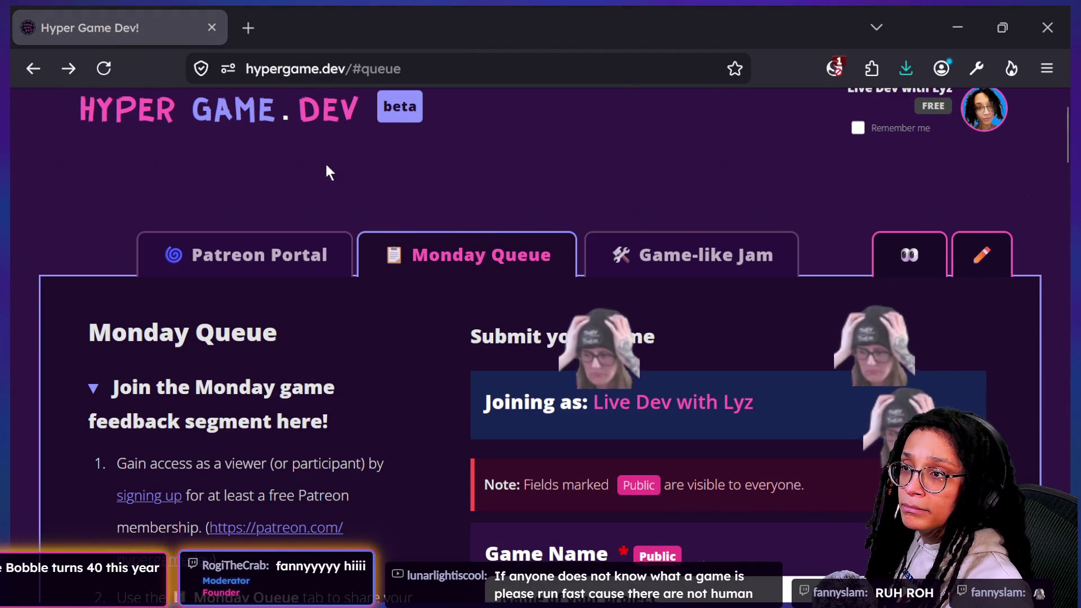
{"action": "key", "text": "alt+Tab"}
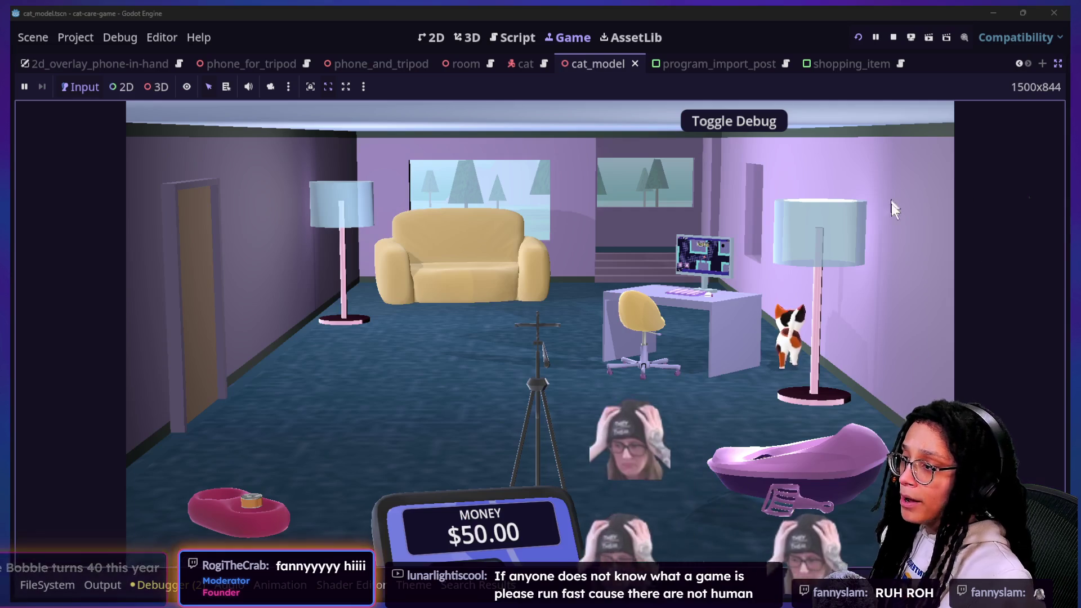
Step: Select the cat to view its Loneliness panel, then return to the full room view
{"action": "left_click", "coordinate": [542, 249]}
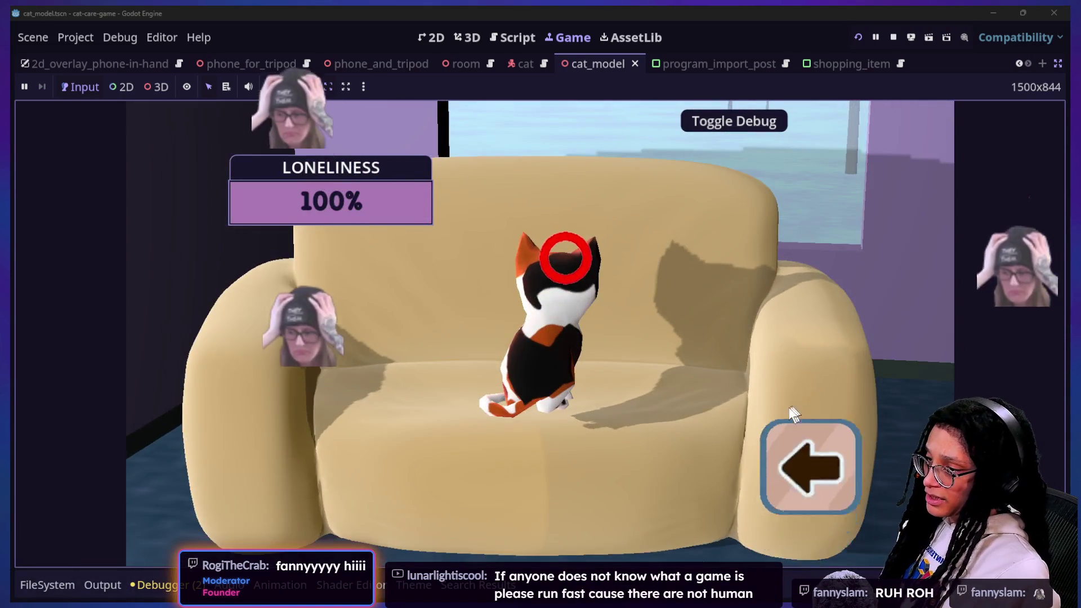
{"action": "left_click", "coordinate": [823, 473]}
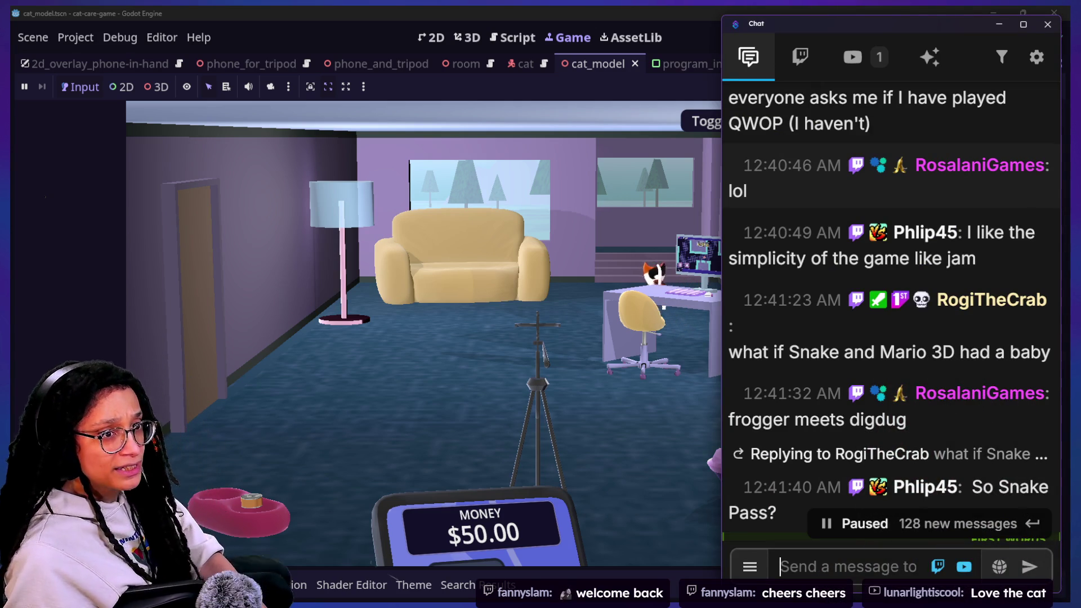
{"action": "scroll", "coordinate": [1045, 363], "scroll_direction": "up", "scroll_amount": 2}
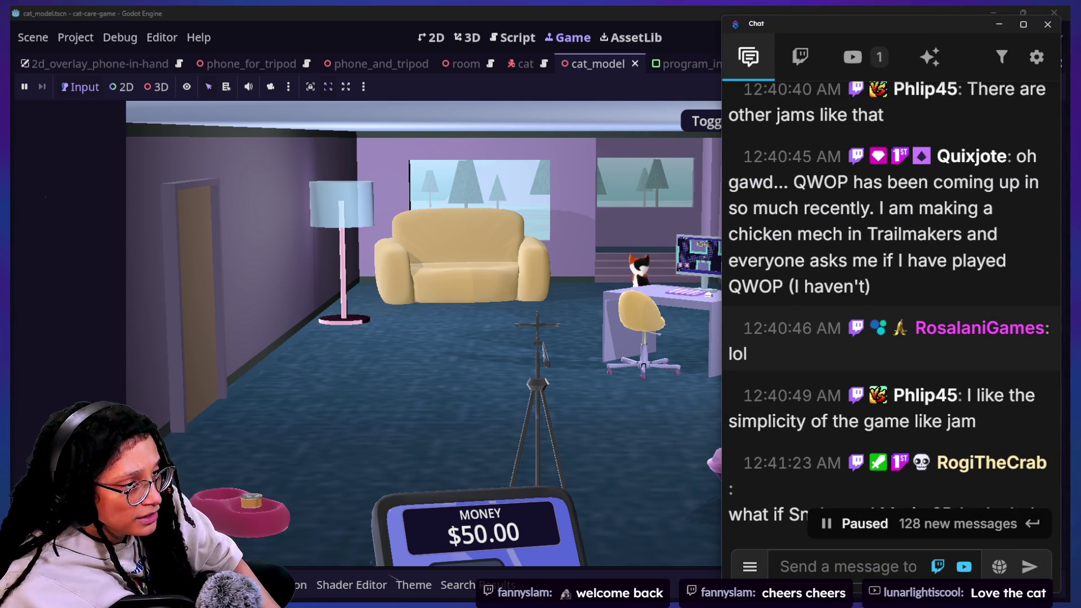
{"action": "scroll", "coordinate": [883, 332], "scroll_direction": "up", "scroll_amount": 1}
{"action": "scroll", "coordinate": [883, 331], "scroll_direction": "up", "scroll_amount": 2}
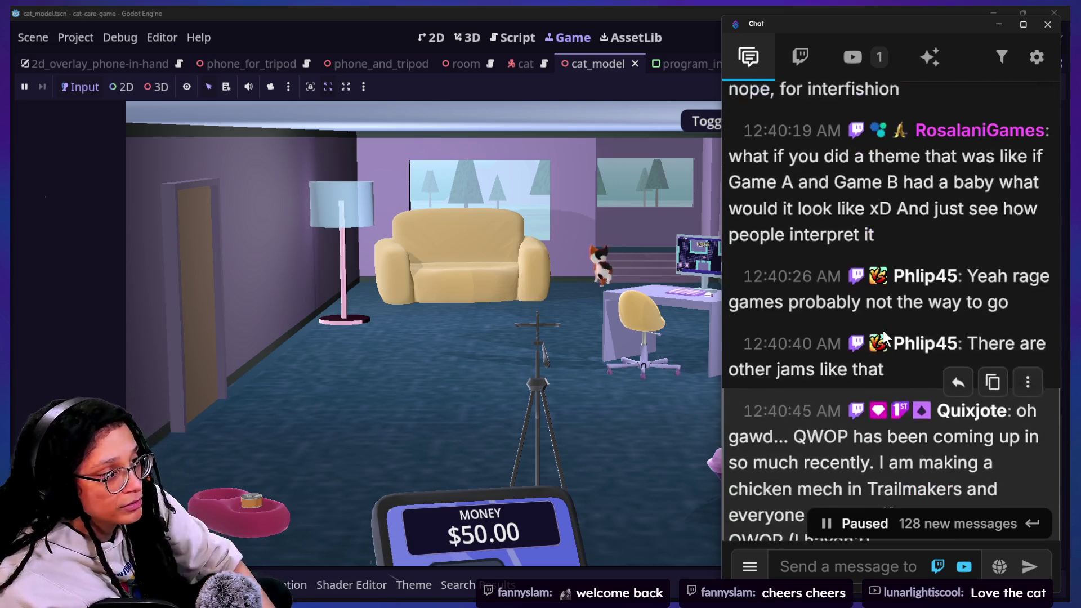
{"action": "scroll", "coordinate": [882, 331], "scroll_direction": "up", "scroll_amount": 1}
{"action": "mouse_move", "coordinate": [853, 313]}
{"action": "scroll", "coordinate": [817, 293], "scroll_direction": "down", "scroll_amount": 2}
{"action": "scroll", "coordinate": [816, 290], "scroll_direction": "down", "scroll_amount": 1}
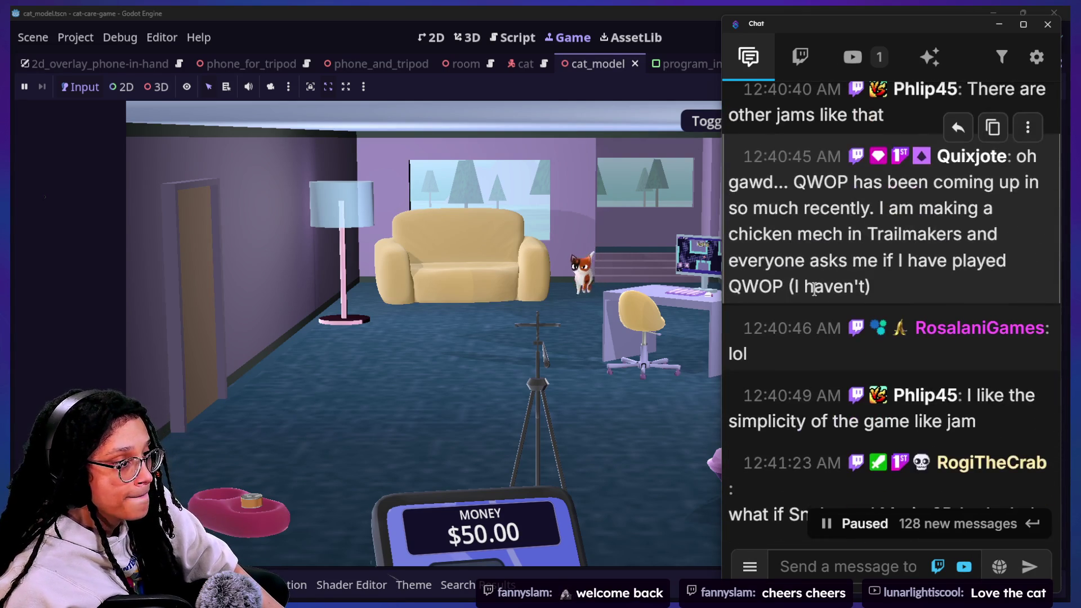
{"action": "scroll", "coordinate": [815, 289], "scroll_direction": "down", "scroll_amount": 2}
{"action": "scroll", "coordinate": [815, 289], "scroll_direction": "up", "scroll_amount": 2}
{"action": "scroll", "coordinate": [815, 290], "scroll_direction": "down", "scroll_amount": 1}
{"action": "scroll", "coordinate": [815, 291], "scroll_direction": "down", "scroll_amount": 2}
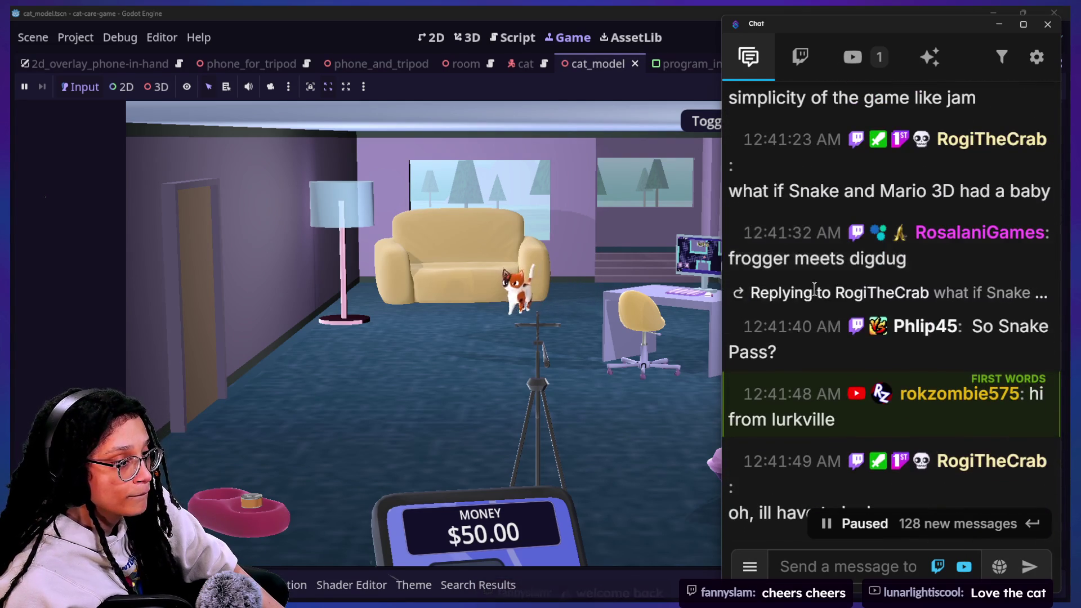
Step: Briefly hide the chat to show the whole game, then restore and widen the chat window
{"action": "left_click", "coordinate": [721, 232]}
{"action": "key", "text": "alt+Tab"}
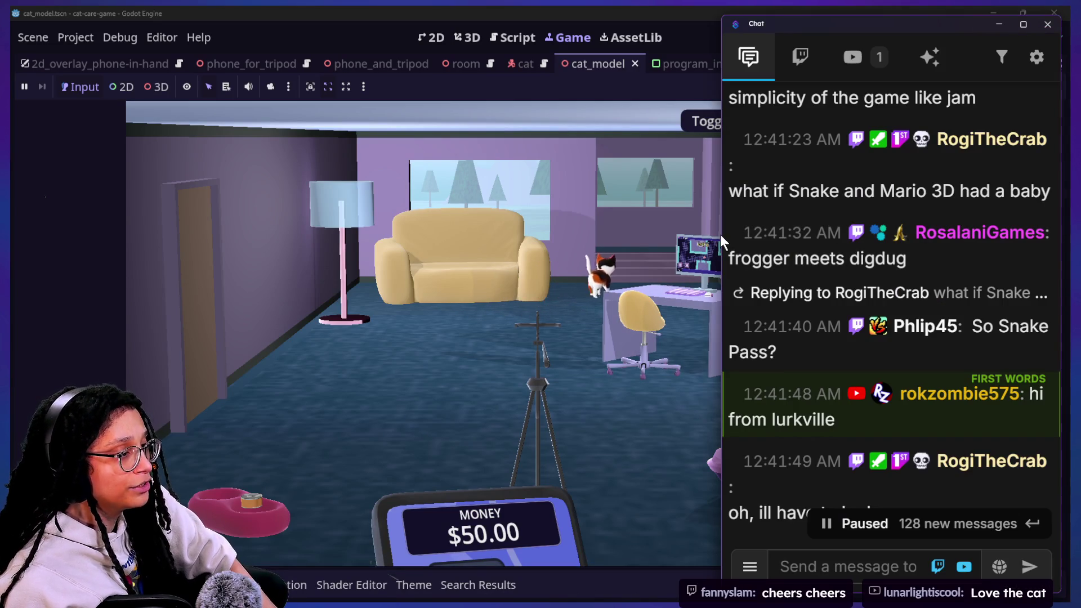
{"action": "left_click_drag", "start_coordinate": [724, 233], "coordinate": [627, 232]}
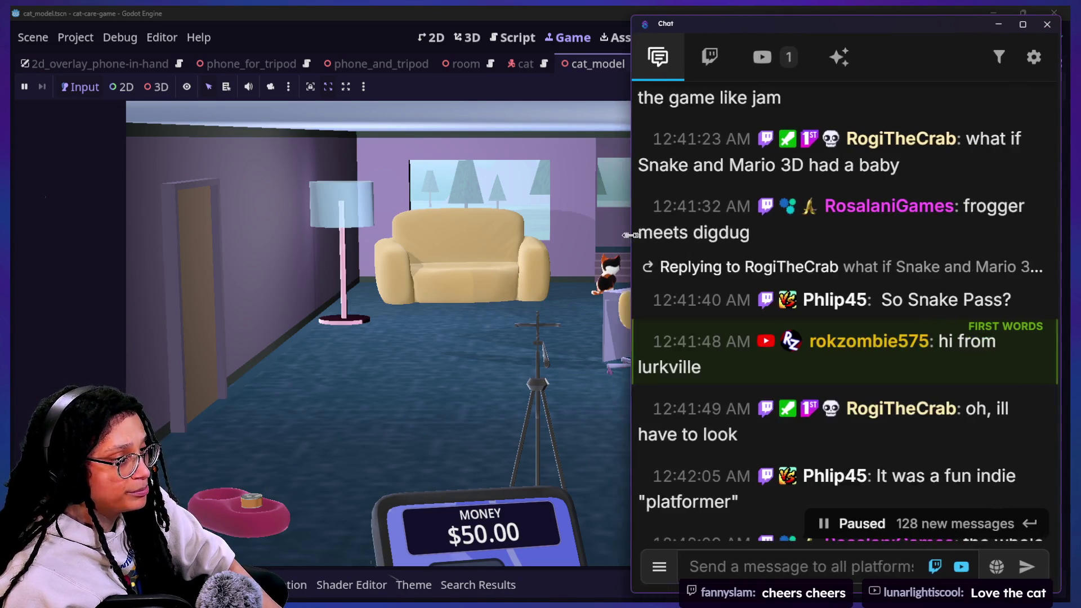
Step: Refocus the chat over the game, then run a new-tab search for 'snake pass gameplay'
{"action": "left_click", "coordinate": [614, 230]}
{"action": "key", "text": "alt+Tab"}
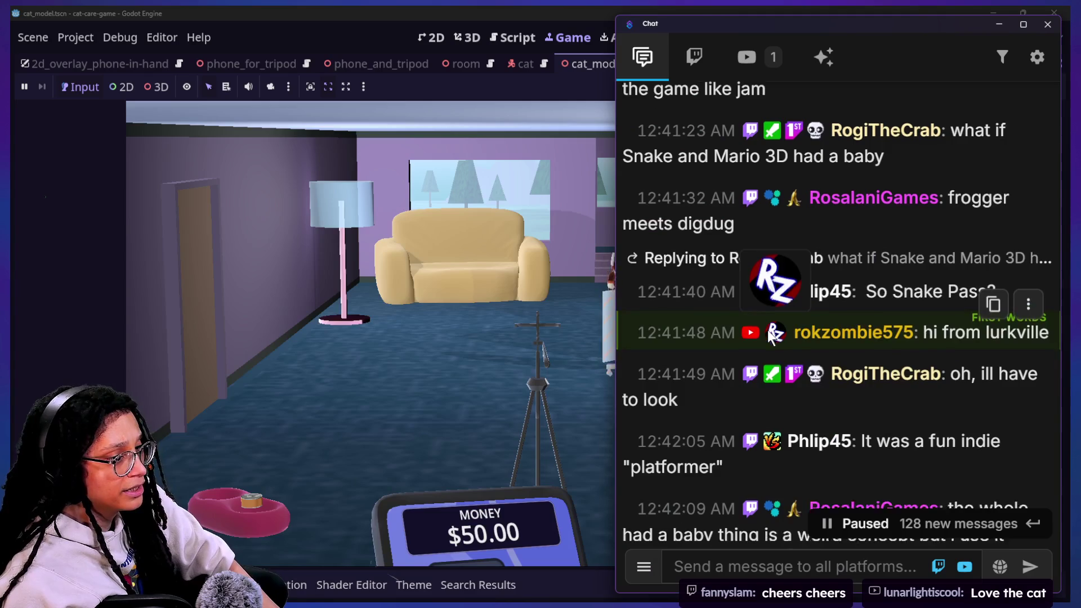
{"action": "scroll", "coordinate": [929, 451], "scroll_direction": "down", "scroll_amount": 15}
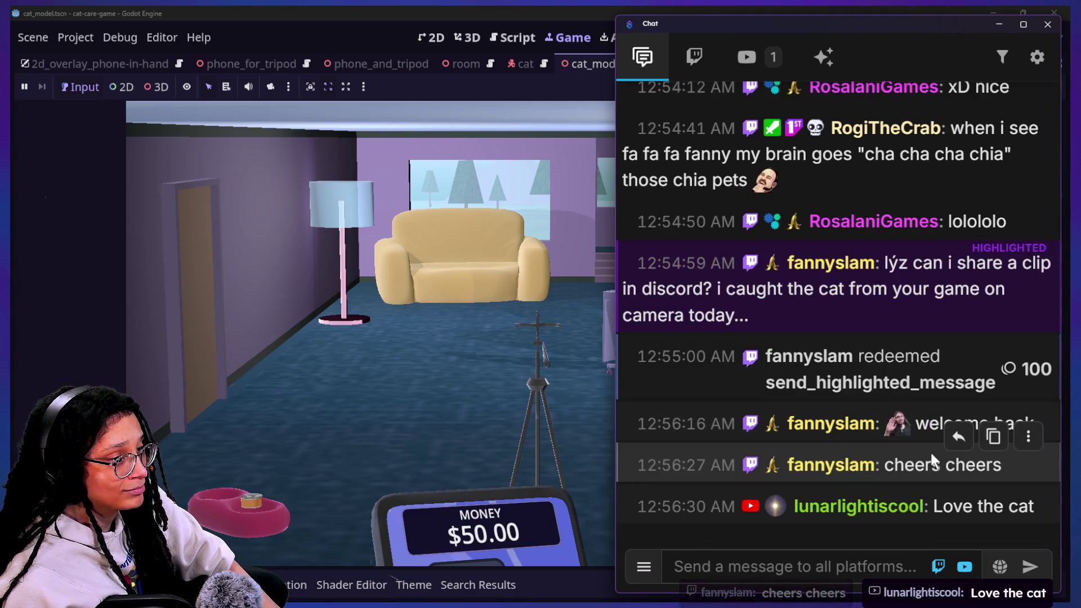
{"action": "scroll", "coordinate": [930, 452], "scroll_direction": "up", "scroll_amount": 5}
{"action": "scroll", "coordinate": [931, 453], "scroll_direction": "up", "scroll_amount": 2}
{"action": "scroll", "coordinate": [930, 451], "scroll_direction": "up", "scroll_amount": 3}
{"action": "scroll", "coordinate": [930, 451], "scroll_direction": "up", "scroll_amount": 2}
{"action": "scroll", "coordinate": [932, 458], "scroll_direction": "up", "scroll_amount": 1}
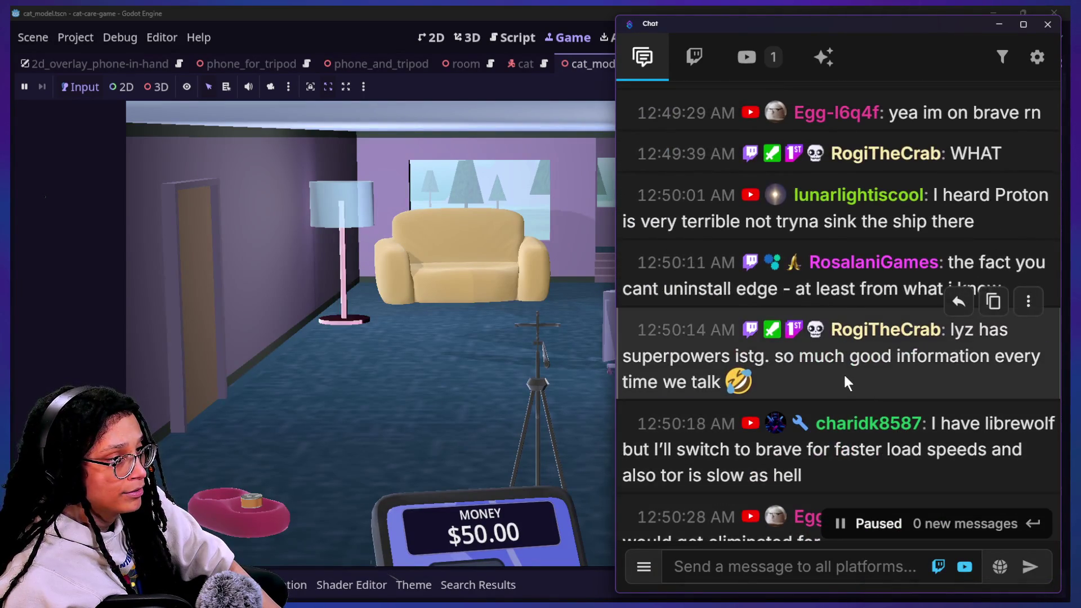
{"action": "left_click_drag", "start_coordinate": [845, 379], "coordinate": [809, 258]}
{"action": "scroll", "coordinate": [826, 267], "scroll_direction": "up", "scroll_amount": 3}
{"action": "scroll", "coordinate": [825, 262], "scroll_direction": "up", "scroll_amount": 2}
{"action": "scroll", "coordinate": [826, 262], "scroll_direction": "up", "scroll_amount": 1}
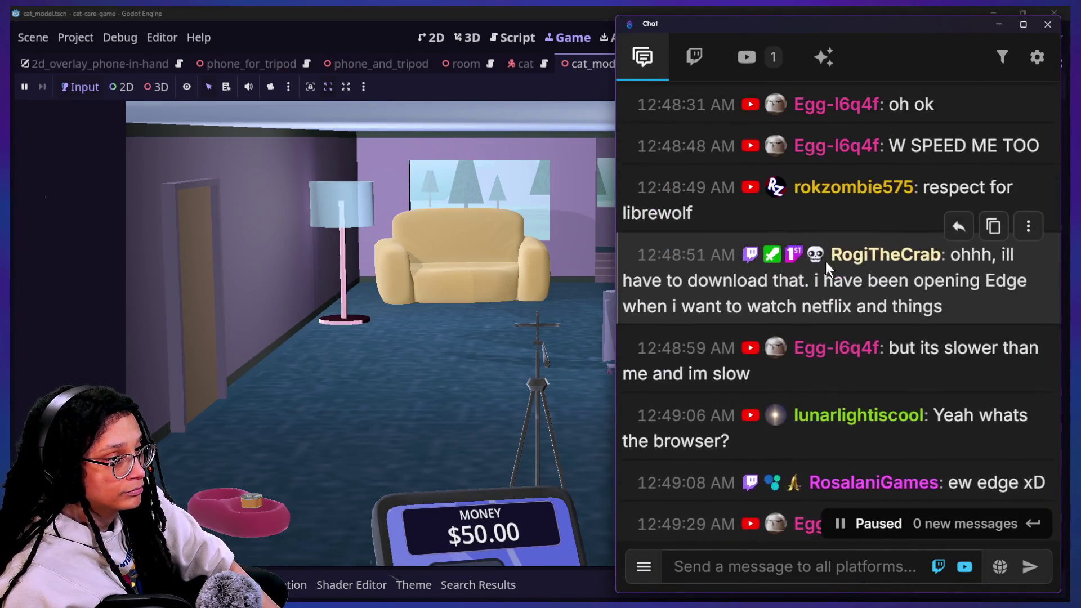
{"action": "scroll", "coordinate": [825, 263], "scroll_direction": "up", "scroll_amount": 2}
{"action": "scroll", "coordinate": [826, 261], "scroll_direction": "up", "scroll_amount": 2}
{"action": "scroll", "coordinate": [825, 261], "scroll_direction": "down", "scroll_amount": 1}
{"action": "scroll", "coordinate": [826, 261], "scroll_direction": "up", "scroll_amount": 3}
{"action": "scroll", "coordinate": [826, 261], "scroll_direction": "up", "scroll_amount": 2}
{"action": "scroll", "coordinate": [825, 262], "scroll_direction": "up", "scroll_amount": 2}
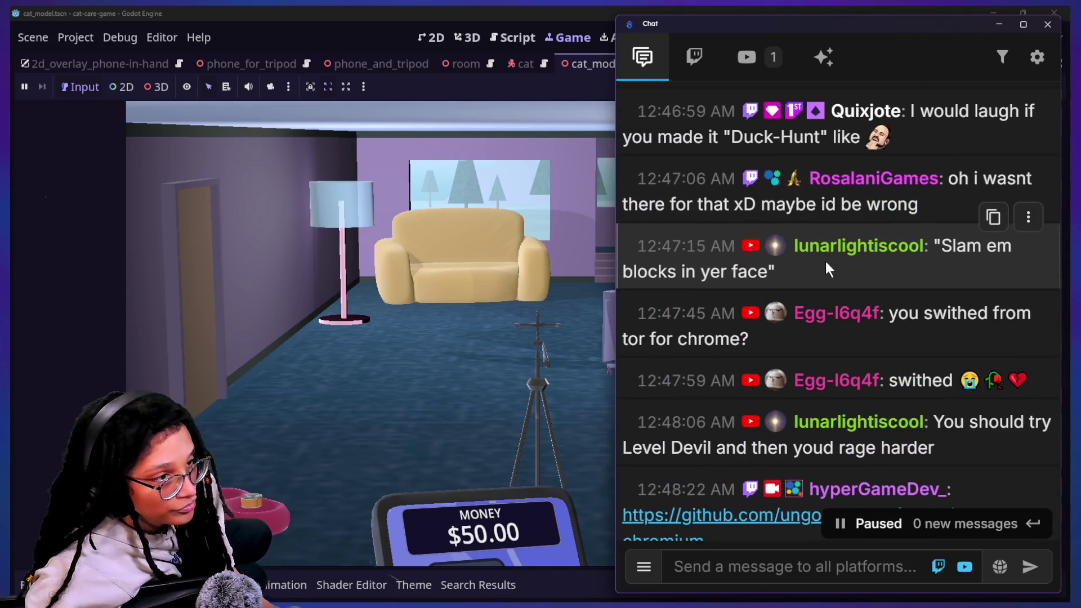
{"action": "scroll", "coordinate": [824, 262], "scroll_direction": "up", "scroll_amount": 2}
{"action": "scroll", "coordinate": [825, 262], "scroll_direction": "up", "scroll_amount": 3}
{"action": "scroll", "coordinate": [826, 262], "scroll_direction": "up", "scroll_amount": 2}
{"action": "scroll", "coordinate": [826, 262], "scroll_direction": "up", "scroll_amount": 1}
{"action": "scroll", "coordinate": [826, 262], "scroll_direction": "up", "scroll_amount": 2}
{"action": "scroll", "coordinate": [826, 262], "scroll_direction": "up", "scroll_amount": 2}
{"action": "scroll", "coordinate": [824, 261], "scroll_direction": "up", "scroll_amount": 2}
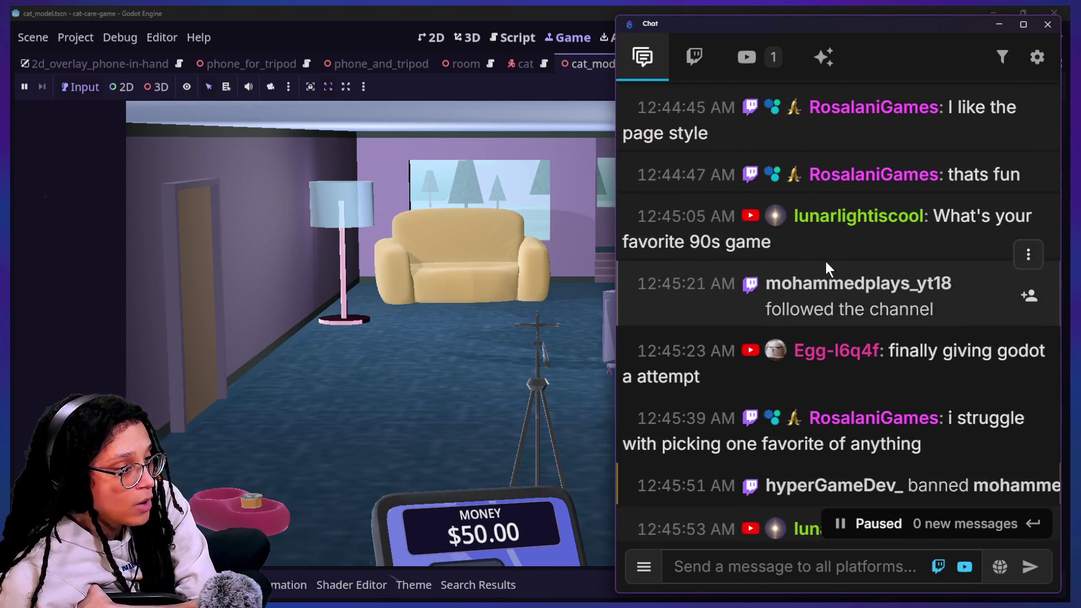
{"action": "scroll", "coordinate": [825, 260], "scroll_direction": "up", "scroll_amount": 2}
{"action": "scroll", "coordinate": [825, 267], "scroll_direction": "up", "scroll_amount": 1}
{"action": "scroll", "coordinate": [825, 263], "scroll_direction": "up", "scroll_amount": 1}
{"action": "scroll", "coordinate": [825, 262], "scroll_direction": "up", "scroll_amount": 1}
{"action": "scroll", "coordinate": [825, 260], "scroll_direction": "up", "scroll_amount": 1}
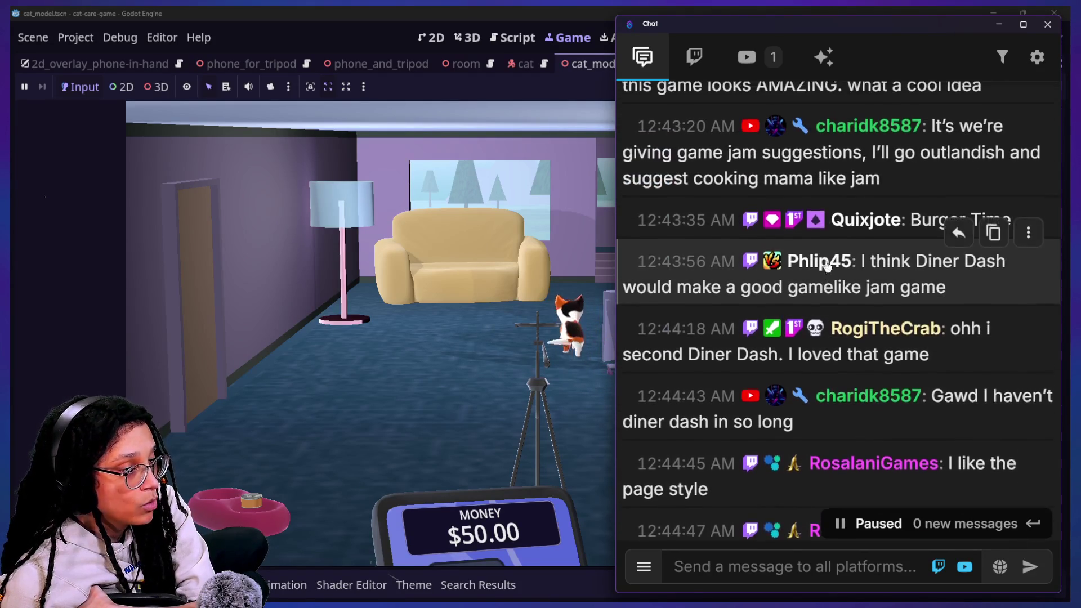
{"action": "scroll", "coordinate": [826, 261], "scroll_direction": "up", "scroll_amount": 1}
{"action": "scroll", "coordinate": [825, 261], "scroll_direction": "up", "scroll_amount": 1}
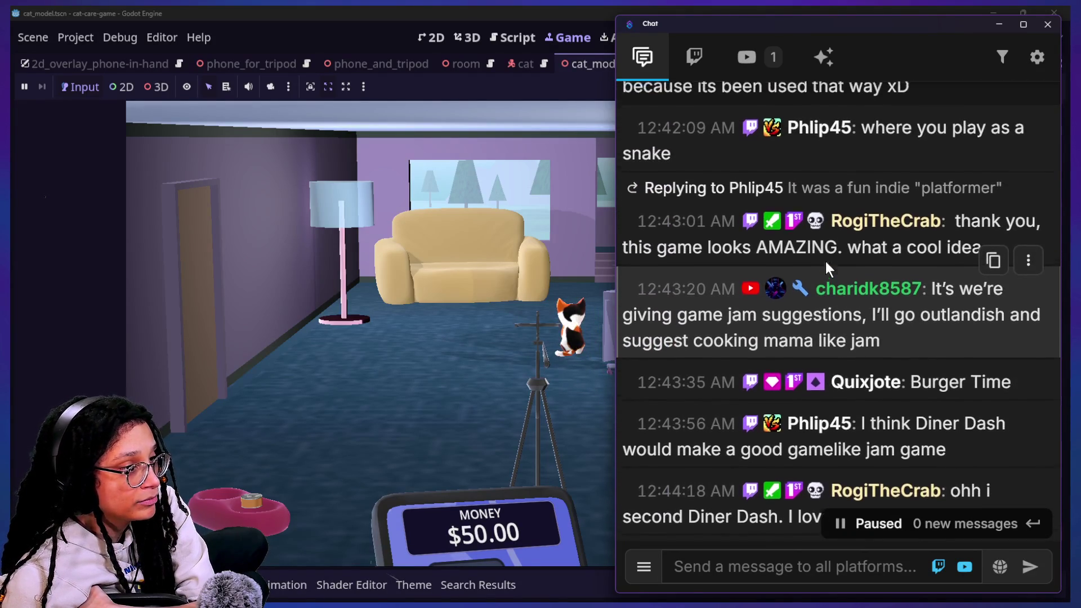
{"action": "scroll", "coordinate": [825, 262], "scroll_direction": "up", "scroll_amount": 2}
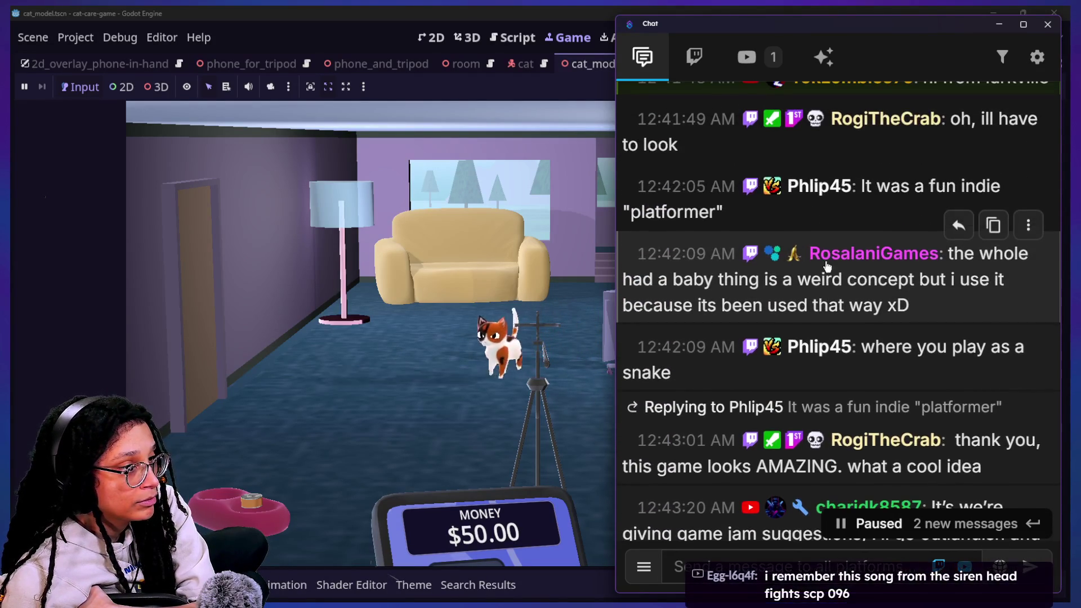
{"action": "scroll", "coordinate": [825, 260], "scroll_direction": "up", "scroll_amount": 2}
{"action": "scroll", "coordinate": [825, 261], "scroll_direction": "up", "scroll_amount": 1}
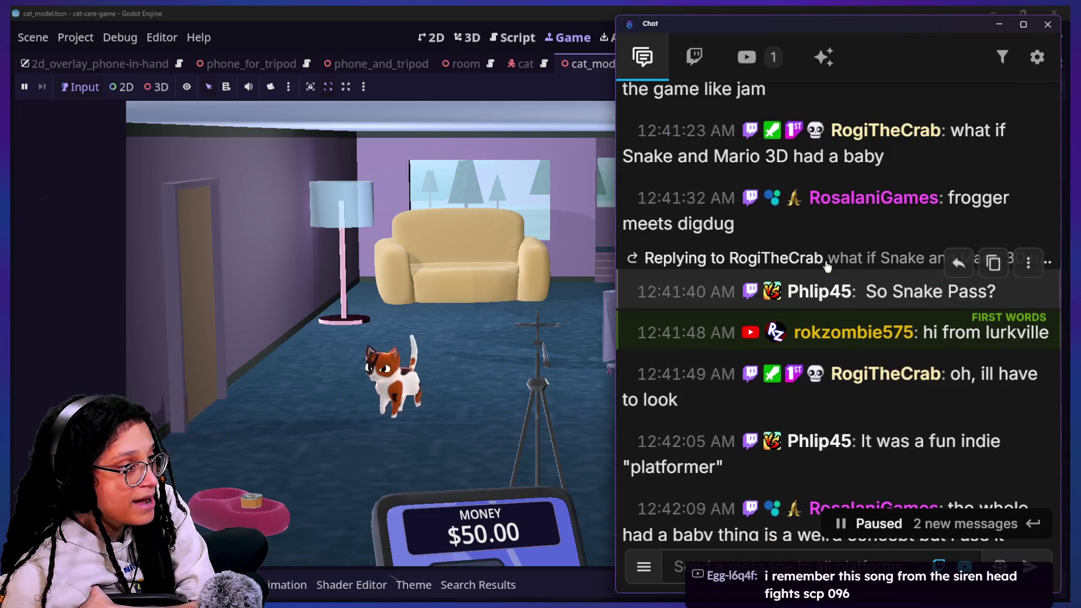
{"action": "scroll", "coordinate": [825, 261], "scroll_direction": "up", "scroll_amount": 2}
{"action": "scroll", "coordinate": [825, 265], "scroll_direction": "down", "scroll_amount": 1}
{"action": "scroll", "coordinate": [816, 305], "scroll_direction": "down", "scroll_amount": 2}
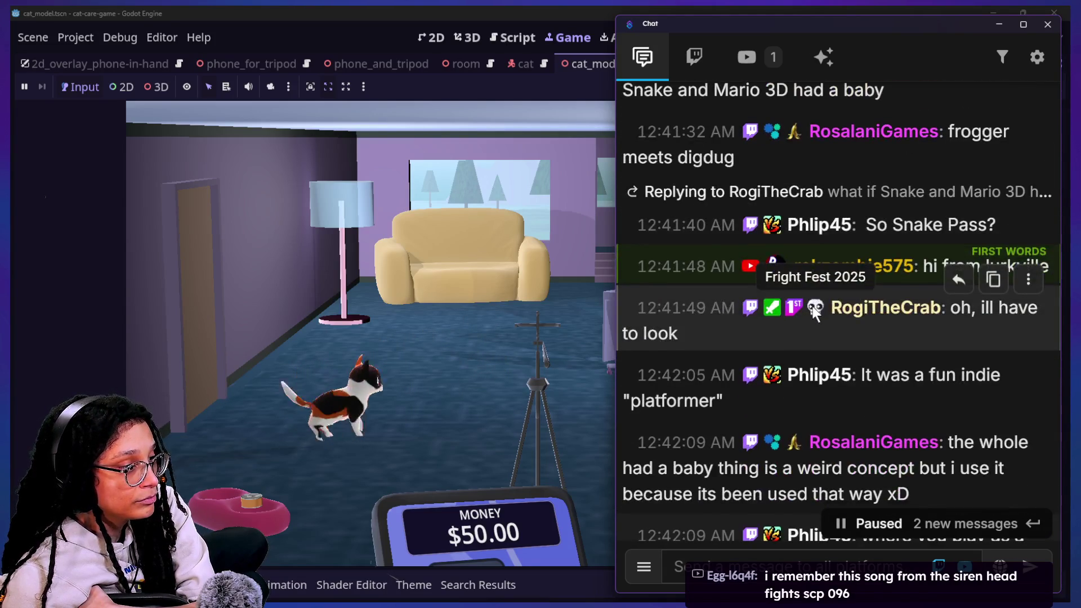
{"action": "scroll", "coordinate": [813, 307], "scroll_direction": "down", "scroll_amount": 1}
{"action": "scroll", "coordinate": [811, 304], "scroll_direction": "down", "scroll_amount": 1}
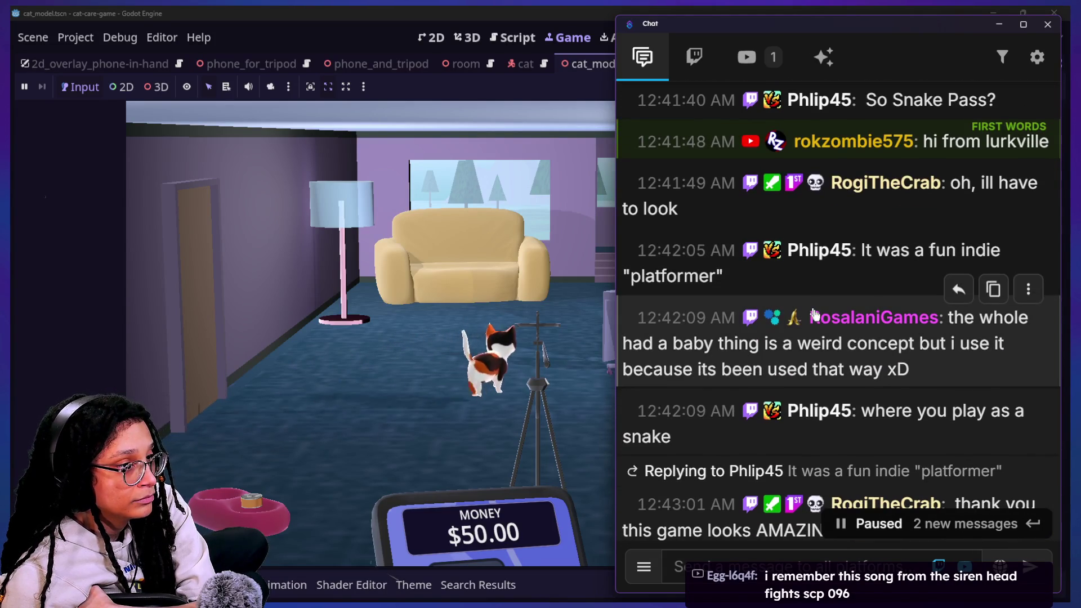
{"action": "mouse_move", "coordinate": [867, 427]}
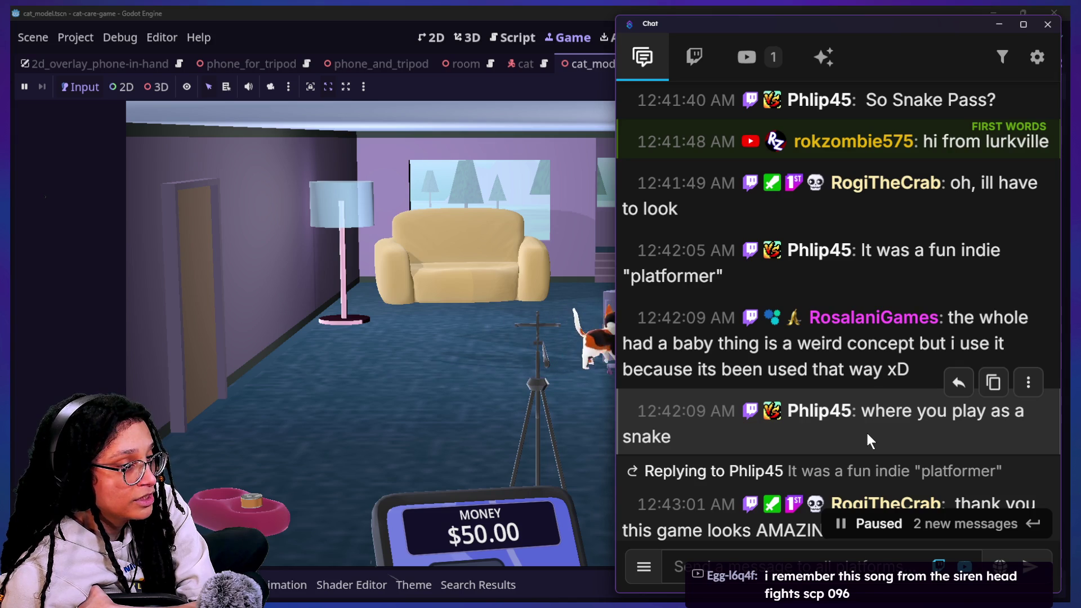
{"action": "scroll", "coordinate": [866, 431], "scroll_direction": "down", "scroll_amount": 1}
{"action": "scroll", "coordinate": [867, 434], "scroll_direction": "down", "scroll_amount": 1}
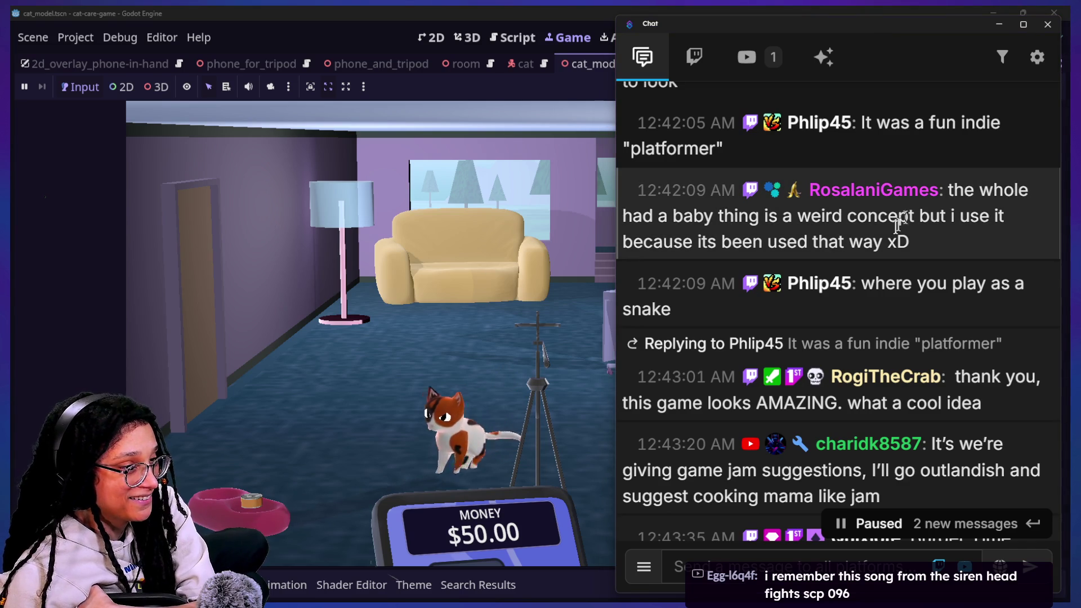
{"action": "scroll", "coordinate": [845, 232], "scroll_direction": "down", "scroll_amount": 2}
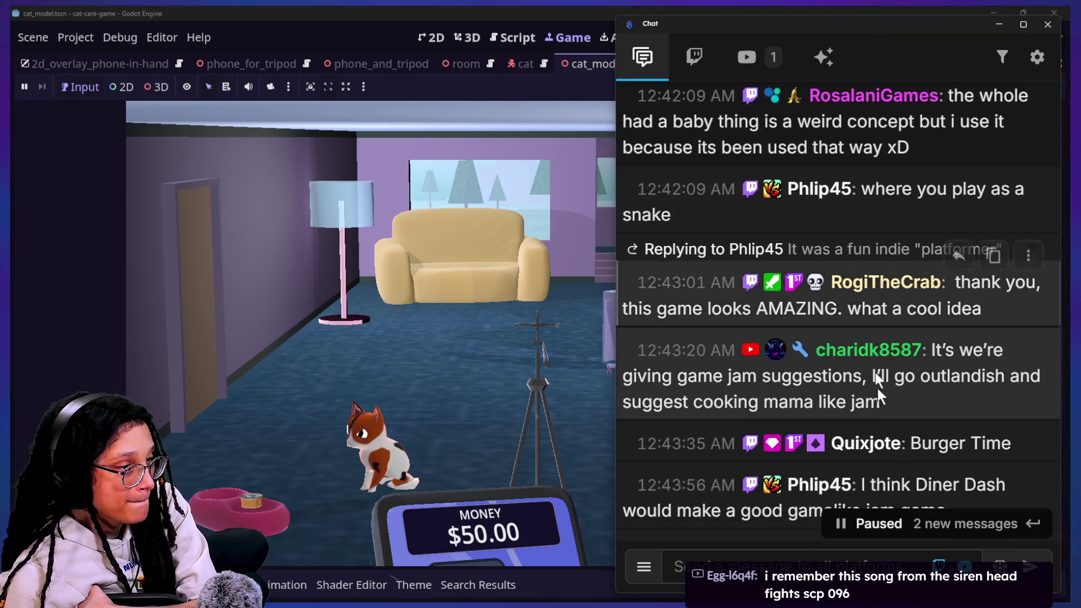
{"action": "scroll", "coordinate": [887, 418], "scroll_direction": "down", "scroll_amount": 1}
{"action": "scroll", "coordinate": [893, 422], "scroll_direction": "down", "scroll_amount": 2}
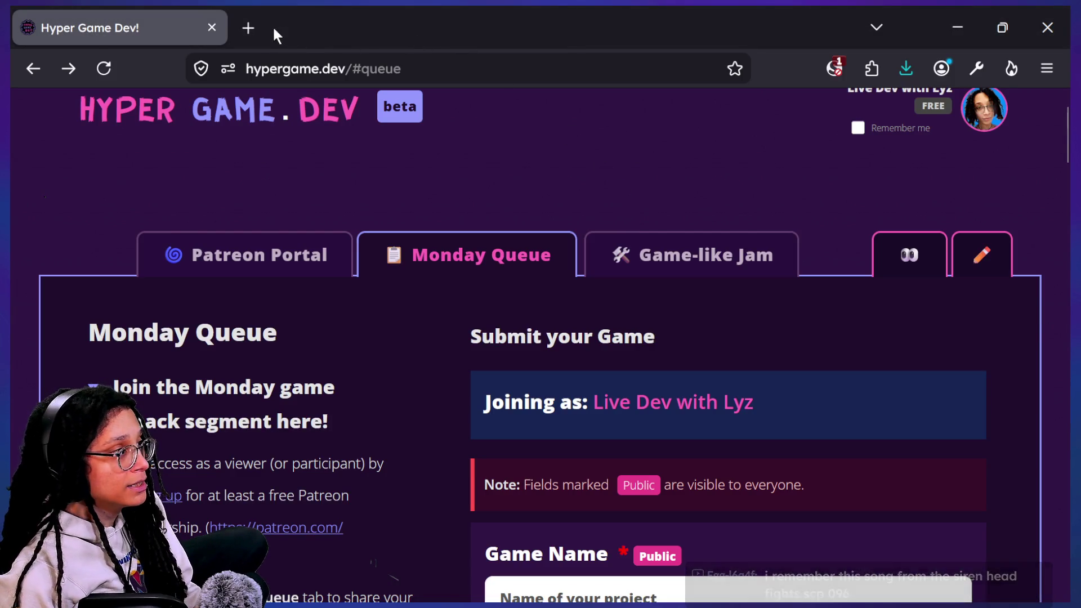
{"action": "left_click", "coordinate": [248, 28]}
{"action": "type", "text": "snake pa"}
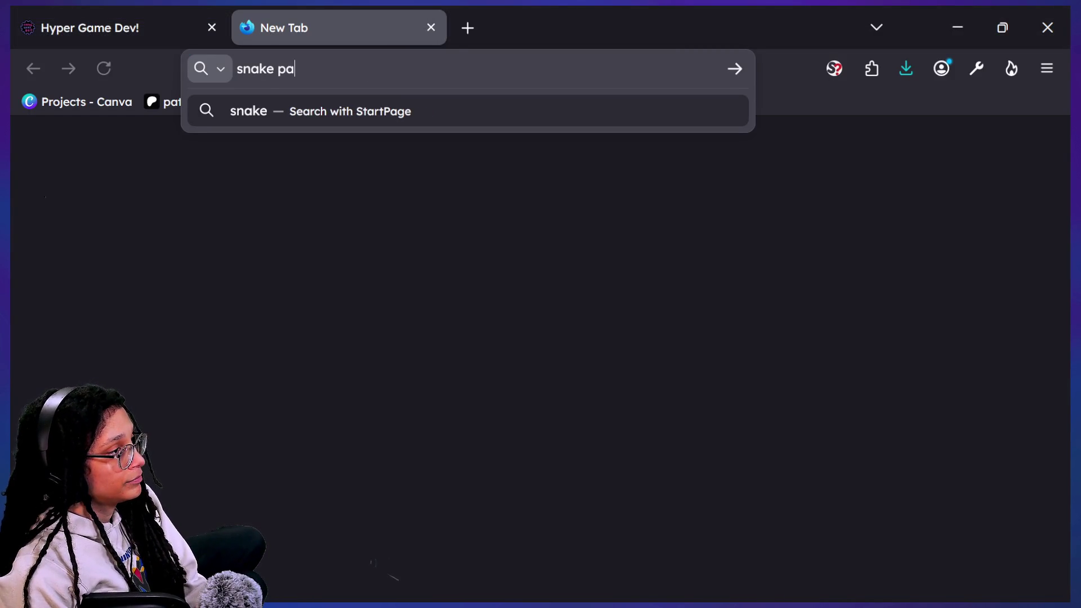
{"action": "type", "text": "lay"}
{"action": "key", "text": "Return"}
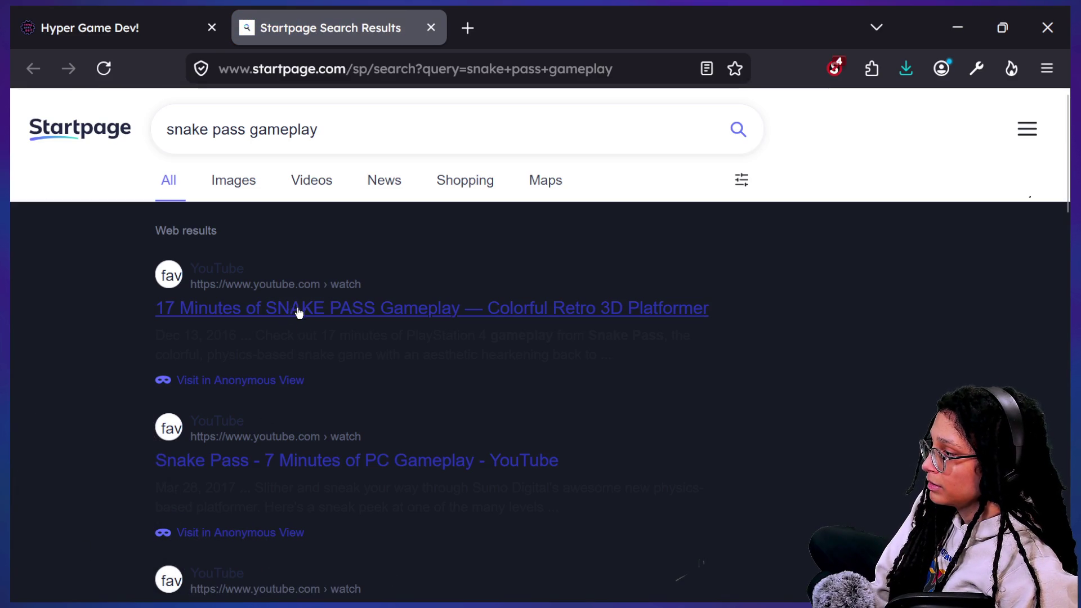
Step: Play the Snake Pass gameplay video muted, pause it at 0:51 and bring the chat back up
{"action": "left_click", "coordinate": [298, 322]}
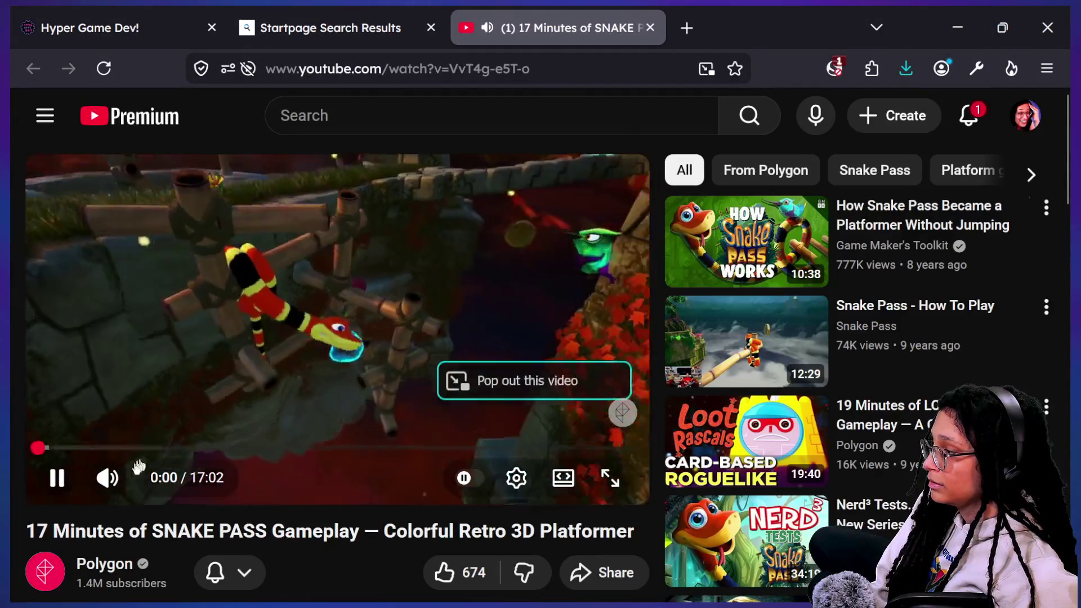
{"action": "left_click", "coordinate": [107, 479]}
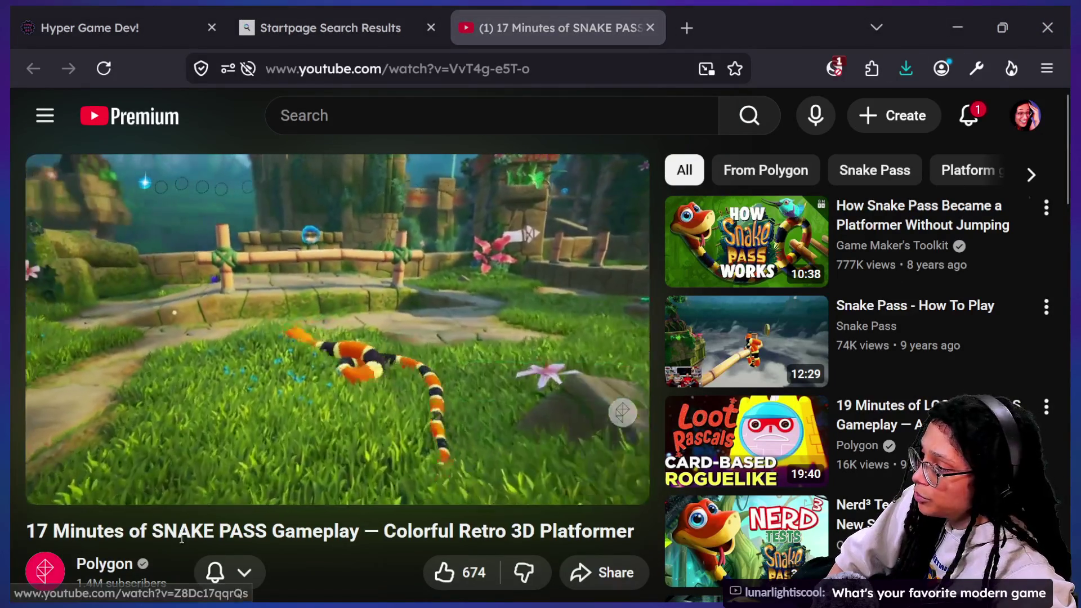
{"action": "left_click", "coordinate": [74, 480]}
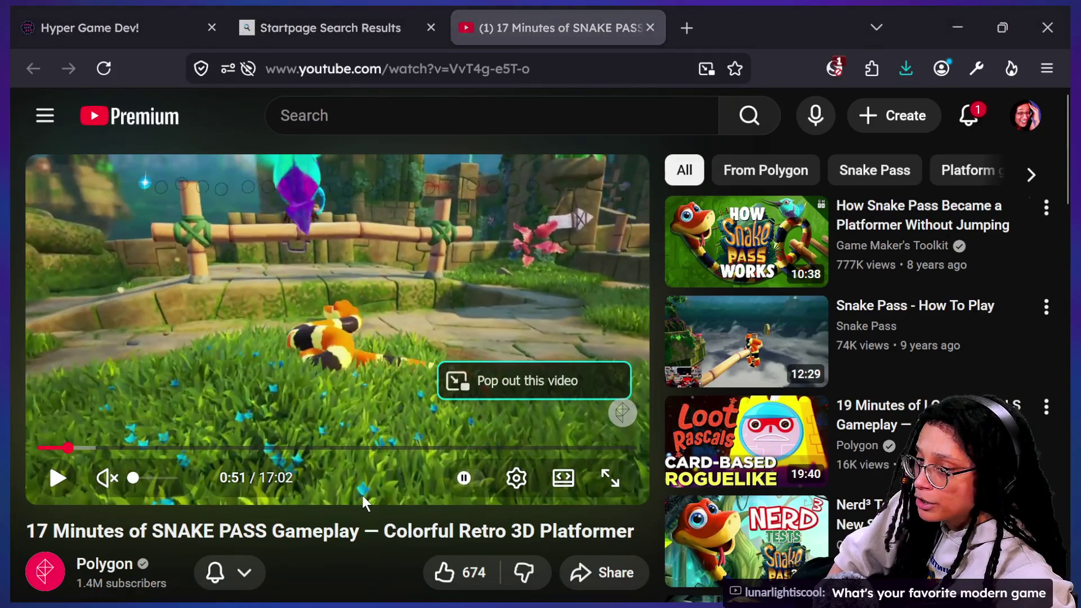
{"action": "key", "text": "alt+Tab"}
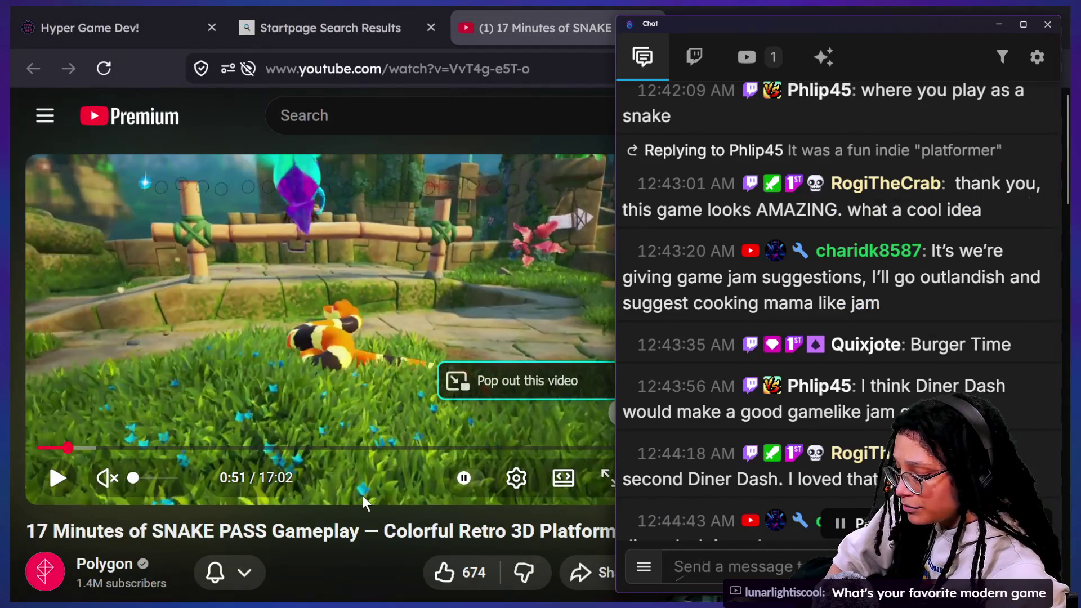
{"action": "mouse_move", "coordinate": [837, 456]}
{"action": "scroll", "coordinate": [814, 330], "scroll_direction": "down", "scroll_amount": 1}
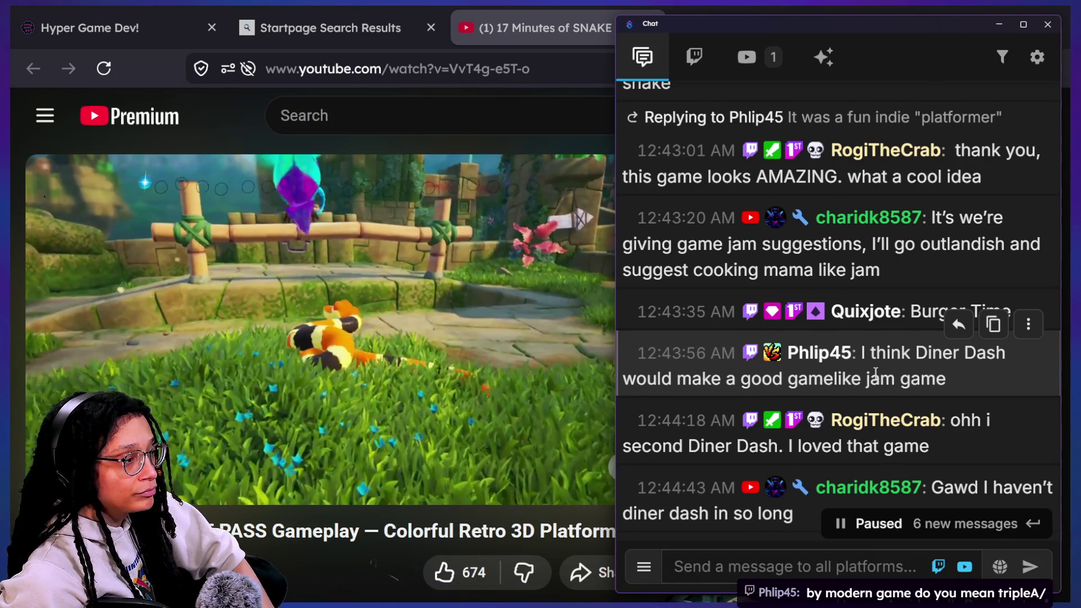
{"action": "scroll", "coordinate": [878, 374], "scroll_direction": "down", "scroll_amount": 1}
{"action": "scroll", "coordinate": [929, 275], "scroll_direction": "down", "scroll_amount": 2}
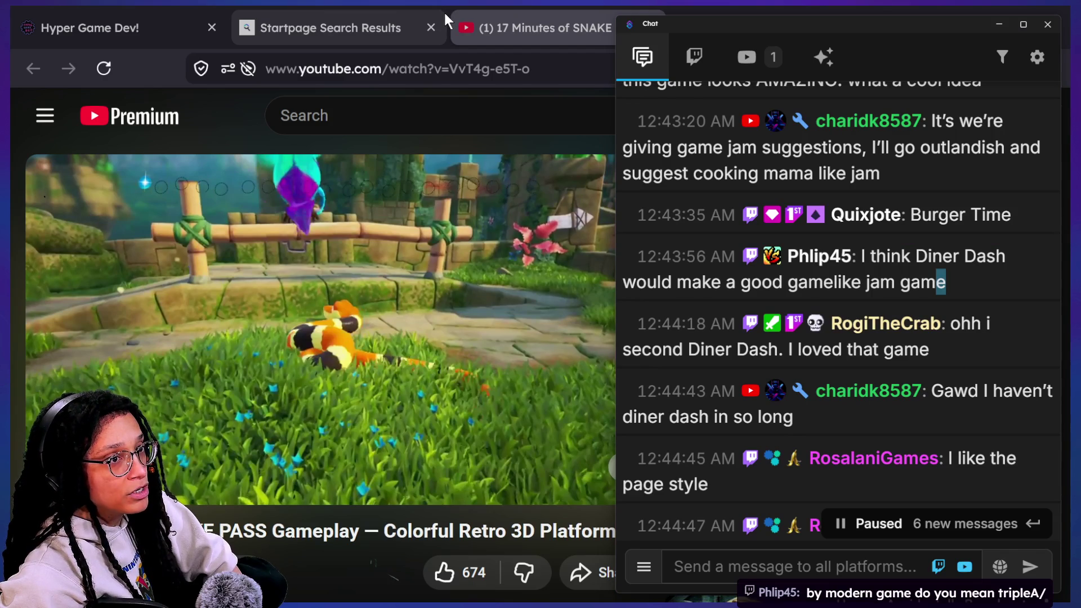
Step: Switch to the Chrome window showing torcado's itch.io game page
{"action": "key", "text": "alt+Tab"}
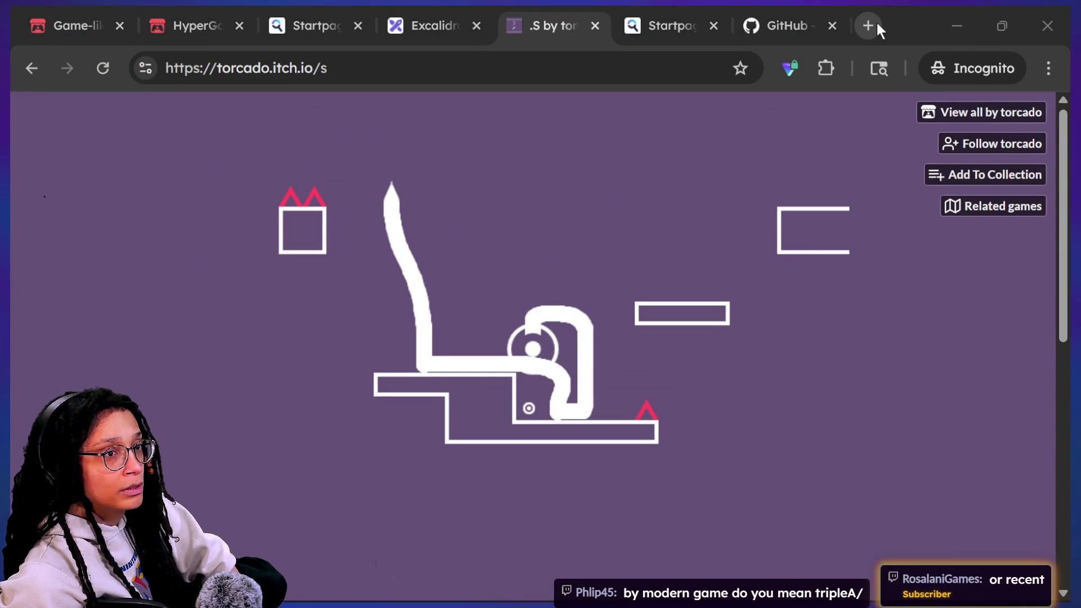
Step: Cycle to the Game-like Jam tab, dismiss the floating search window and start a new incognito tab
{"action": "key", "text": "alt+Tab"}
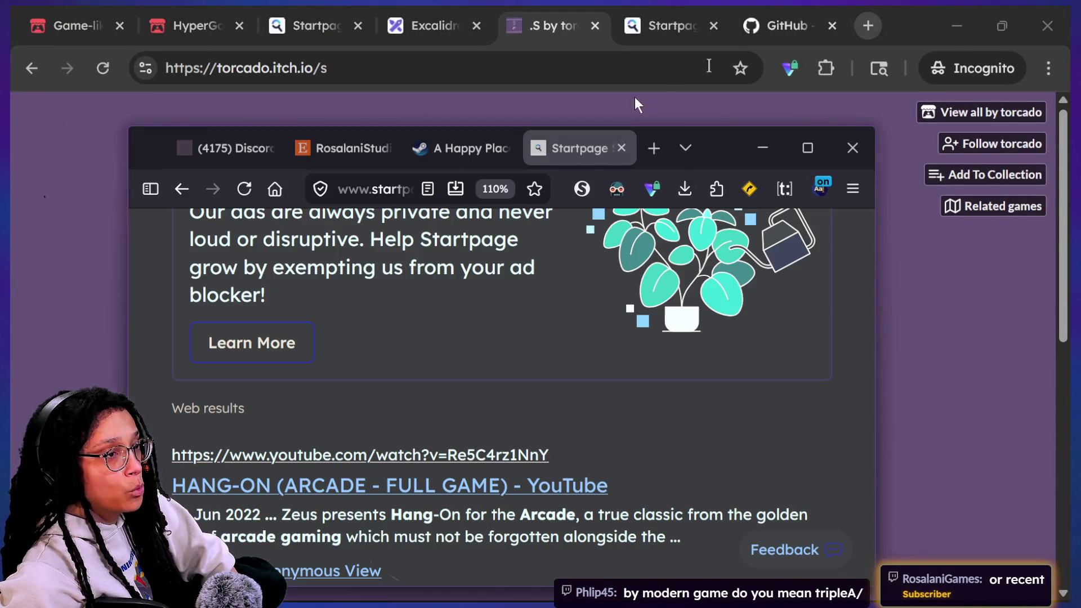
{"action": "key", "text": "ctrl+shift+Tab"}
{"action": "key", "text": "ctrl+shift+Tab"}
{"action": "key", "text": "ctrl+shift+Tab"}
{"action": "key", "text": "ctrl+shift+Tab"}
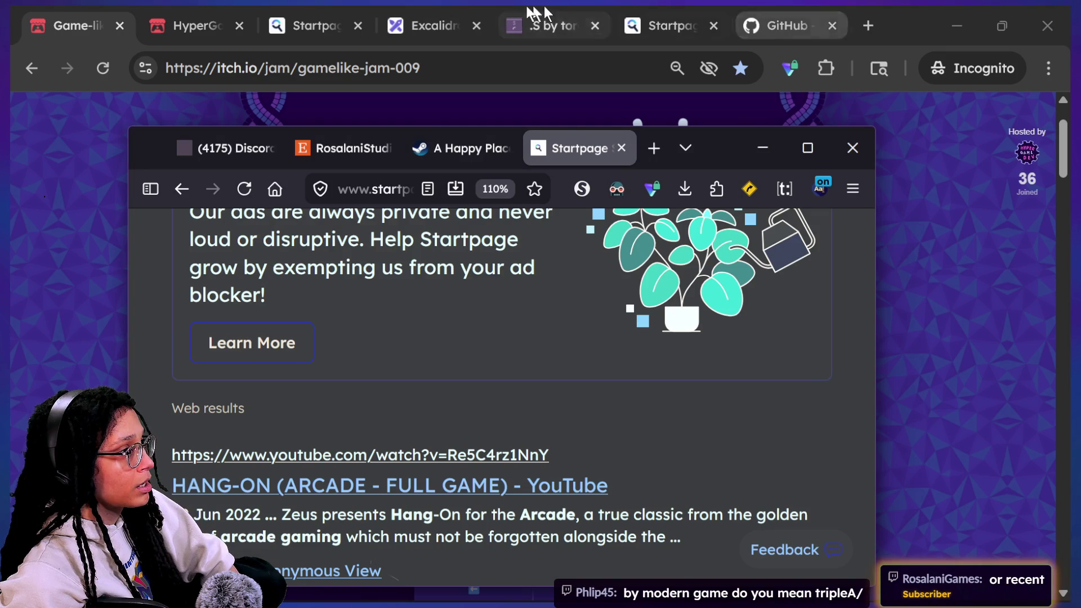
{"action": "left_click", "coordinate": [85, 6]}
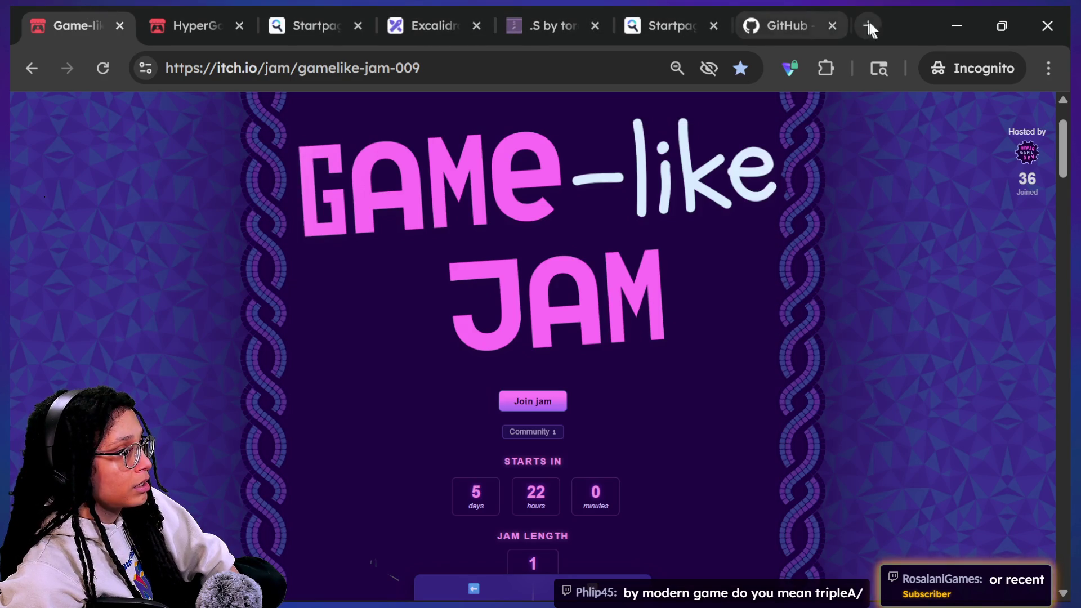
{"action": "left_click", "coordinate": [869, 28]}
{"action": "type", "text": "disco"}
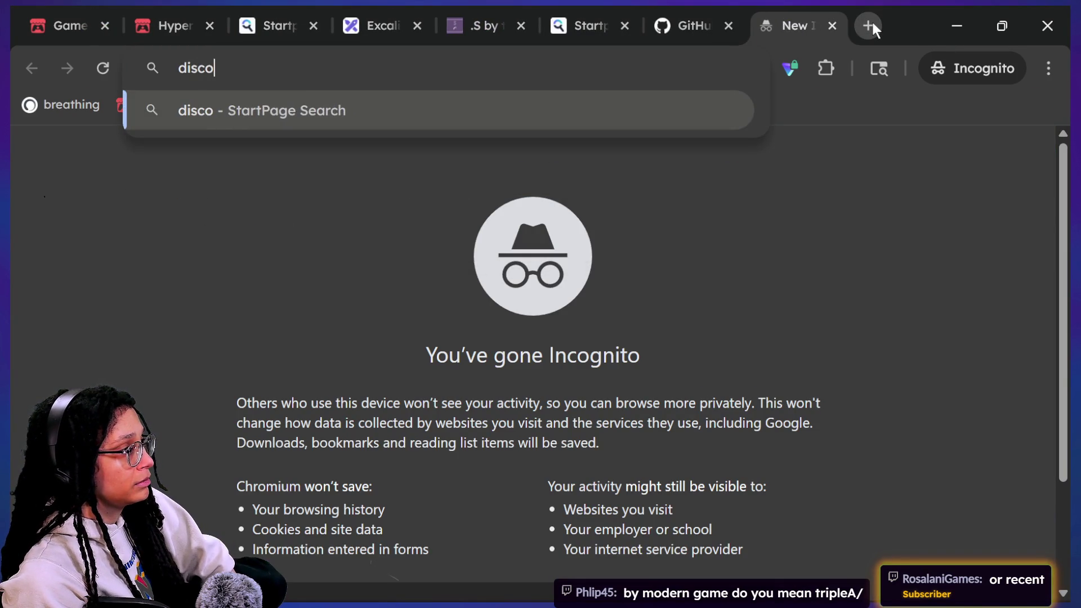
{"action": "type", "text": "rd.com"}
Step: Load discord.com, close that tab, and bring the Firefox Discord server tab forward instead
{"action": "key", "text": "Return"}
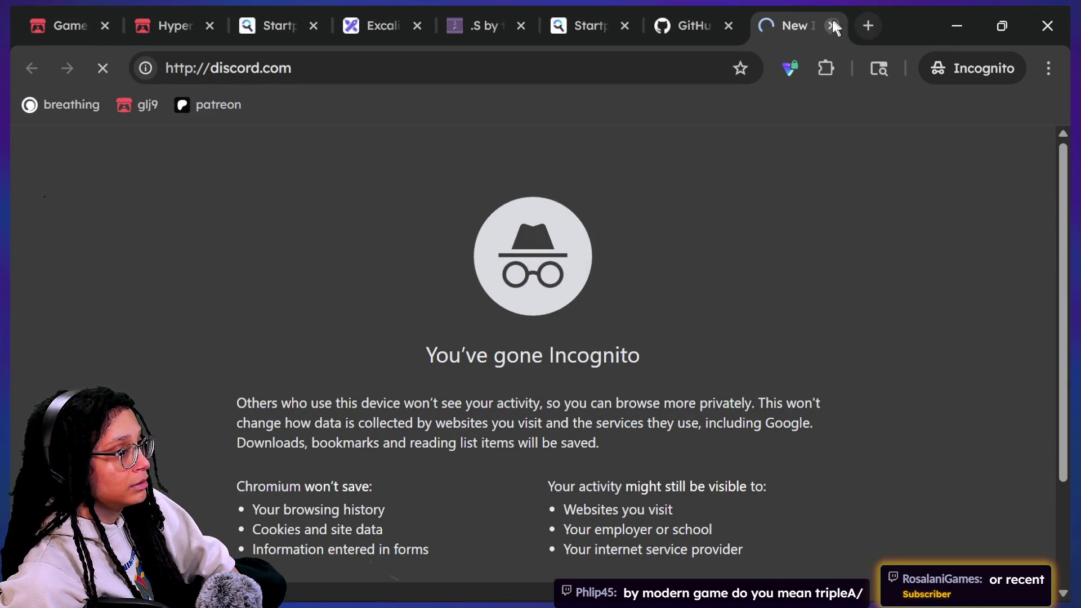
{"action": "left_click", "coordinate": [832, 24]}
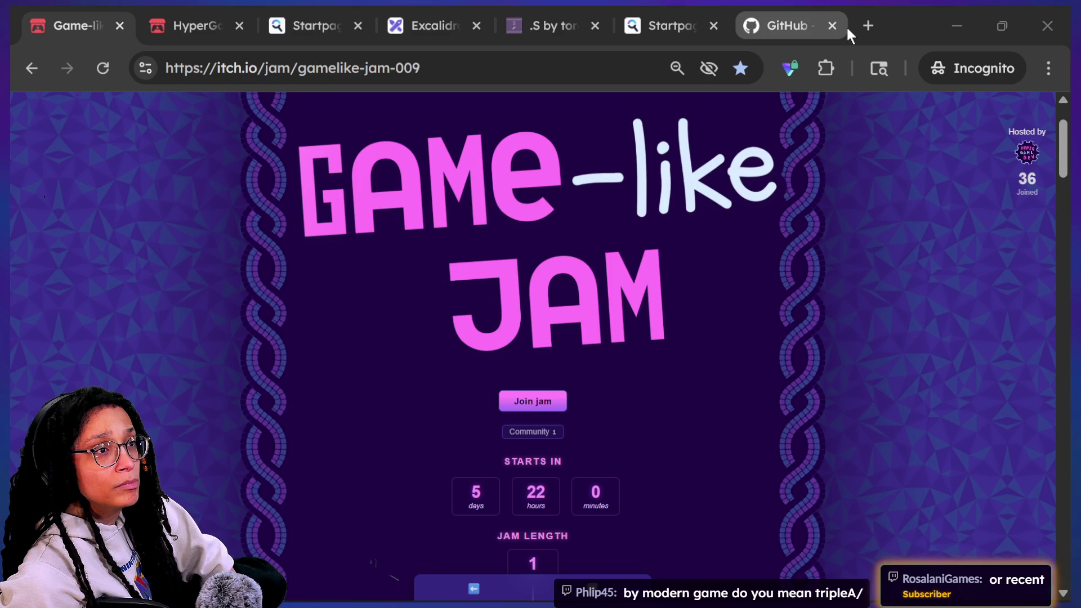
{"action": "key", "text": "alt+Tab"}
{"action": "left_click", "coordinate": [222, 149]}
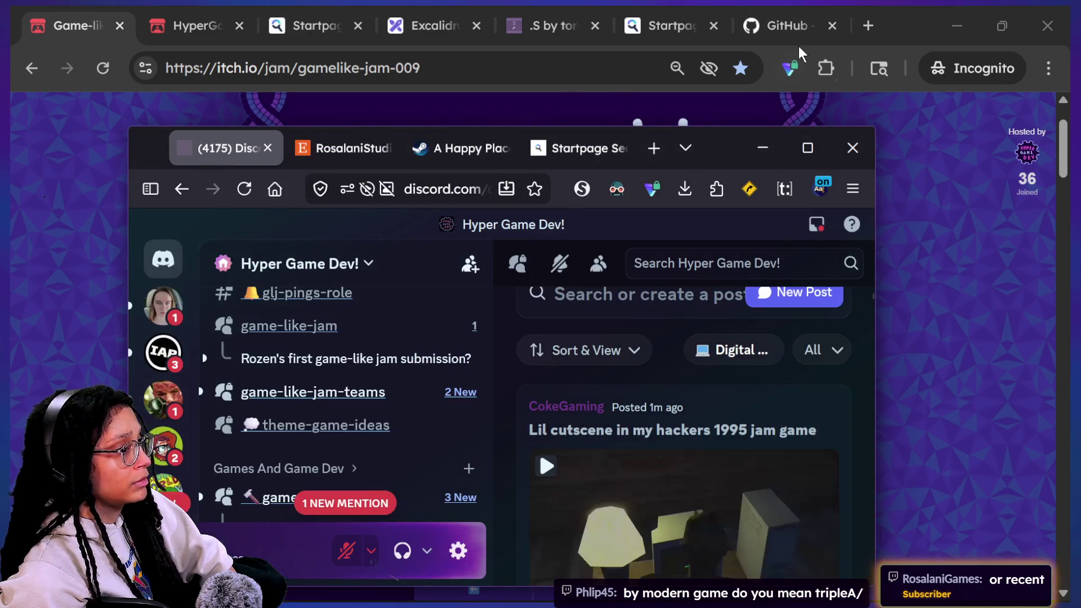
Step: Post the 'slash burger time' reply in the diner dash thread of the theme-game-ideas forum
{"action": "left_click", "coordinate": [808, 148]}
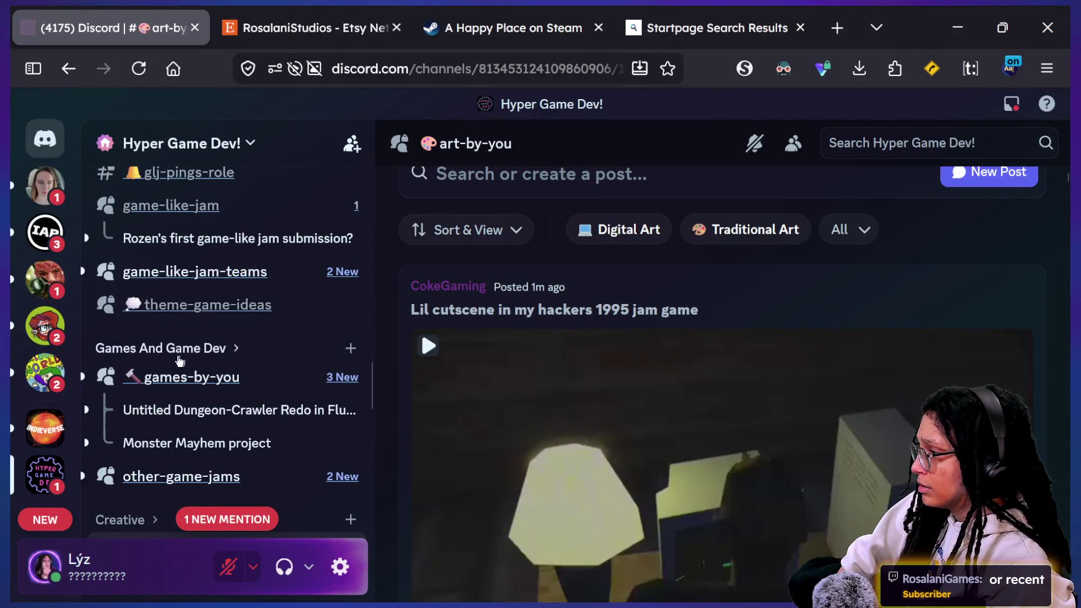
{"action": "left_click", "coordinate": [227, 312]}
{"action": "type", "text": "diner"}
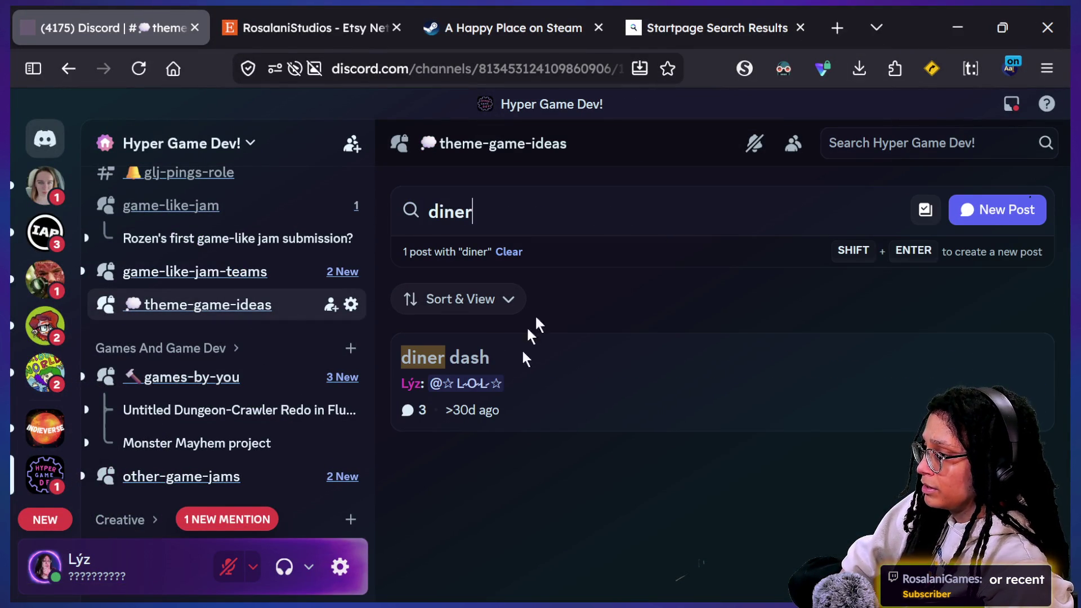
{"action": "left_click", "coordinate": [484, 368]}
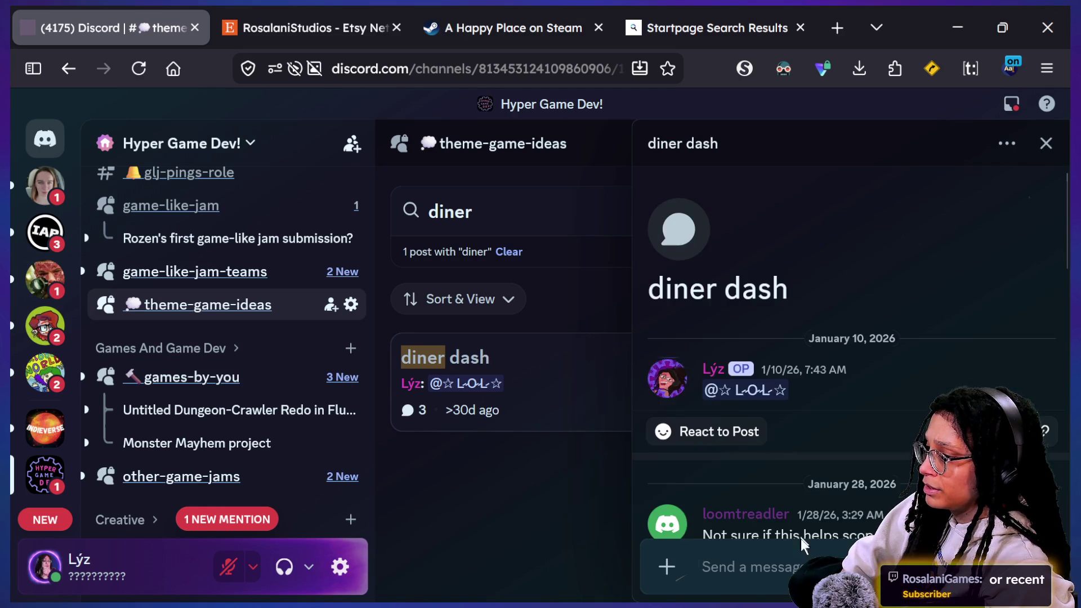
{"action": "type", "text": "earch"}
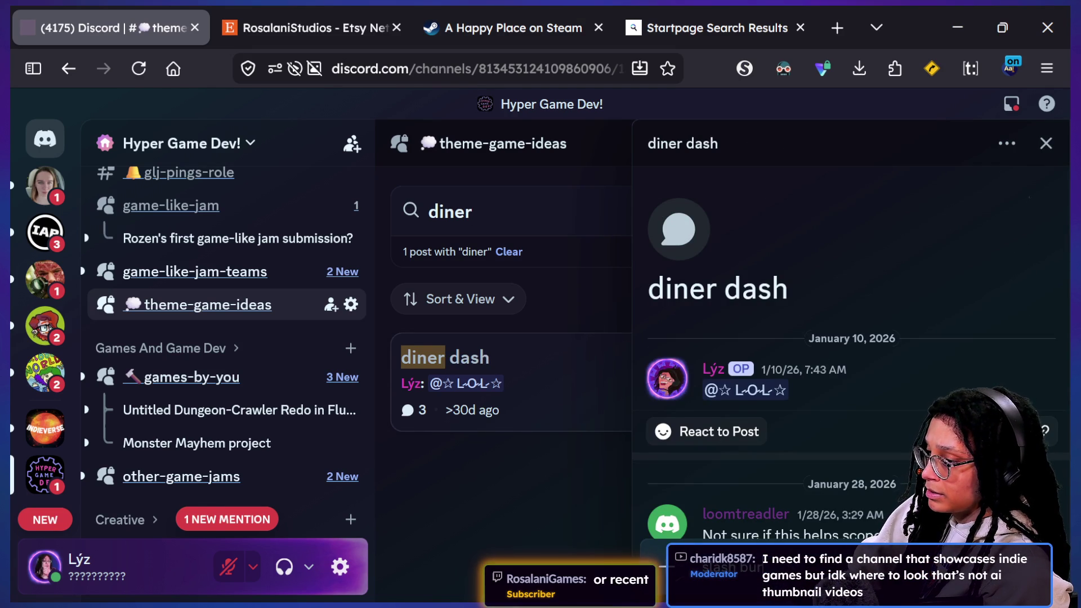
{"action": "key", "text": "Return"}
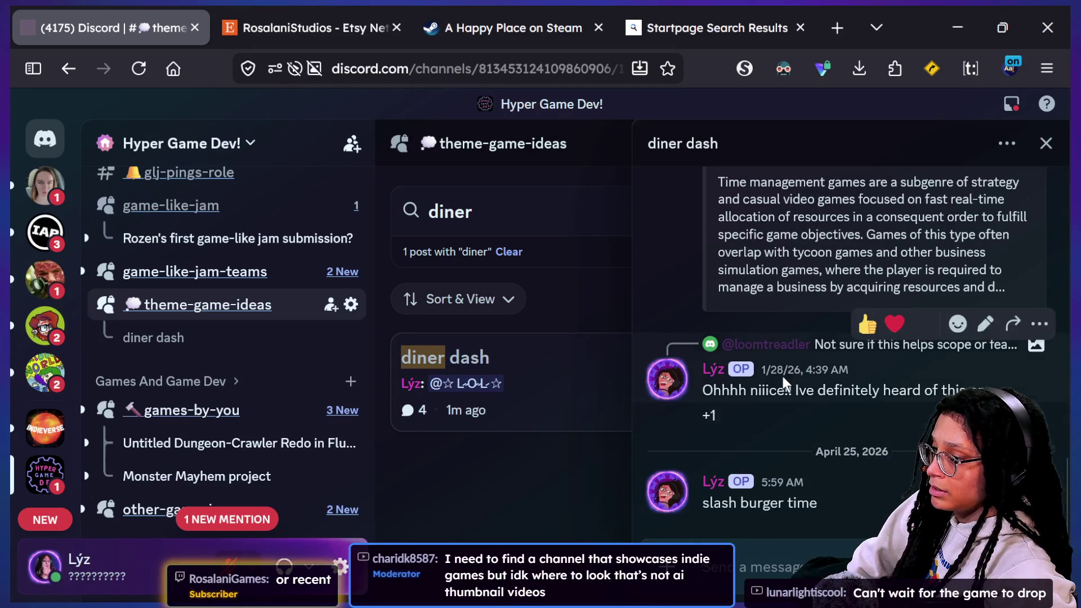
Step: Cycle back through the jam page and stream chat to the running Godot game
{"action": "key", "text": "alt+Tab"}
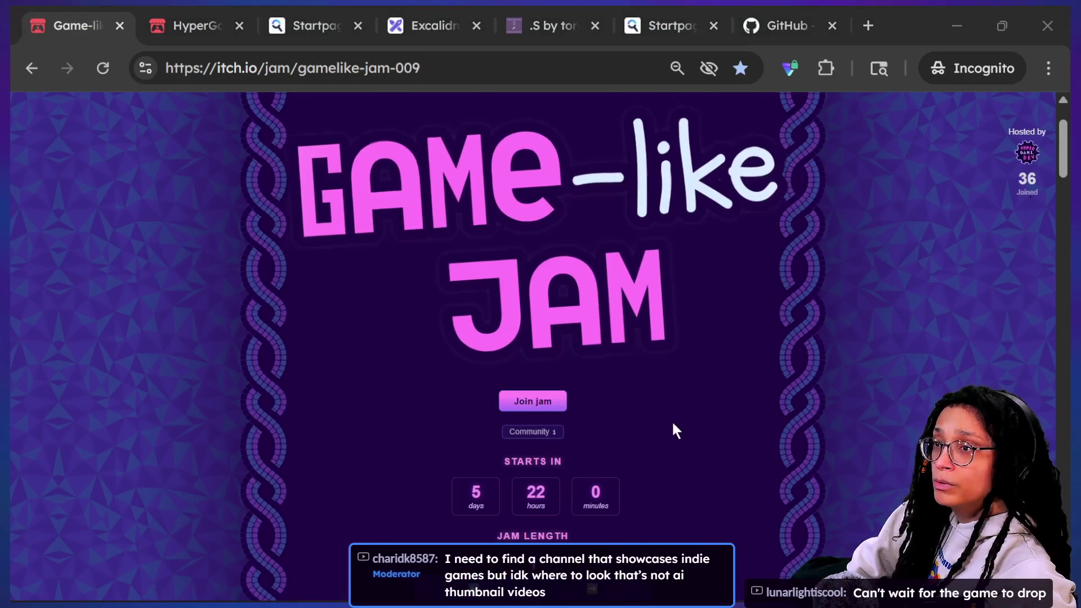
{"action": "key", "text": "alt+Tab"}
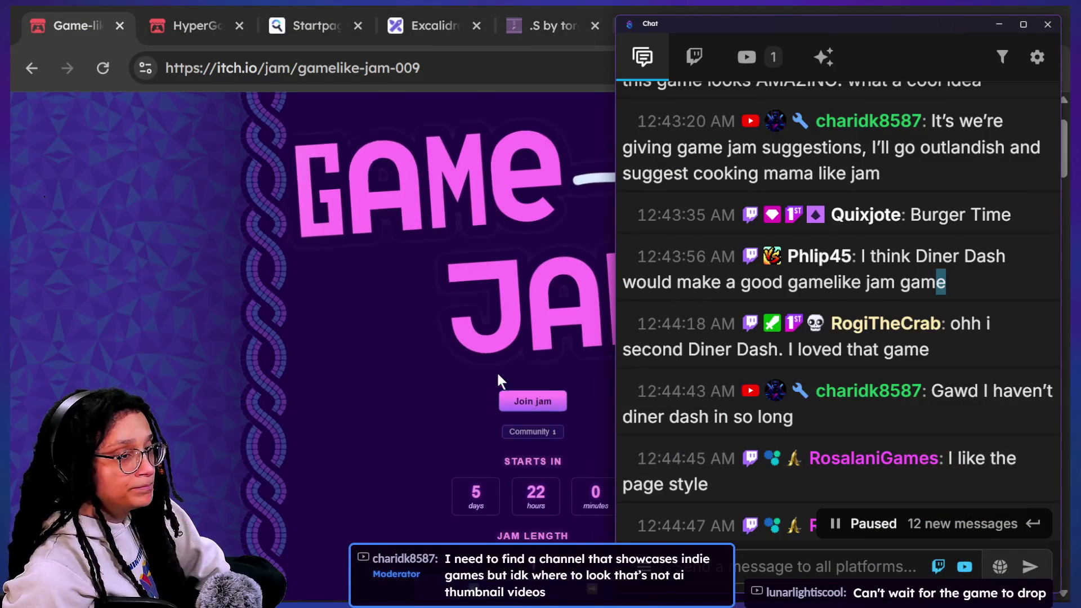
{"action": "key", "text": "alt+Tab"}
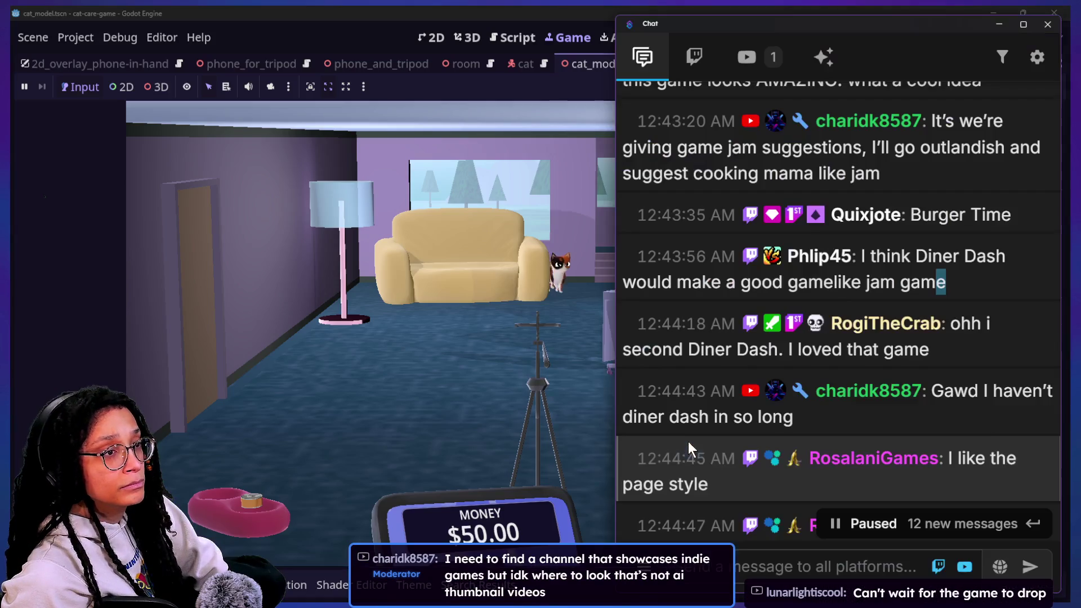
{"action": "mouse_move", "coordinate": [844, 403]}
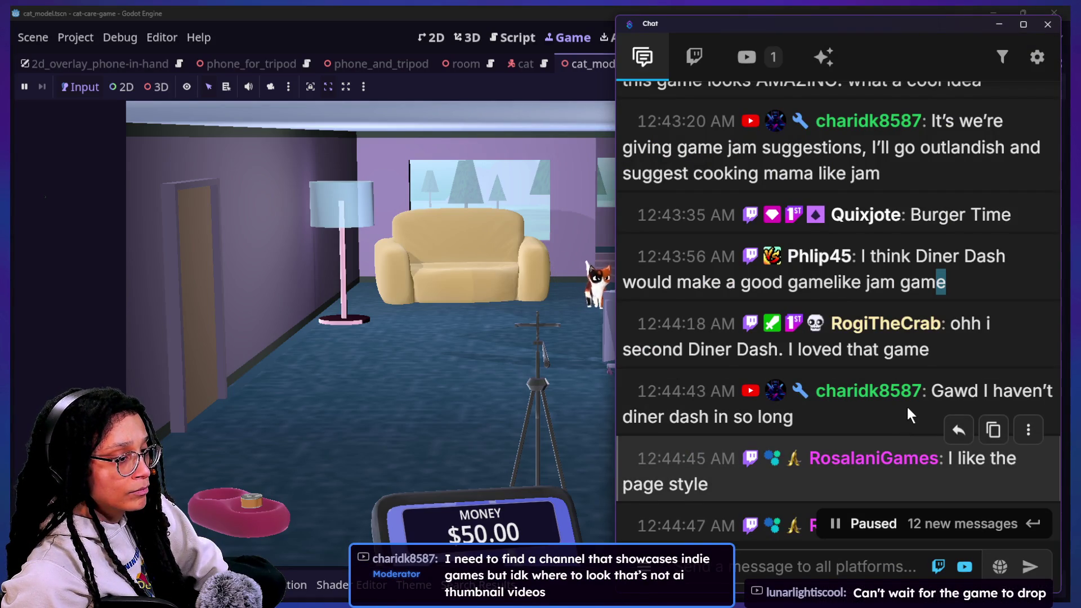
{"action": "scroll", "coordinate": [908, 408], "scroll_direction": "down", "scroll_amount": 3}
{"action": "double_click", "coordinate": [690, 358]}
{"action": "scroll", "coordinate": [704, 370], "scroll_direction": "down", "scroll_amount": 2}
{"action": "scroll", "coordinate": [703, 362], "scroll_direction": "down", "scroll_amount": 2}
{"action": "scroll", "coordinate": [704, 365], "scroll_direction": "down", "scroll_amount": 2}
{"action": "scroll", "coordinate": [704, 364], "scroll_direction": "down", "scroll_amount": 1}
{"action": "scroll", "coordinate": [703, 365], "scroll_direction": "down", "scroll_amount": 3}
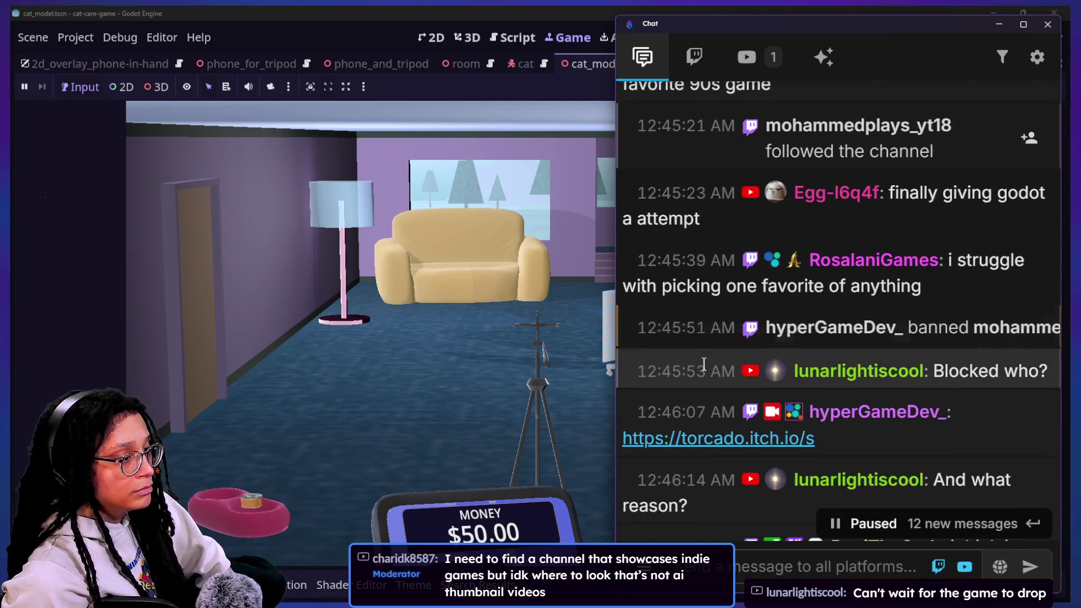
{"action": "scroll", "coordinate": [742, 356], "scroll_direction": "down", "scroll_amount": 1}
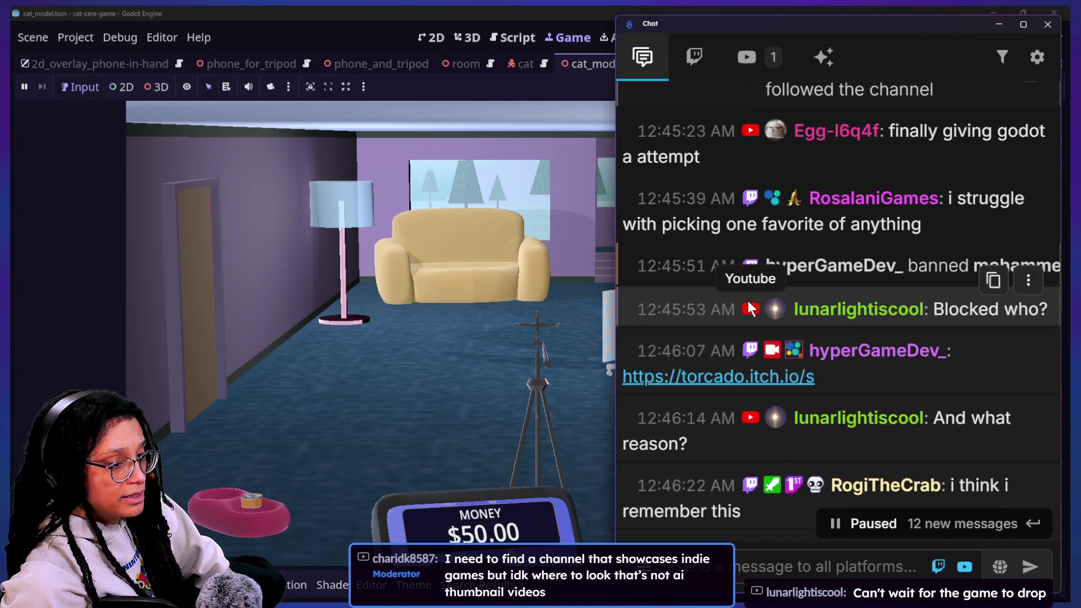
{"action": "scroll", "coordinate": [749, 310], "scroll_direction": "down", "scroll_amount": 1}
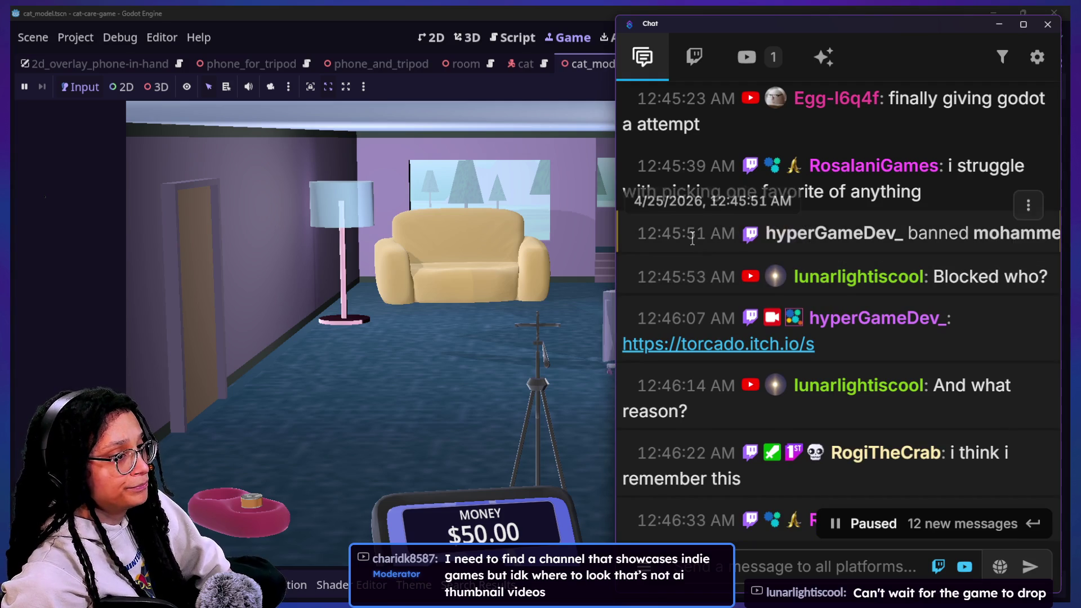
{"action": "mouse_move", "coordinate": [748, 152]}
{"action": "left_mouse_down"}
{"action": "mouse_move", "coordinate": [908, 64]}
{"action": "mouse_move", "coordinate": [793, 404]}
{"action": "left_mouse_up"}
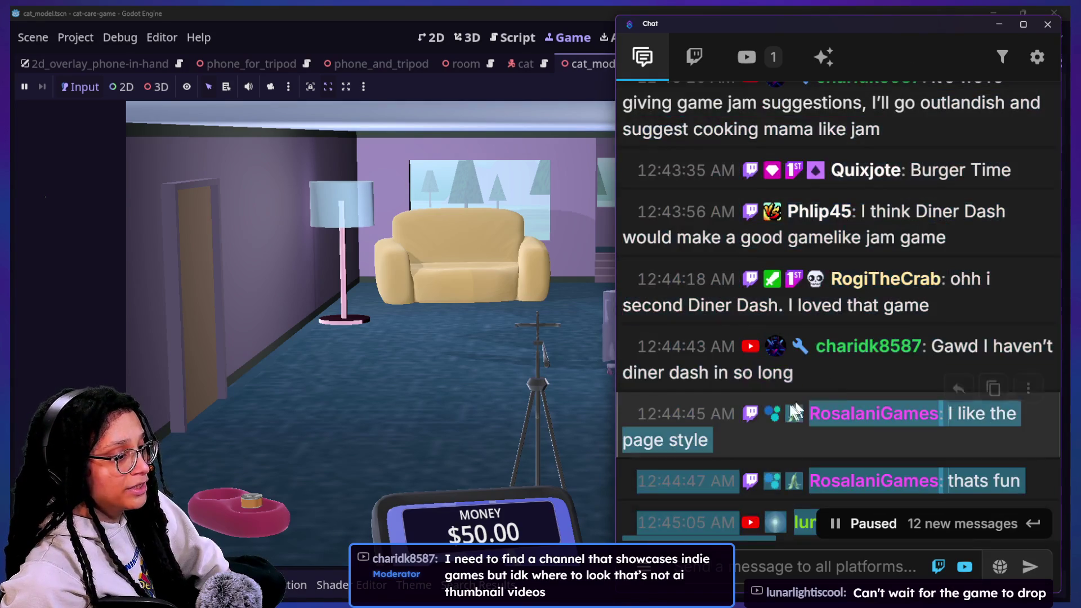
{"action": "scroll", "coordinate": [790, 405], "scroll_direction": "down", "scroll_amount": 3}
{"action": "left_click", "coordinate": [789, 402]}
{"action": "scroll", "coordinate": [802, 400], "scroll_direction": "down", "scroll_amount": 4}
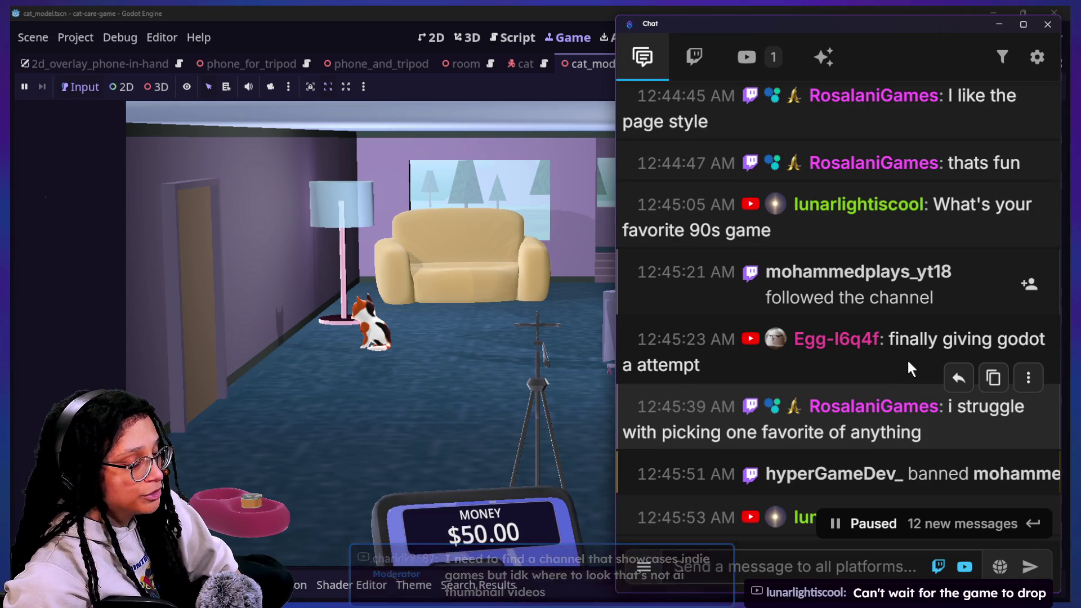
{"action": "scroll", "coordinate": [906, 358], "scroll_direction": "down", "scroll_amount": 1}
{"action": "scroll", "coordinate": [756, 389], "scroll_direction": "down", "scroll_amount": 1}
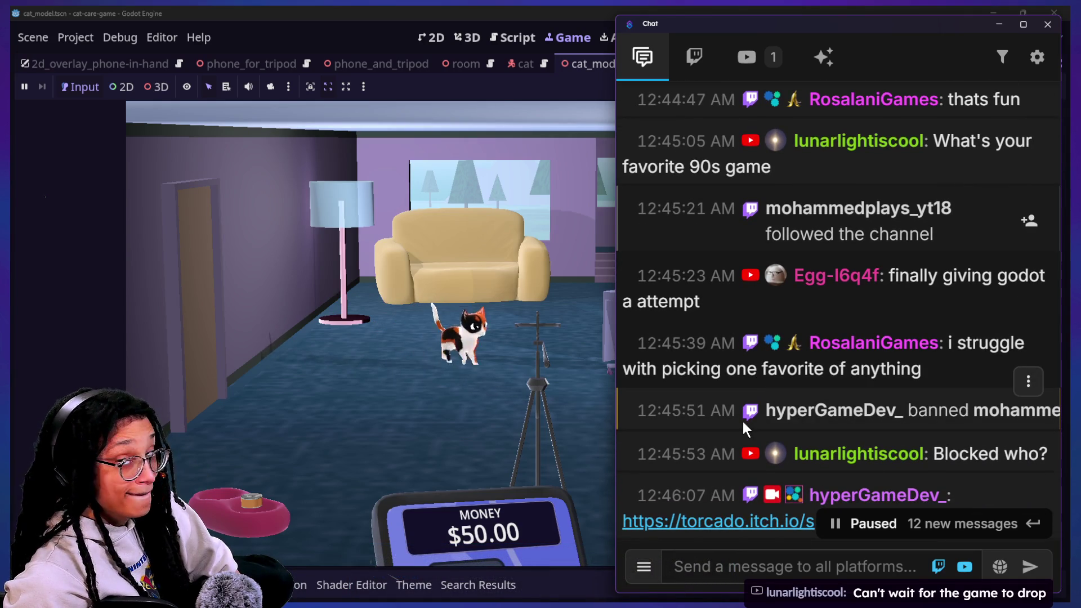
{"action": "scroll", "coordinate": [741, 419], "scroll_direction": "down", "scroll_amount": 1}
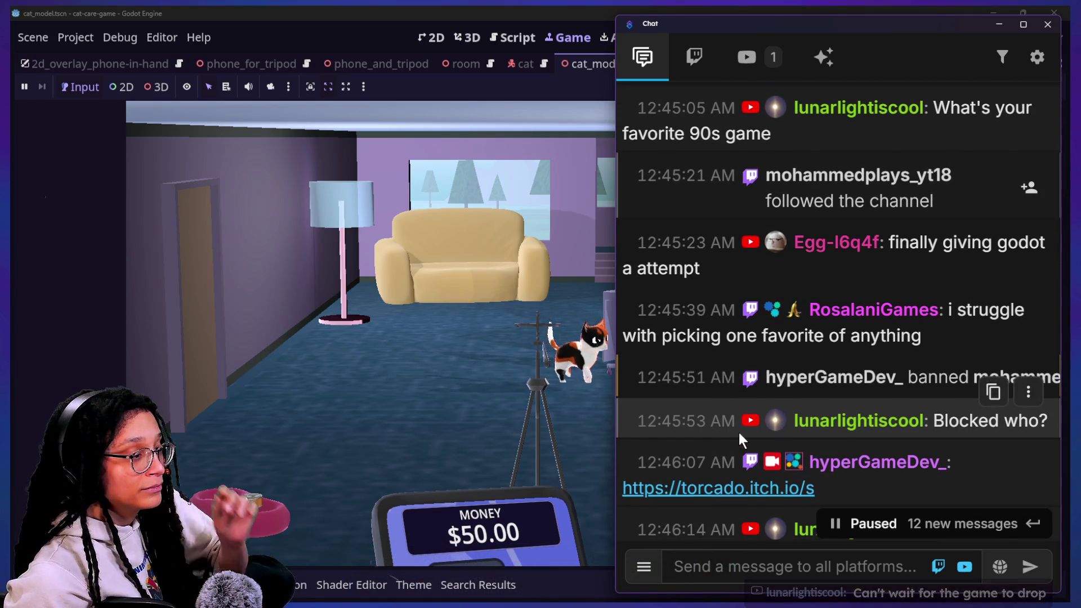
{"action": "left_click_drag", "start_coordinate": [922, 335], "coordinate": [811, 302]}
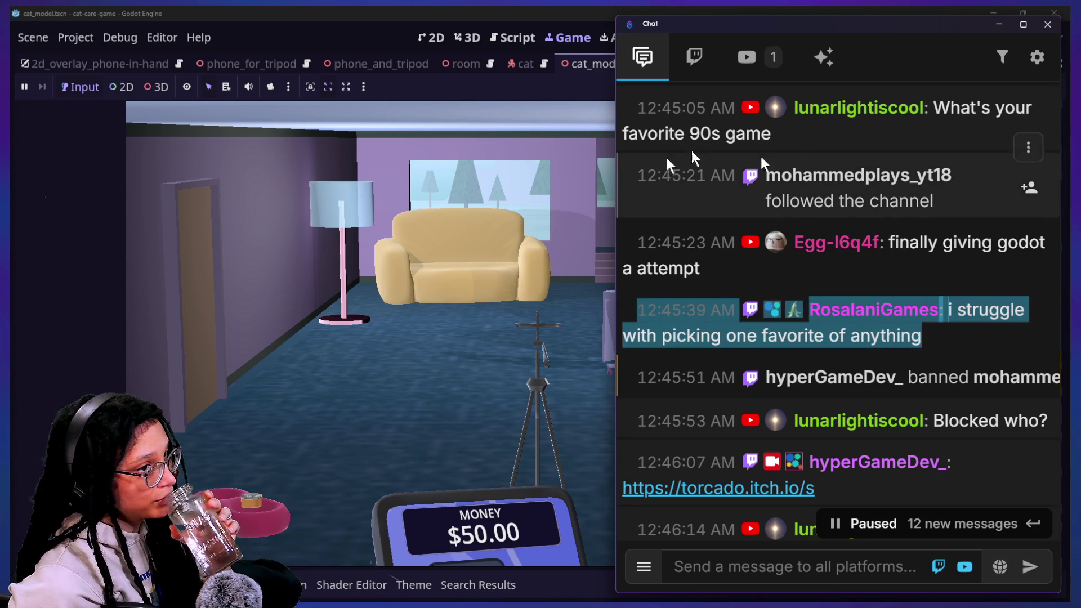
{"action": "scroll", "coordinate": [965, 362], "scroll_direction": "down", "scroll_amount": 1}
{"action": "scroll", "coordinate": [967, 368], "scroll_direction": "down", "scroll_amount": 2}
{"action": "scroll", "coordinate": [966, 363], "scroll_direction": "down", "scroll_amount": 2}
{"action": "scroll", "coordinate": [966, 363], "scroll_direction": "down", "scroll_amount": 2}
{"action": "scroll", "coordinate": [966, 362], "scroll_direction": "up", "scroll_amount": 10}
{"action": "scroll", "coordinate": [966, 362], "scroll_direction": "down", "scroll_amount": 10}
{"action": "scroll", "coordinate": [964, 360], "scroll_direction": "down", "scroll_amount": 3}
{"action": "scroll", "coordinate": [963, 360], "scroll_direction": "up", "scroll_amount": 1}
{"action": "left_click_drag", "start_coordinate": [963, 363], "coordinate": [887, 347]}
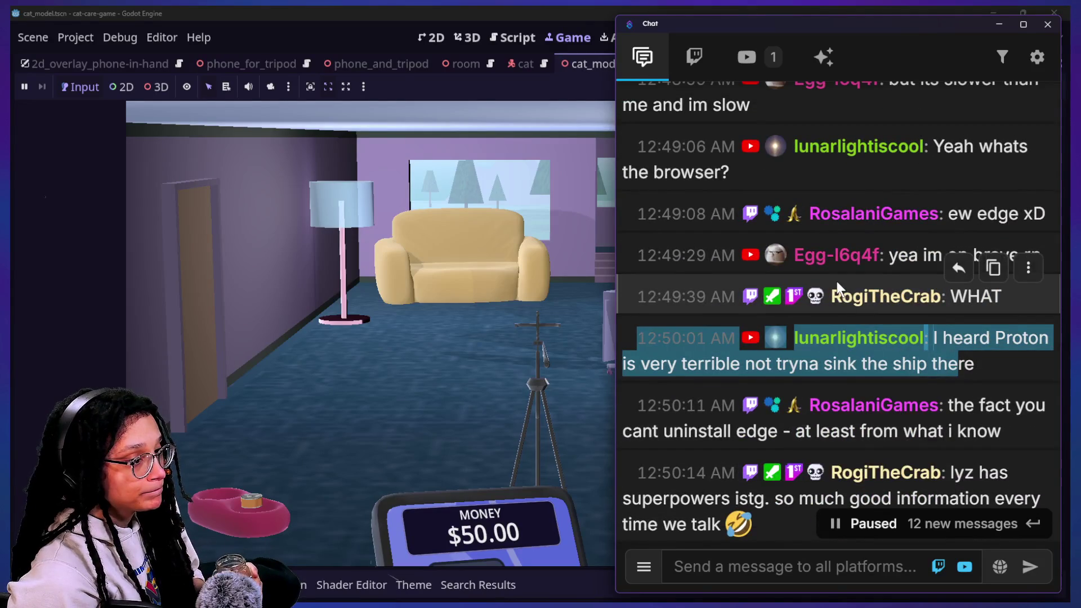
{"action": "scroll", "coordinate": [838, 281], "scroll_direction": "down", "scroll_amount": 1}
{"action": "scroll", "coordinate": [837, 281], "scroll_direction": "up", "scroll_amount": 2}
{"action": "scroll", "coordinate": [836, 279], "scroll_direction": "up", "scroll_amount": 1}
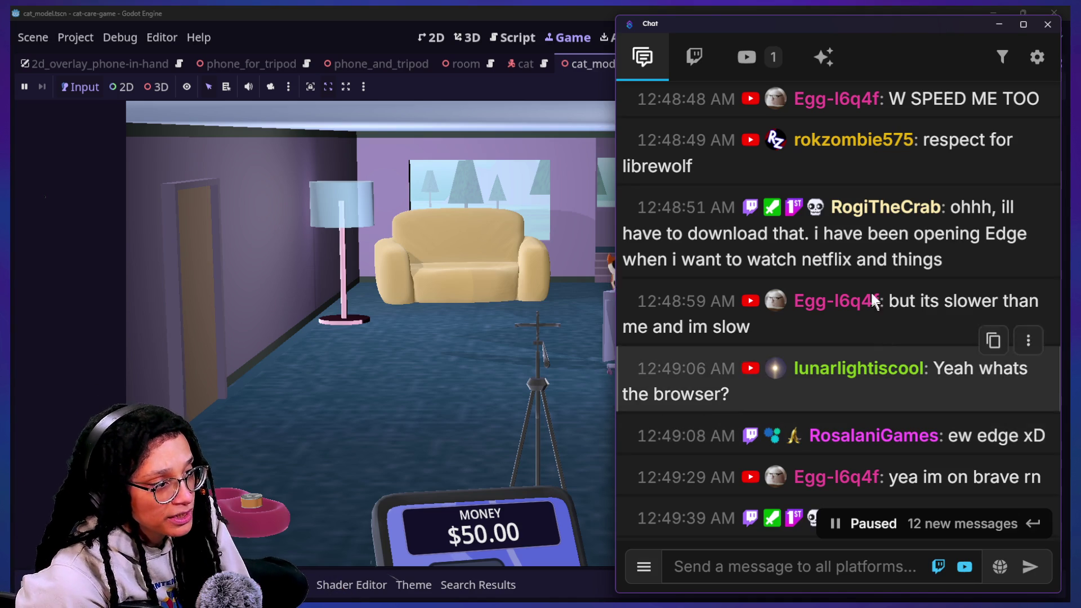
{"action": "left_click_drag", "start_coordinate": [845, 234], "coordinate": [925, 262]}
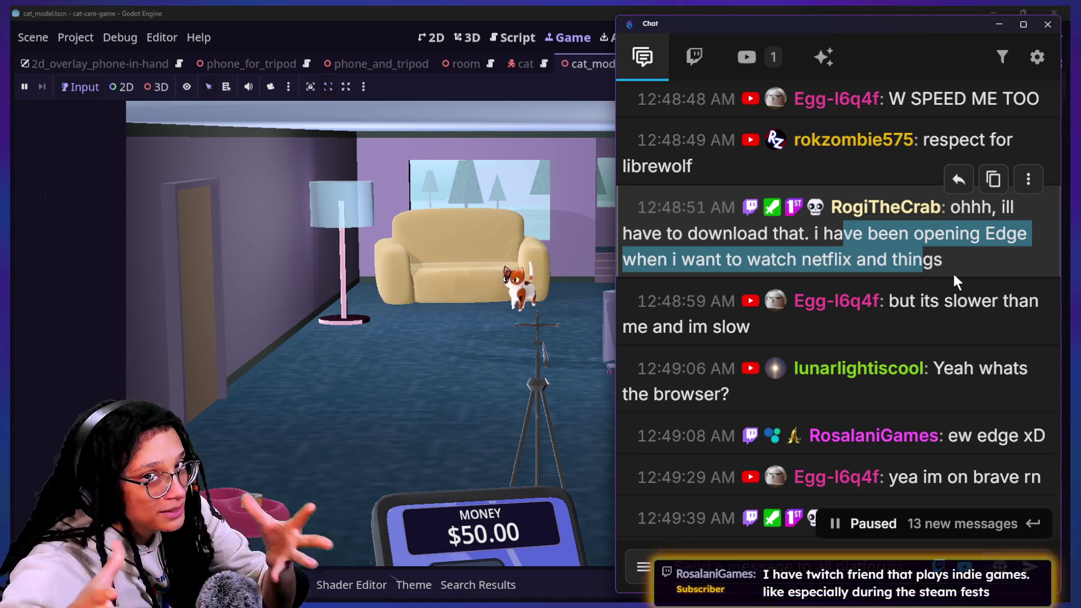
{"action": "scroll", "coordinate": [894, 193], "scroll_direction": "up", "scroll_amount": 1}
{"action": "scroll", "coordinate": [894, 190], "scroll_direction": "up", "scroll_amount": 1}
{"action": "scroll", "coordinate": [895, 194], "scroll_direction": "up", "scroll_amount": 2}
{"action": "scroll", "coordinate": [895, 190], "scroll_direction": "up", "scroll_amount": 2}
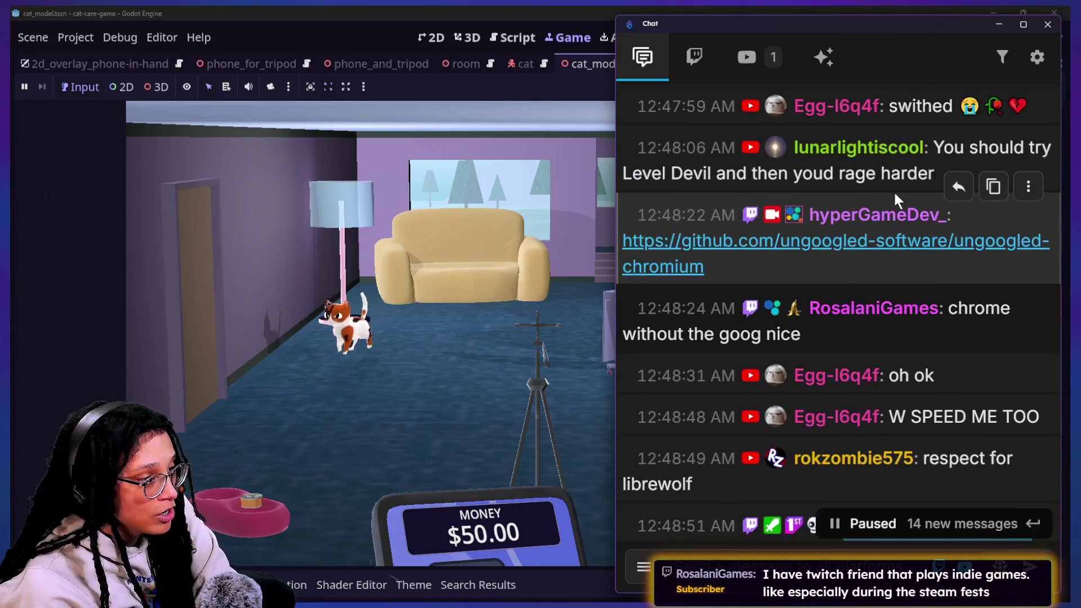
{"action": "scroll", "coordinate": [895, 195], "scroll_direction": "up", "scroll_amount": 2}
{"action": "scroll", "coordinate": [894, 190], "scroll_direction": "up", "scroll_amount": 1}
{"action": "scroll", "coordinate": [894, 191], "scroll_direction": "up", "scroll_amount": 1}
{"action": "scroll", "coordinate": [894, 190], "scroll_direction": "up", "scroll_amount": 1}
{"action": "scroll", "coordinate": [894, 190], "scroll_direction": "up", "scroll_amount": 1}
{"action": "scroll", "coordinate": [894, 189], "scroll_direction": "up", "scroll_amount": 1}
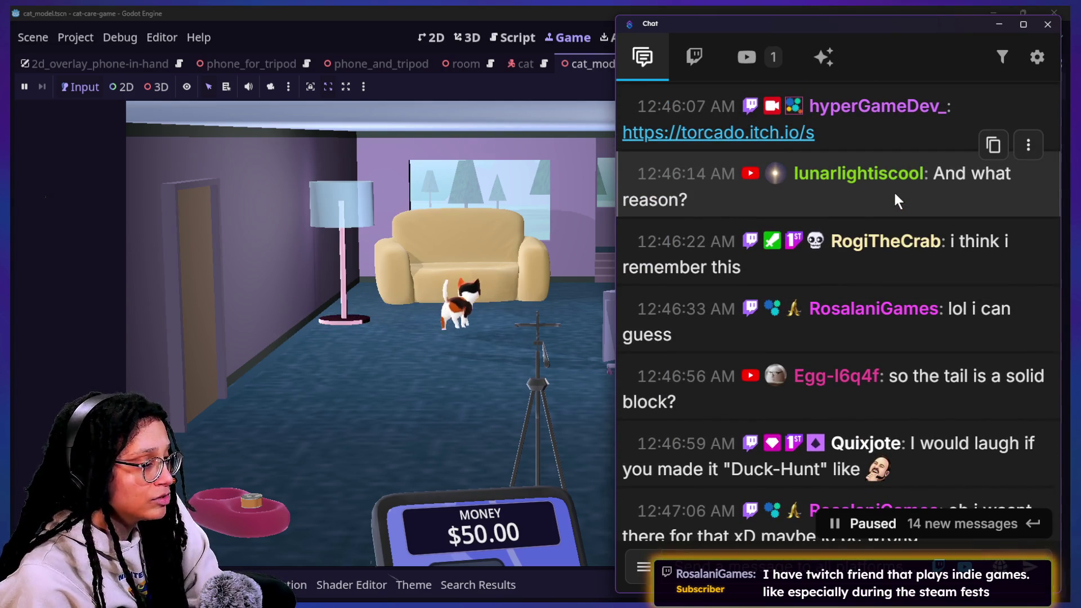
{"action": "scroll", "coordinate": [893, 191], "scroll_direction": "up", "scroll_amount": 1}
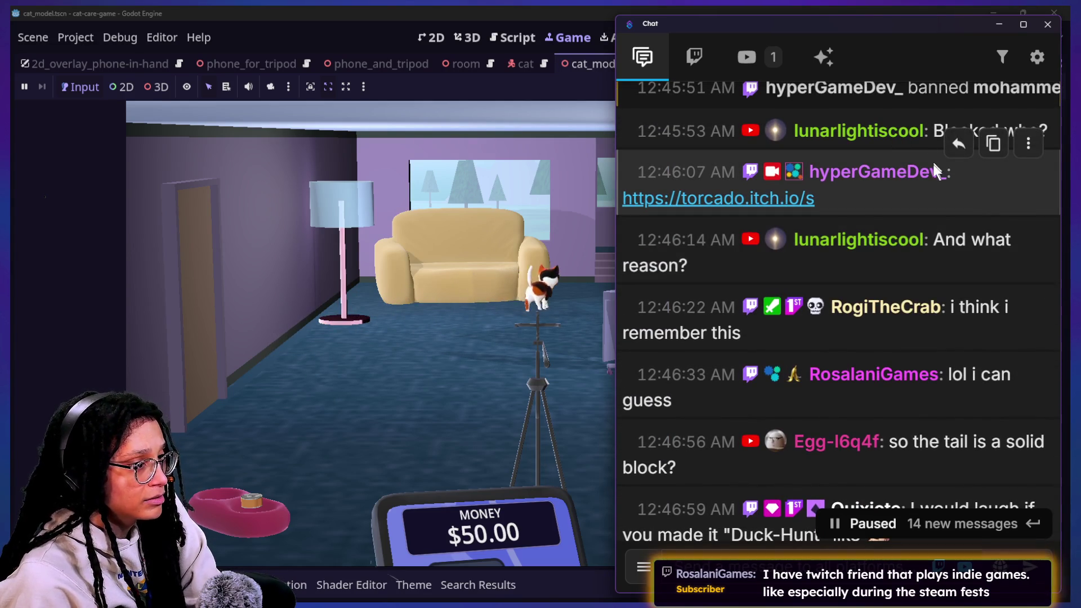
{"action": "scroll", "coordinate": [883, 224], "scroll_direction": "up", "scroll_amount": 1}
{"action": "scroll", "coordinate": [883, 226], "scroll_direction": "up", "scroll_amount": 2}
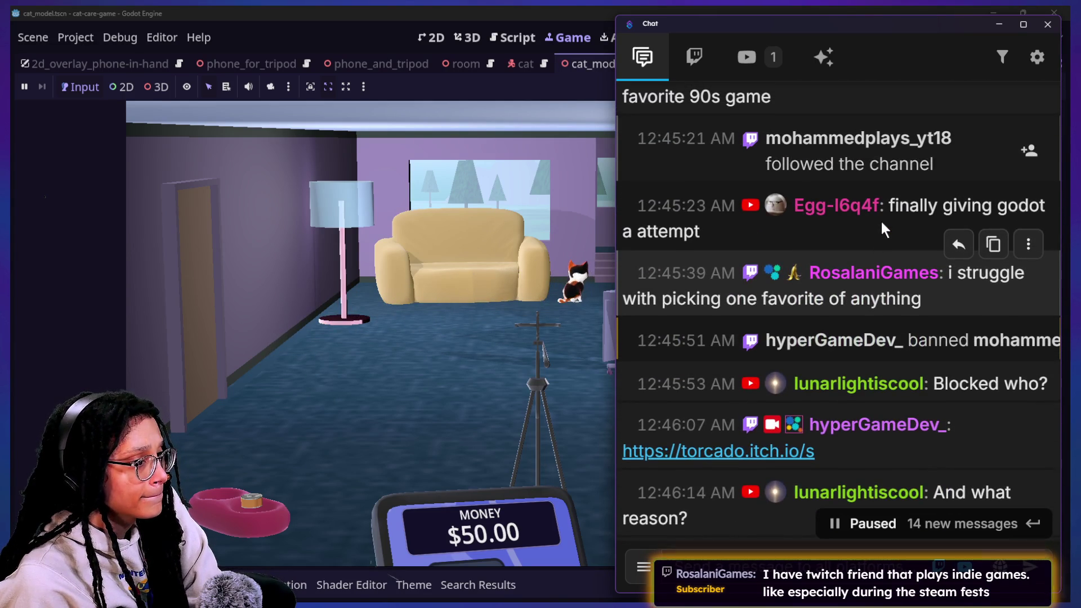
{"action": "scroll", "coordinate": [881, 220], "scroll_direction": "down", "scroll_amount": 1}
{"action": "scroll", "coordinate": [880, 219], "scroll_direction": "down", "scroll_amount": 1}
{"action": "scroll", "coordinate": [880, 219], "scroll_direction": "down", "scroll_amount": 2}
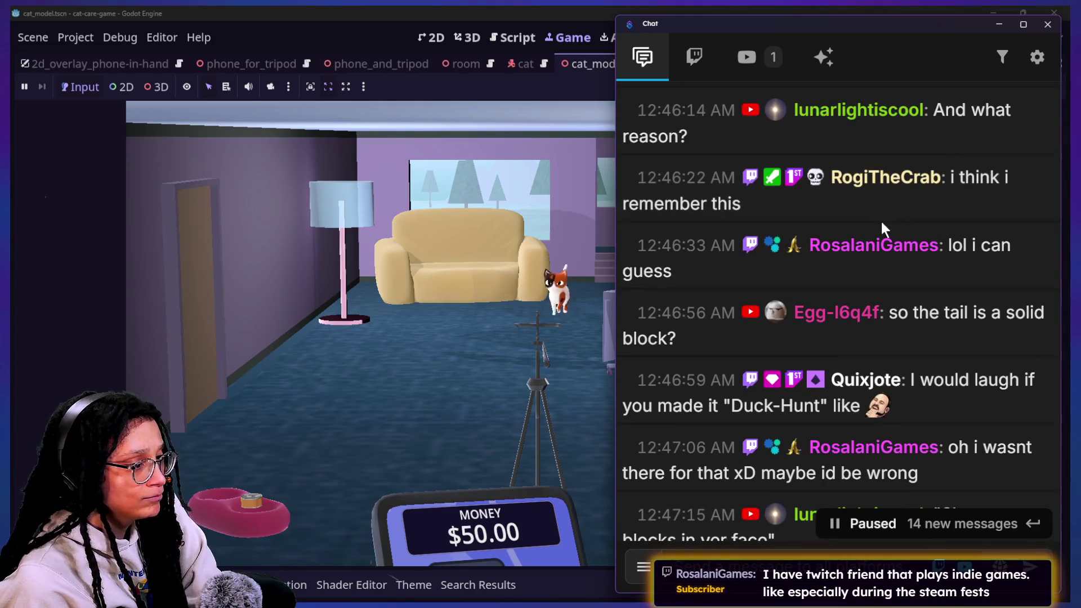
{"action": "scroll", "coordinate": [880, 218], "scroll_direction": "down", "scroll_amount": 1}
{"action": "scroll", "coordinate": [882, 223], "scroll_direction": "down", "scroll_amount": 1}
{"action": "scroll", "coordinate": [880, 222], "scroll_direction": "down", "scroll_amount": 1}
{"action": "scroll", "coordinate": [915, 288], "scroll_direction": "down", "scroll_amount": 2}
{"action": "scroll", "coordinate": [914, 288], "scroll_direction": "down", "scroll_amount": 2}
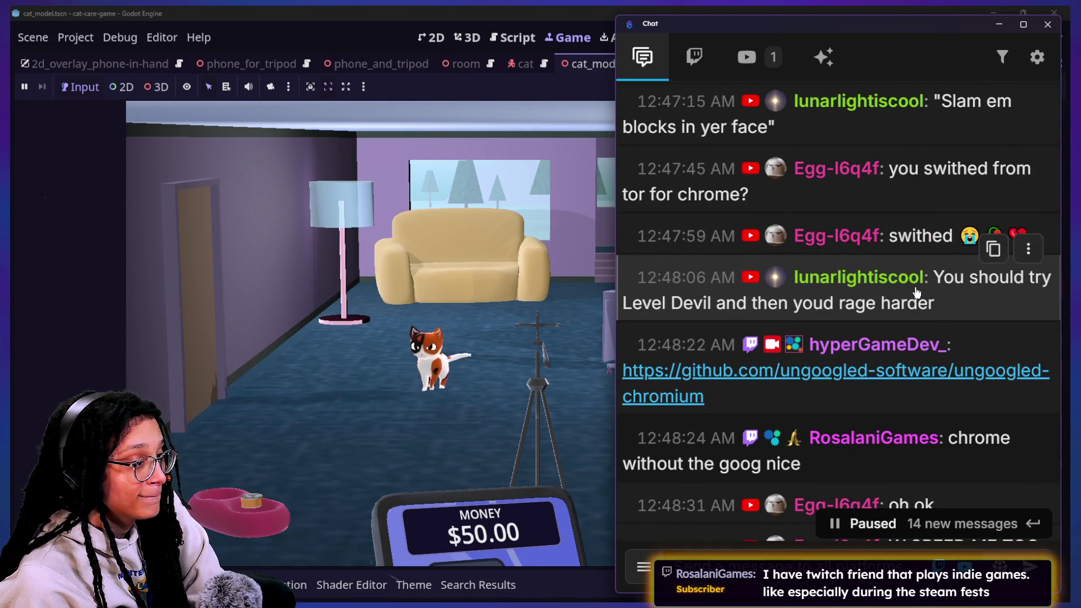
{"action": "left_click_drag", "start_coordinate": [935, 301], "coordinate": [706, 308]}
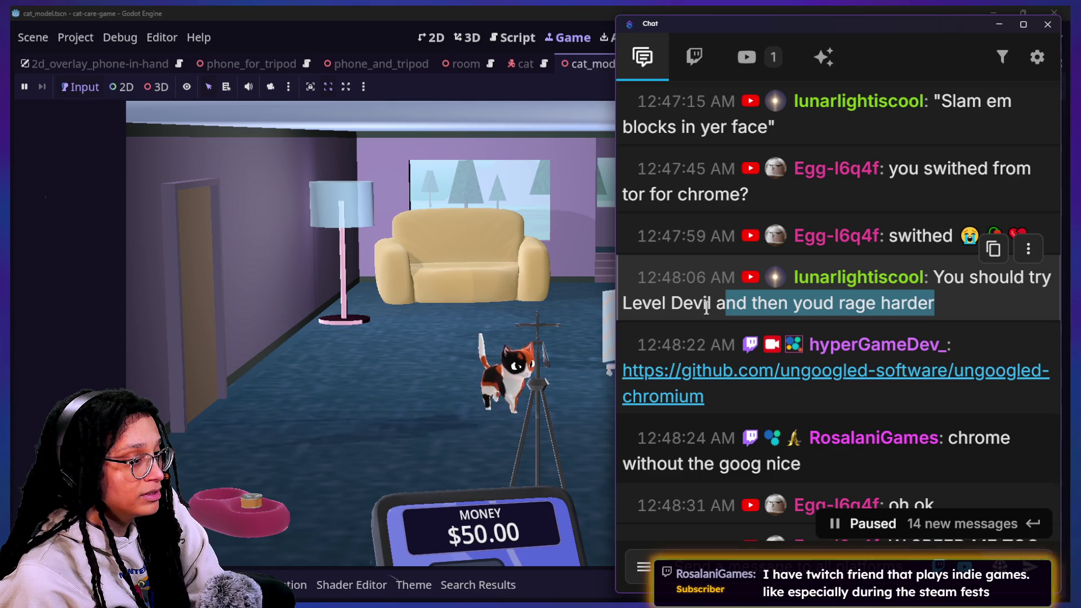
{"action": "scroll", "coordinate": [739, 290], "scroll_direction": "down", "scroll_amount": 2}
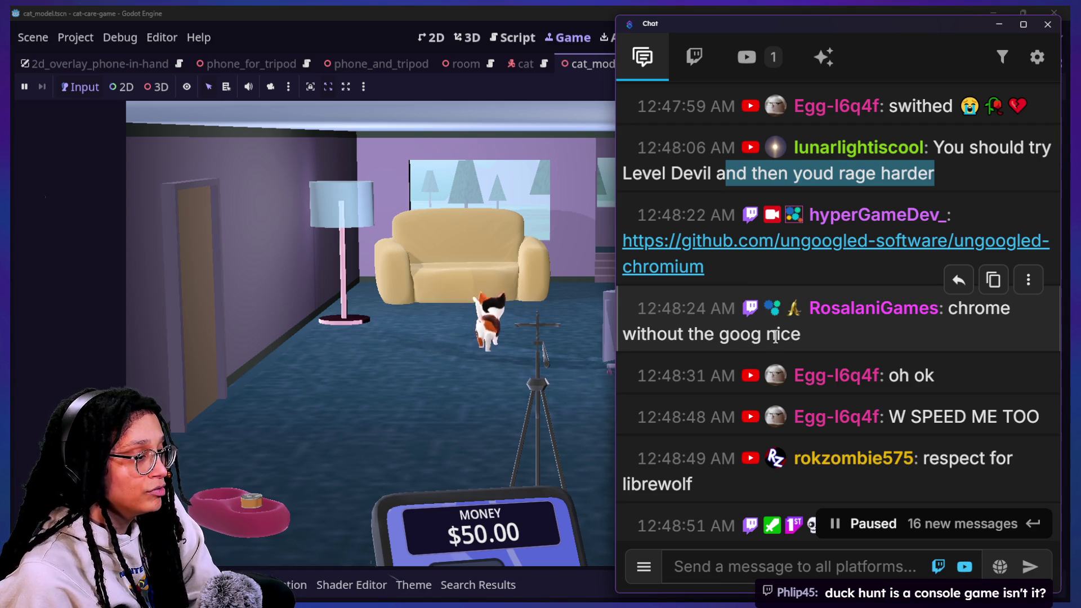
{"action": "left_click_drag", "start_coordinate": [715, 286], "coordinate": [778, 333]}
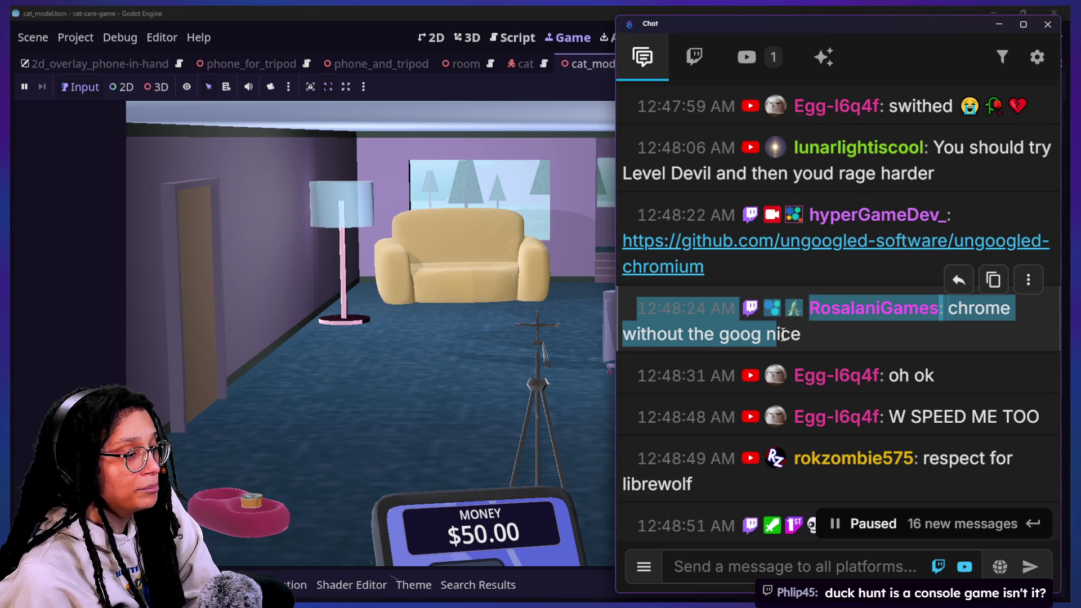
{"action": "scroll", "coordinate": [794, 342], "scroll_direction": "down", "scroll_amount": 1}
{"action": "scroll", "coordinate": [808, 349], "scroll_direction": "down", "scroll_amount": 2}
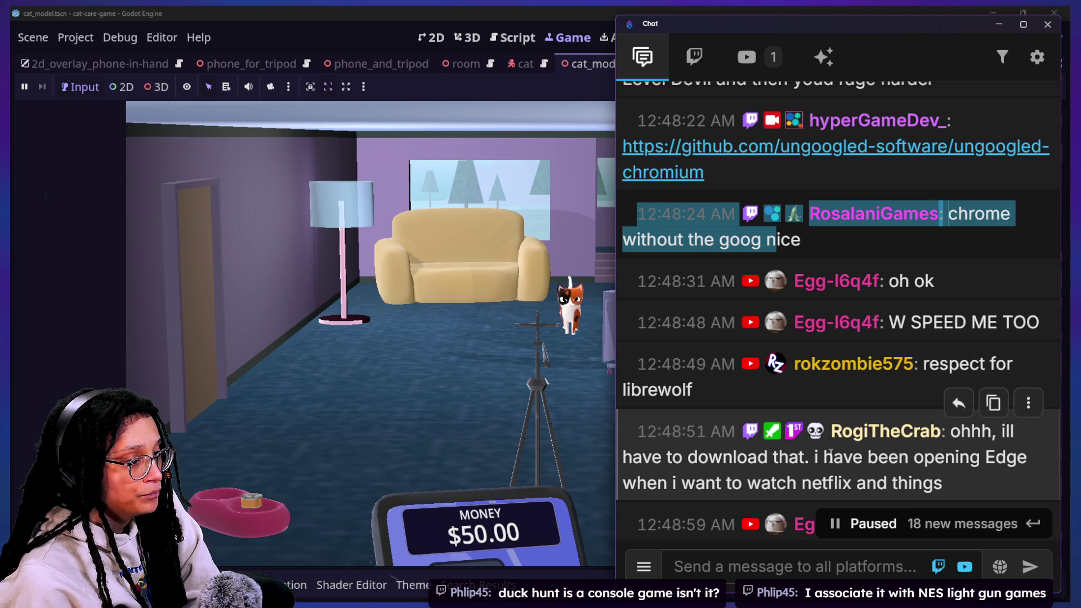
{"action": "scroll", "coordinate": [832, 453], "scroll_direction": "down", "scroll_amount": 3}
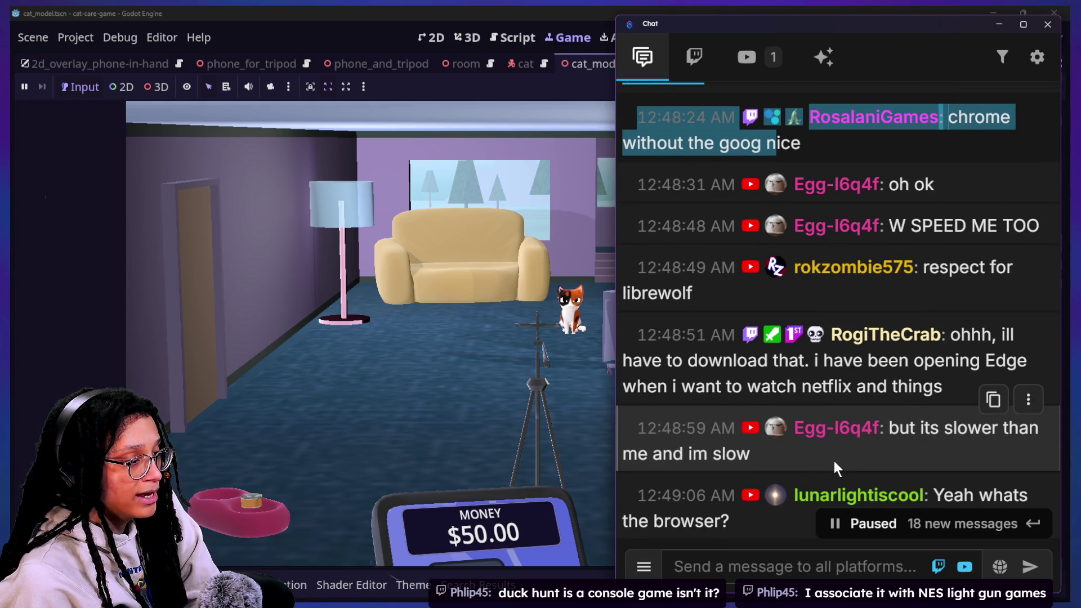
{"action": "scroll", "coordinate": [834, 461], "scroll_direction": "down", "scroll_amount": 2}
{"action": "scroll", "coordinate": [834, 460], "scroll_direction": "down", "scroll_amount": 2}
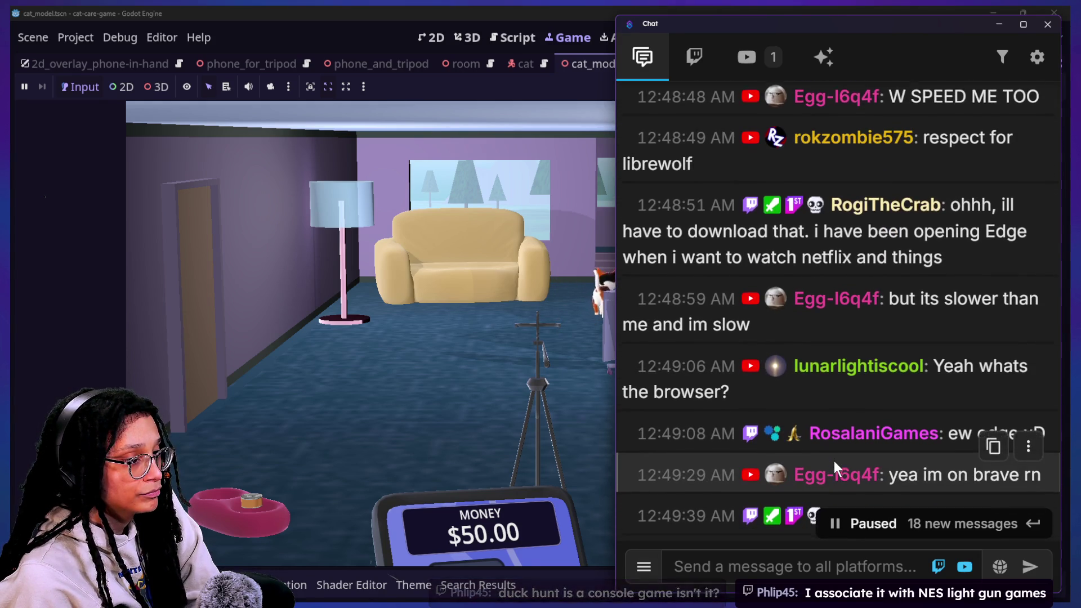
{"action": "scroll", "coordinate": [834, 460], "scroll_direction": "down", "scroll_amount": 1}
{"action": "scroll", "coordinate": [834, 469], "scroll_direction": "down", "scroll_amount": 1}
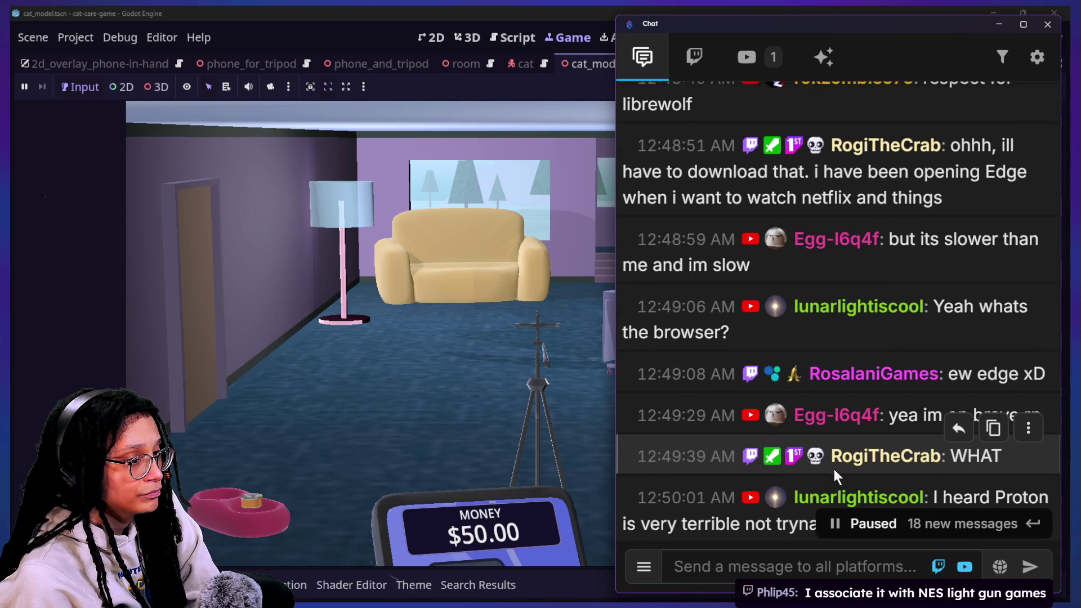
{"action": "scroll", "coordinate": [834, 469], "scroll_direction": "down", "scroll_amount": 1}
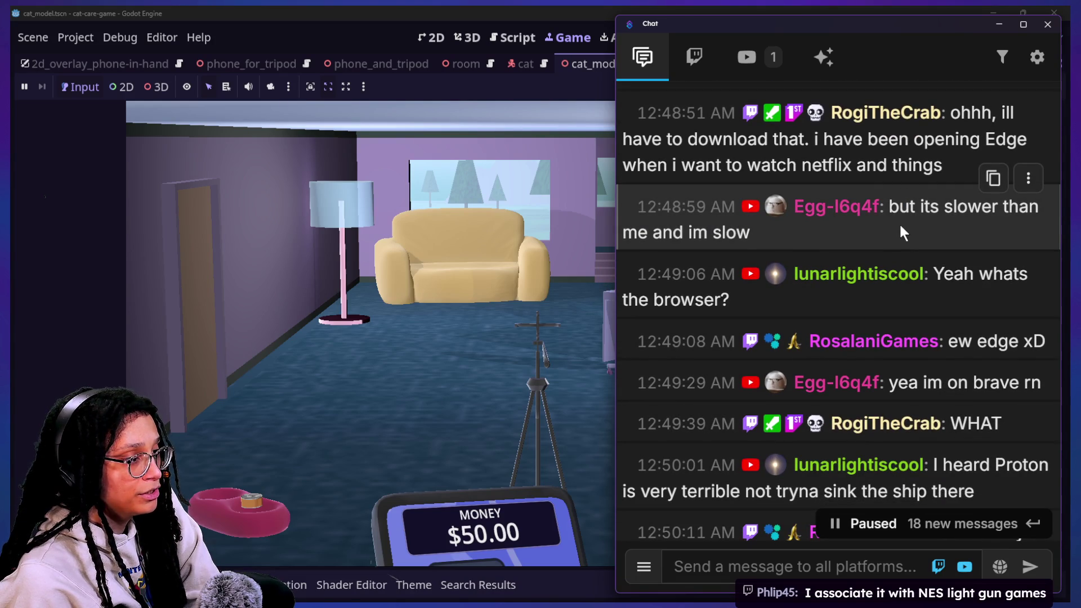
{"action": "middle_click", "coordinate": [914, 227]}
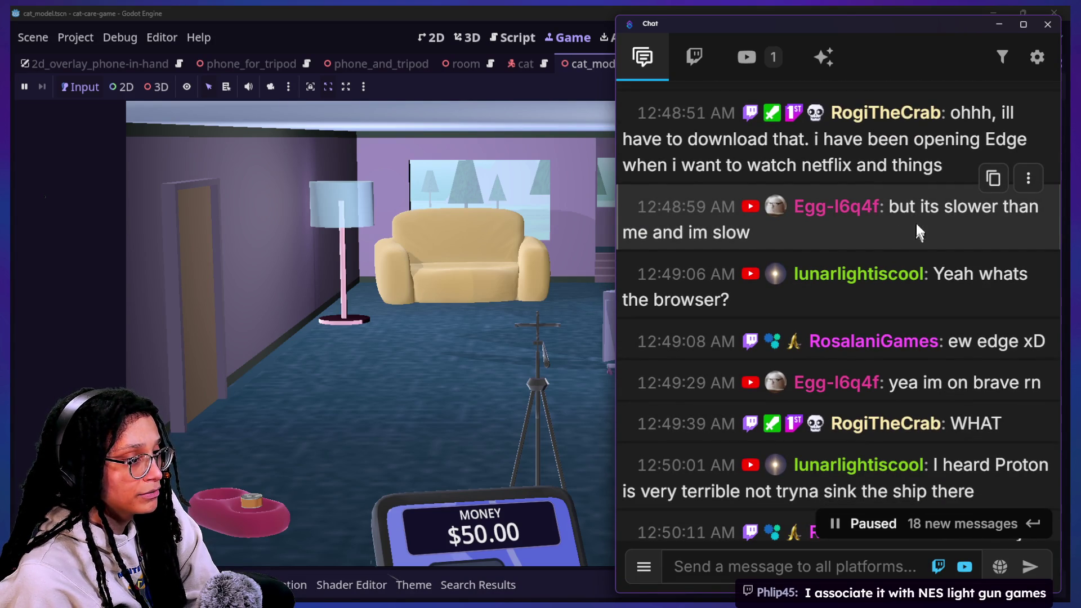
{"action": "left_click_drag", "start_coordinate": [917, 206], "coordinate": [873, 256]}
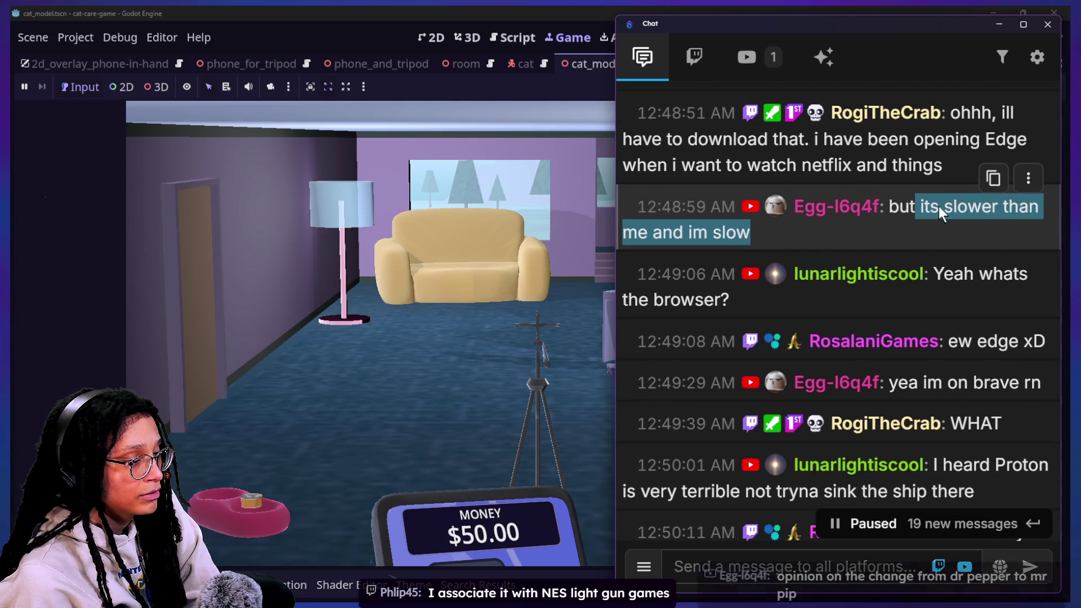
{"action": "scroll", "coordinate": [873, 256], "scroll_direction": "down", "scroll_amount": 1}
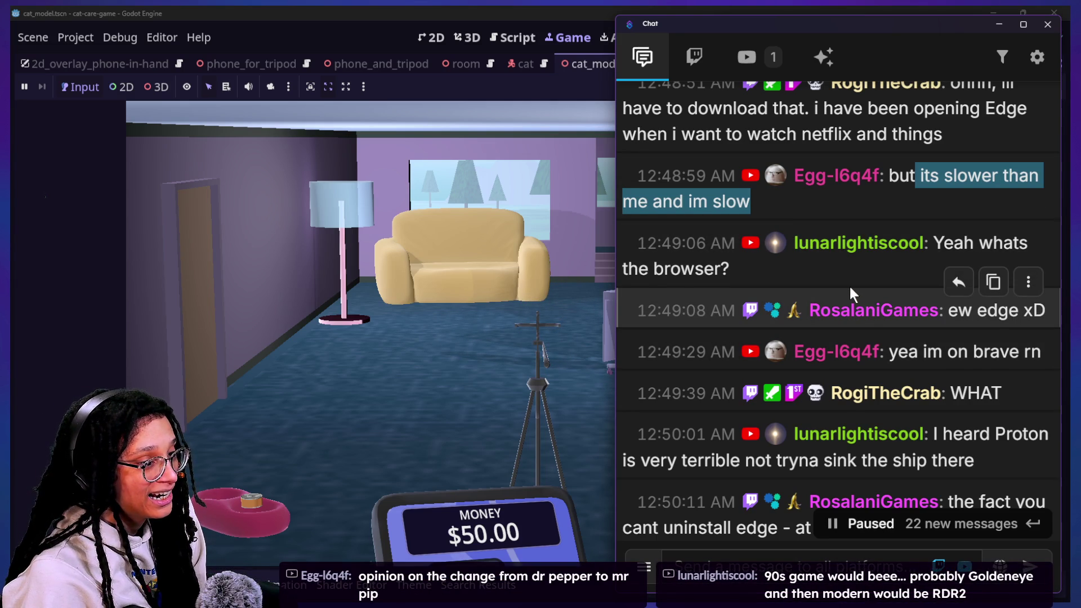
{"action": "scroll", "coordinate": [849, 284], "scroll_direction": "down", "scroll_amount": 3}
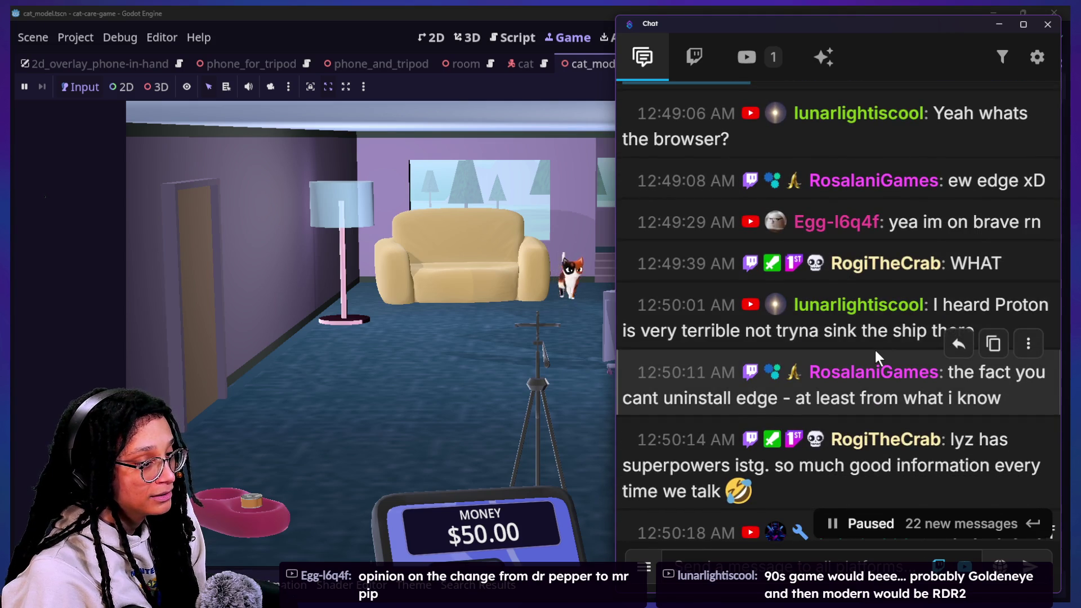
{"action": "scroll", "coordinate": [873, 348], "scroll_direction": "down", "scroll_amount": 2}
{"action": "scroll", "coordinate": [832, 405], "scroll_direction": "down", "scroll_amount": 1}
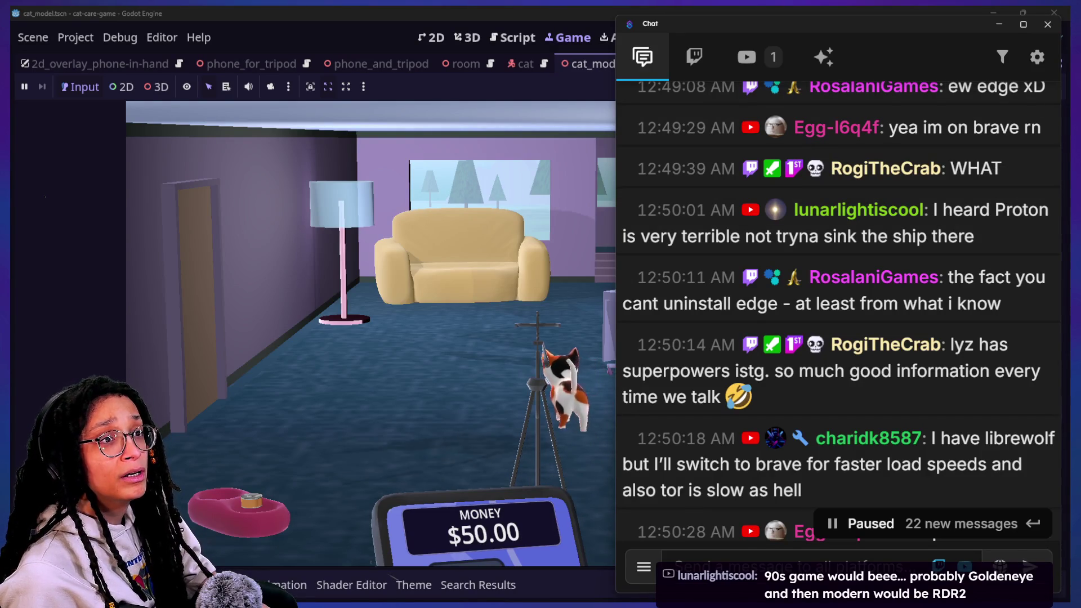
{"action": "left_click_drag", "start_coordinate": [1036, 183], "coordinate": [582, 130]}
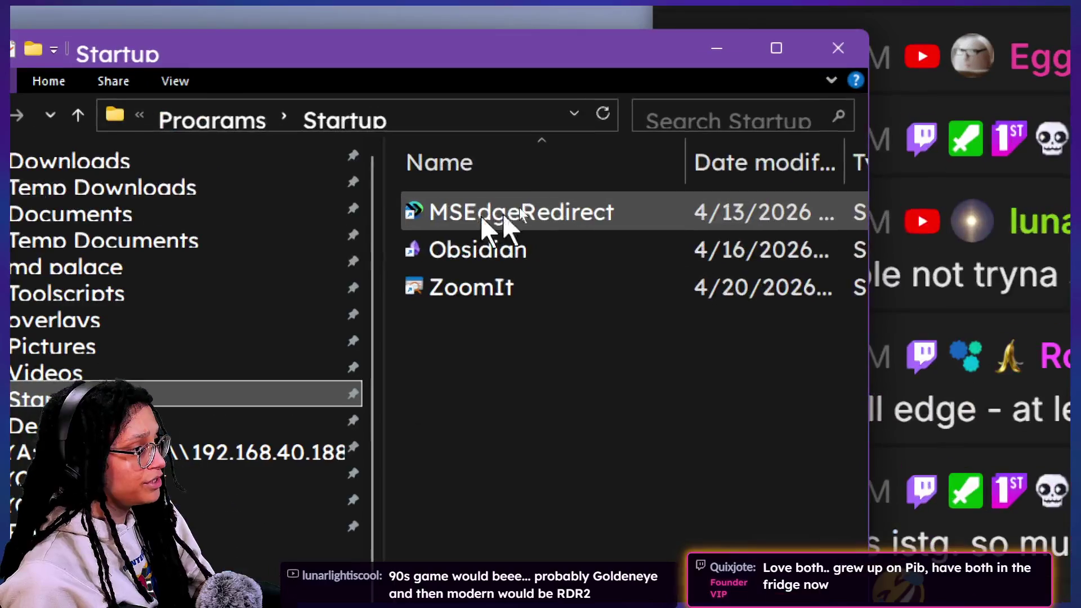
Step: Select the MSEdgeRedirect startup item, cancelling an accidental rename so its name stays unchanged
{"action": "left_click", "coordinate": [499, 215]}
{"action": "left_click", "coordinate": [508, 207]}
{"action": "key", "text": "Escape"}
{"action": "left_click", "coordinate": [429, 212]}
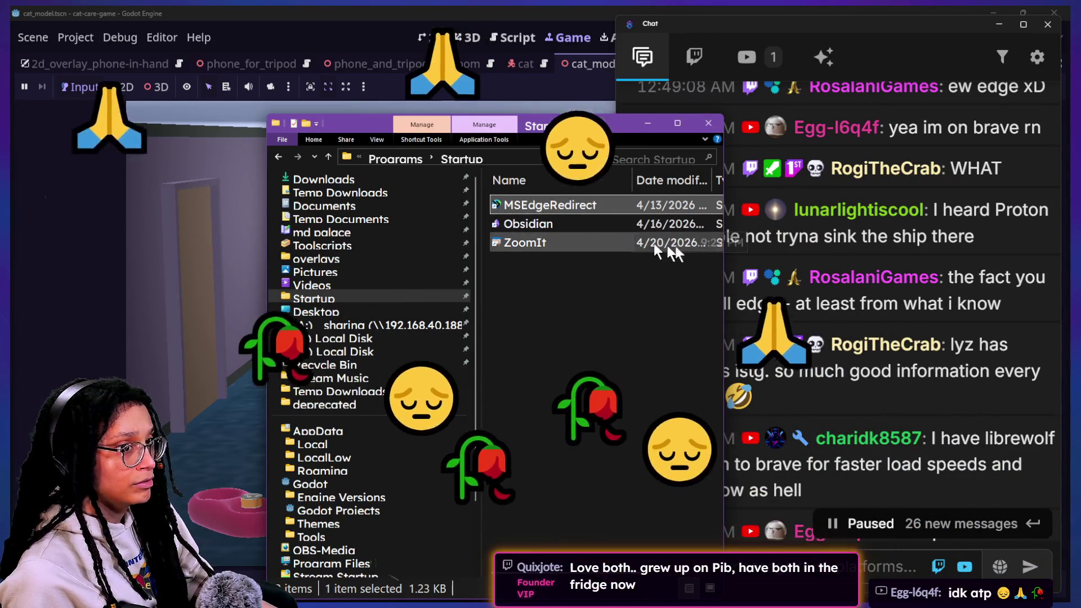
Step: Review MSEdgeRedirect's update settings, dismiss them without saving, and refocus the Godot game
{"action": "left_click", "coordinate": [897, 233]}
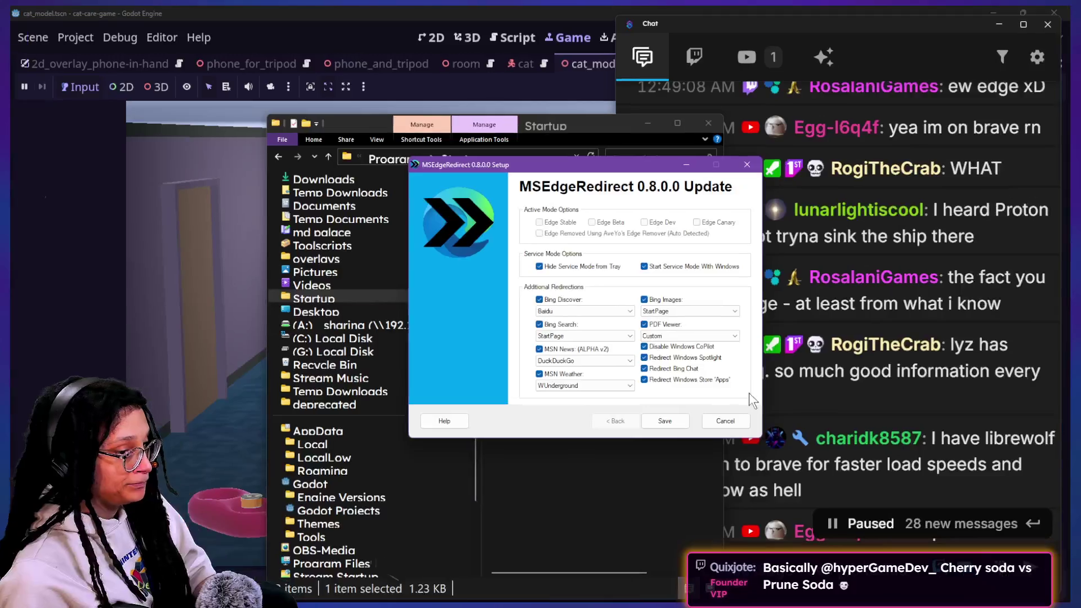
{"action": "left_click", "coordinate": [724, 418]}
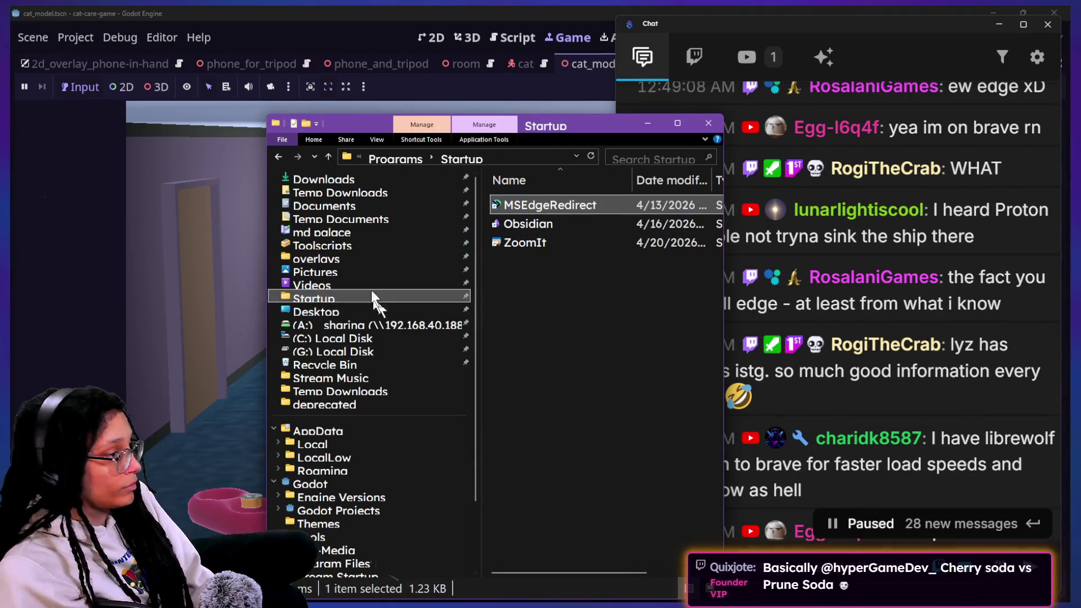
{"action": "left_click", "coordinate": [322, 33]}
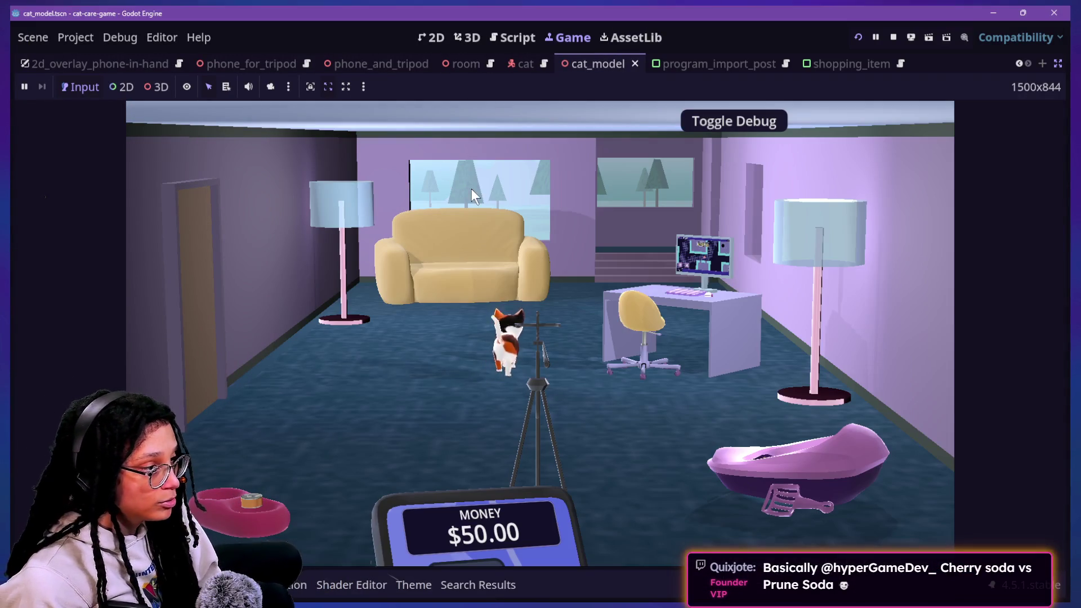
Step: Bring the chat window over the game and highlight the uninstalling-Edge and superpowers messages
{"action": "key", "text": "alt+Tab"}
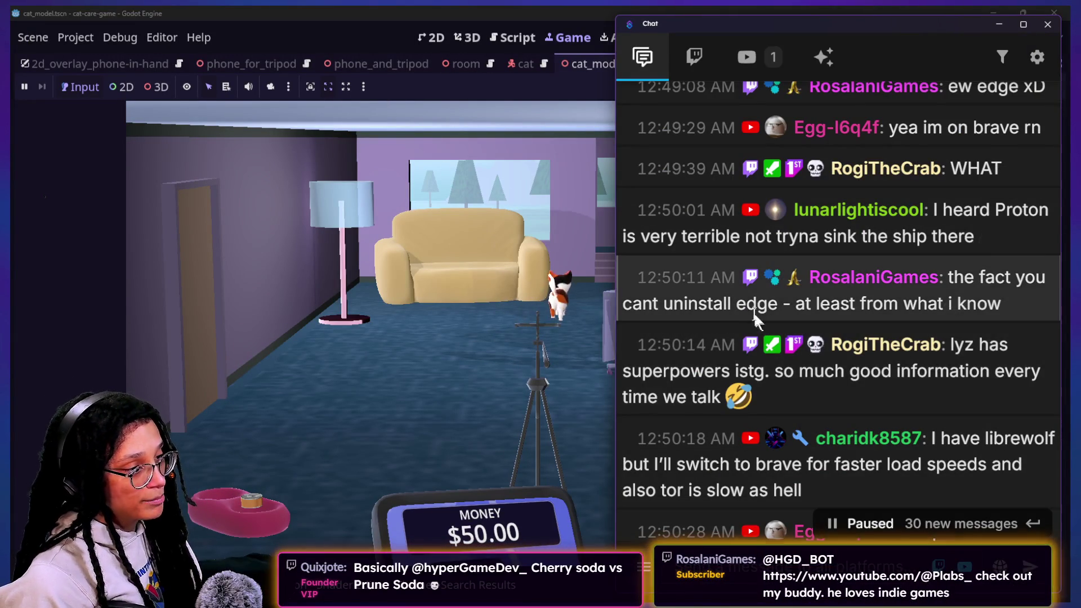
{"action": "left_click_drag", "start_coordinate": [756, 304], "coordinate": [934, 310]}
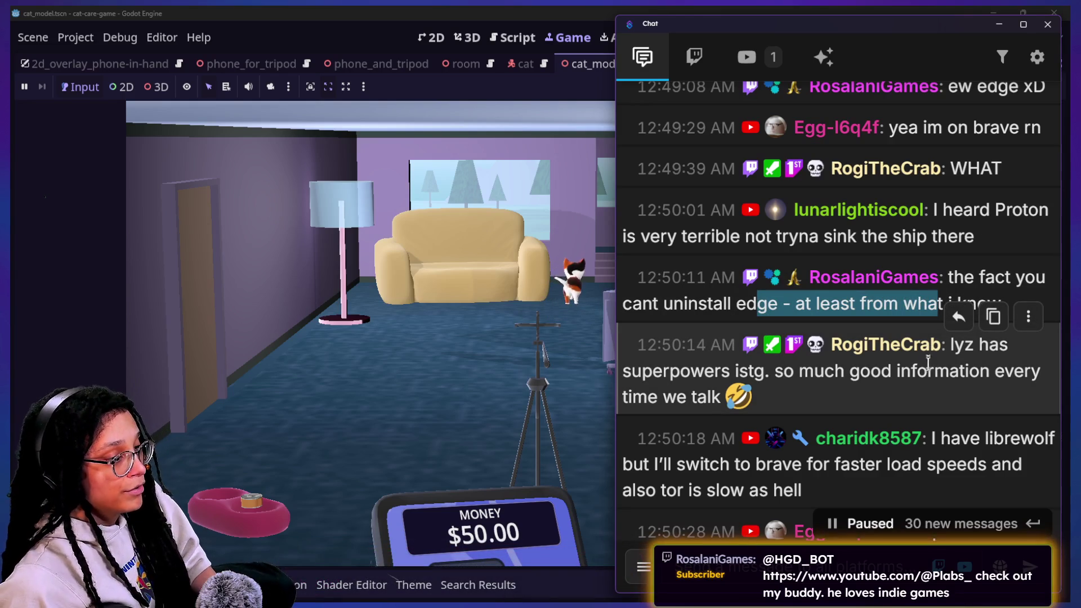
{"action": "left_click_drag", "start_coordinate": [963, 345], "coordinate": [981, 401]}
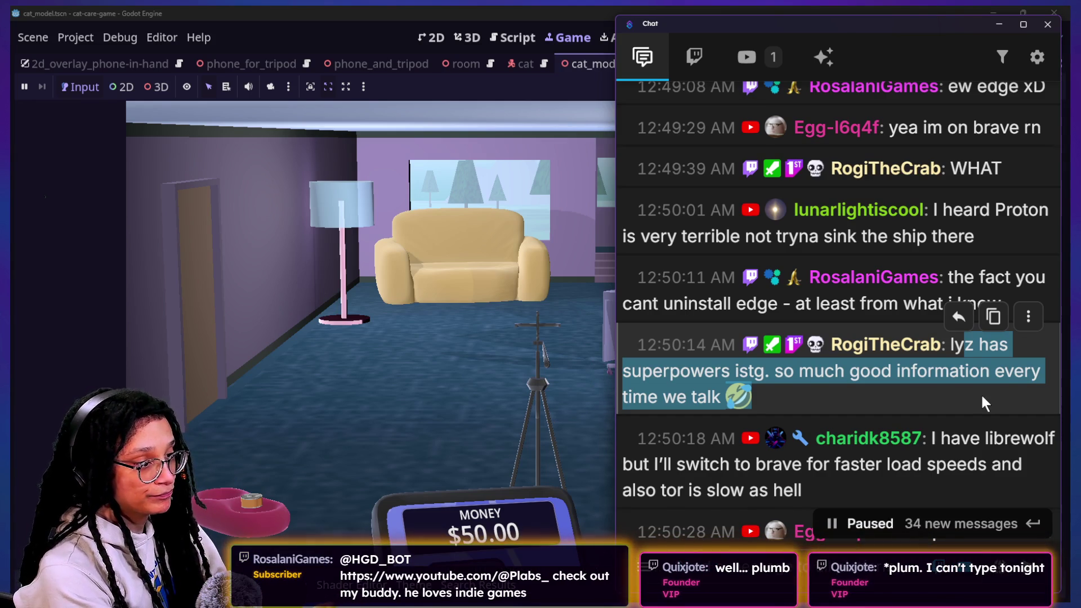
{"action": "scroll", "coordinate": [981, 393], "scroll_direction": "down", "scroll_amount": 3}
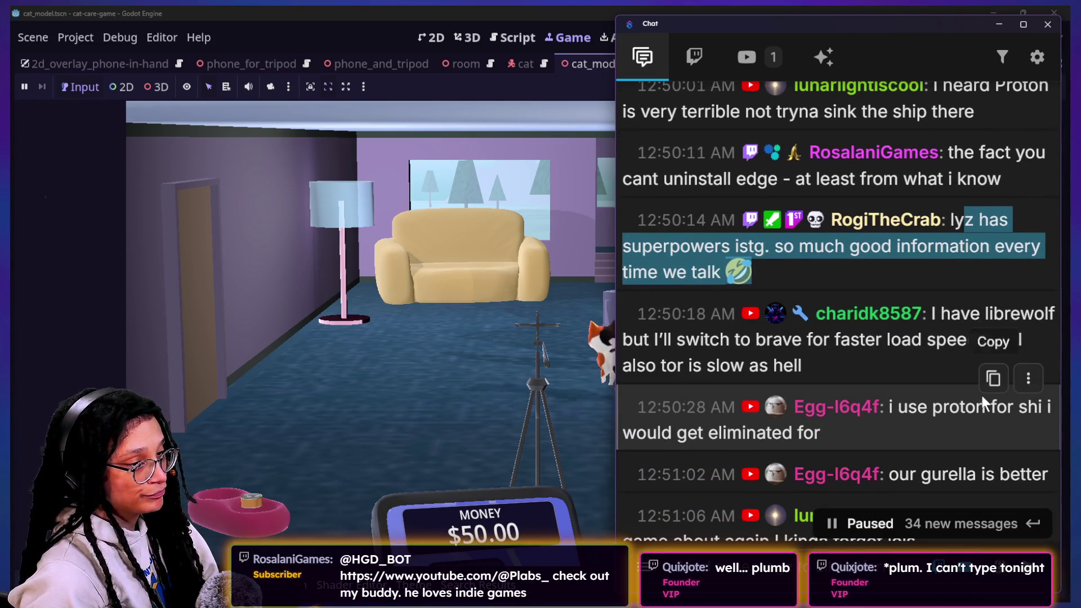
{"action": "scroll", "coordinate": [982, 396], "scroll_direction": "down", "scroll_amount": 2}
{"action": "left_click_drag", "start_coordinate": [676, 244], "coordinate": [922, 279]}
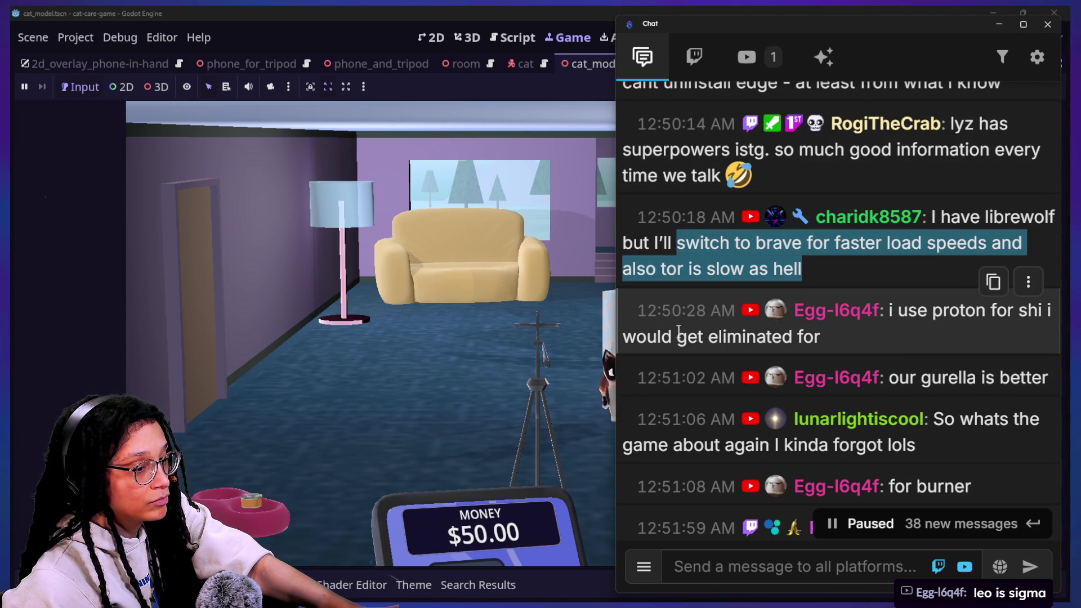
{"action": "scroll", "coordinate": [692, 372], "scroll_direction": "down", "scroll_amount": 2}
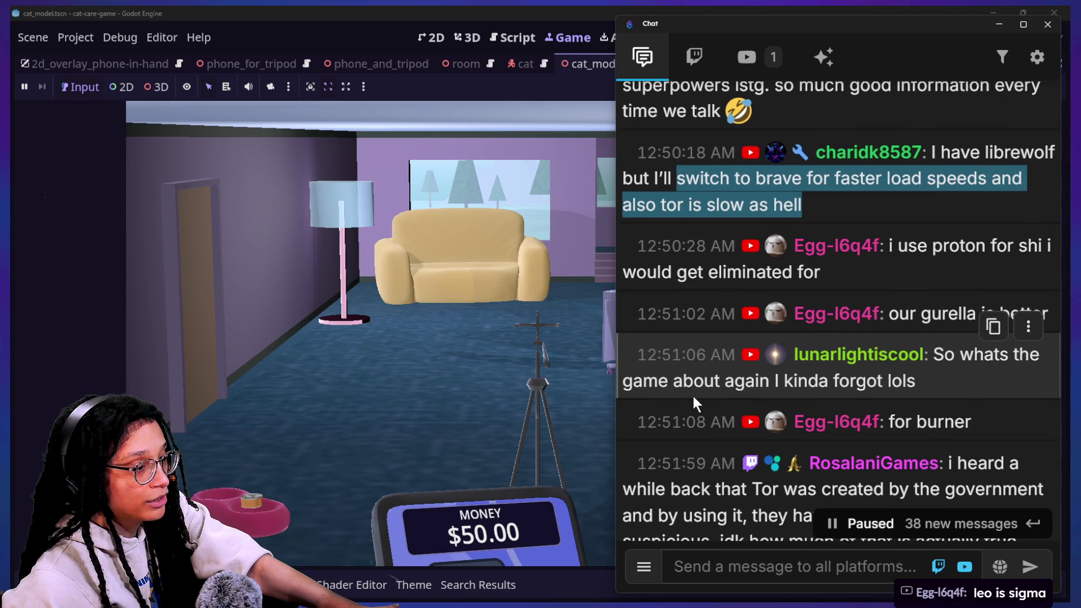
{"action": "scroll", "coordinate": [699, 431], "scroll_direction": "down", "scroll_amount": 2}
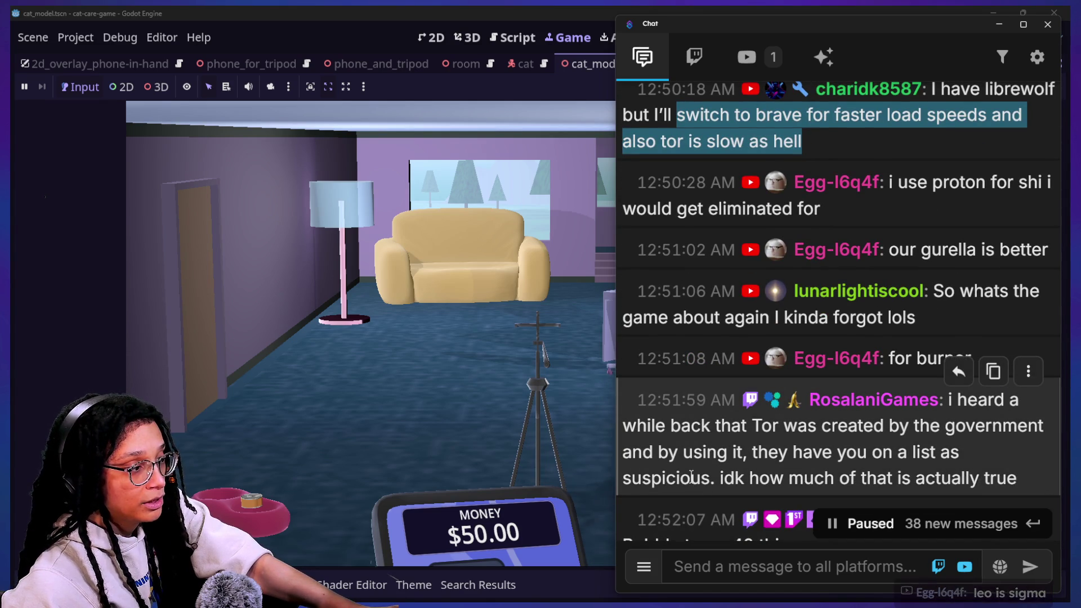
{"action": "scroll", "coordinate": [692, 479], "scroll_direction": "down", "scroll_amount": 1}
Step: Highlight the message about Tor being government-made, then put the game view back in front
{"action": "left_click", "coordinate": [764, 285]}
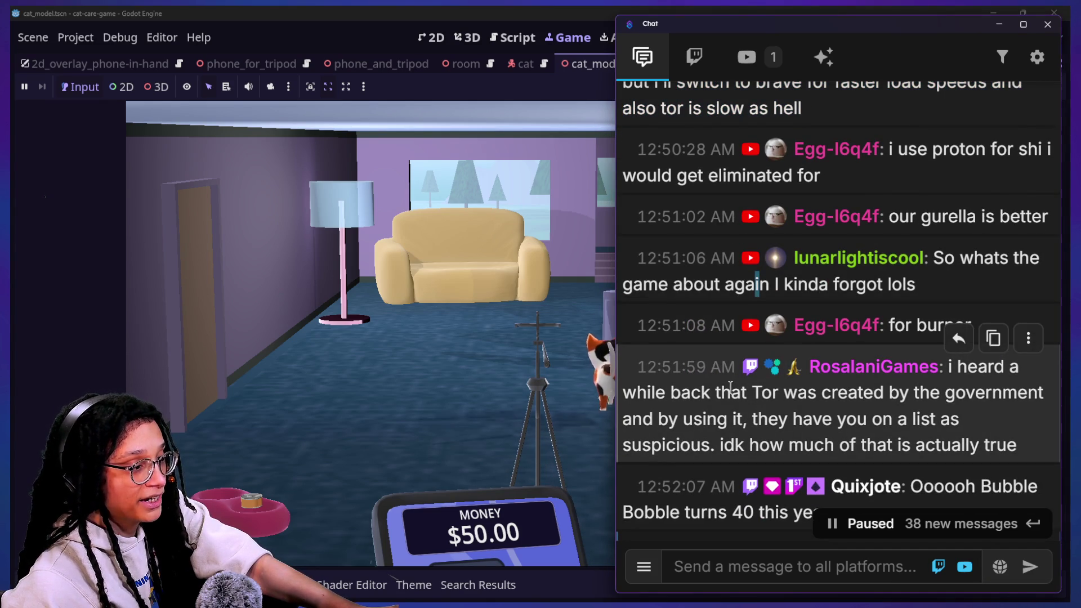
{"action": "scroll", "coordinate": [732, 423], "scroll_direction": "down", "scroll_amount": 2}
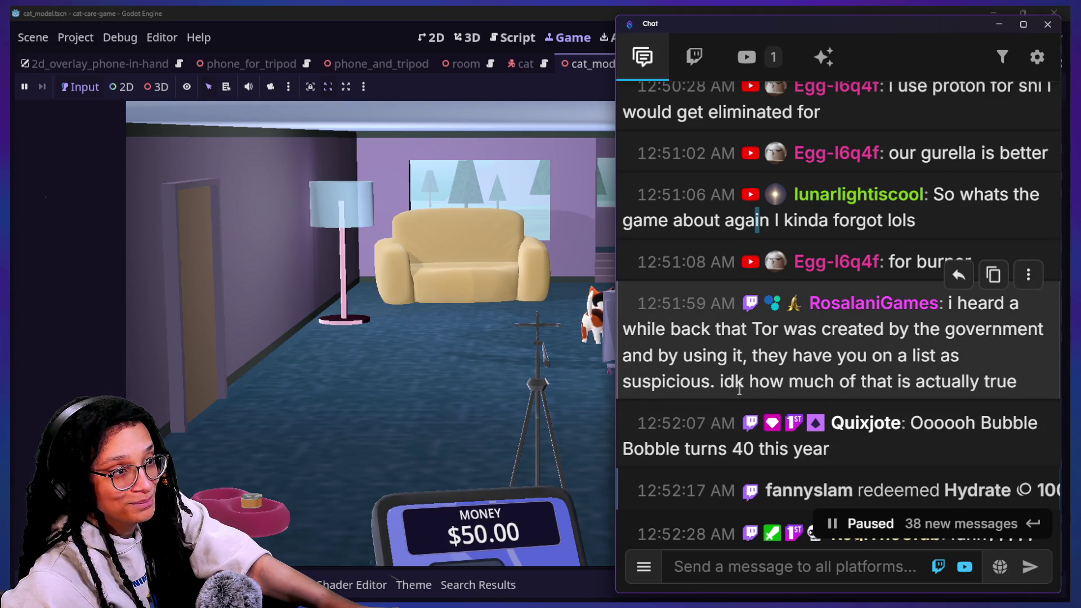
{"action": "scroll", "coordinate": [739, 386], "scroll_direction": "down", "scroll_amount": 1}
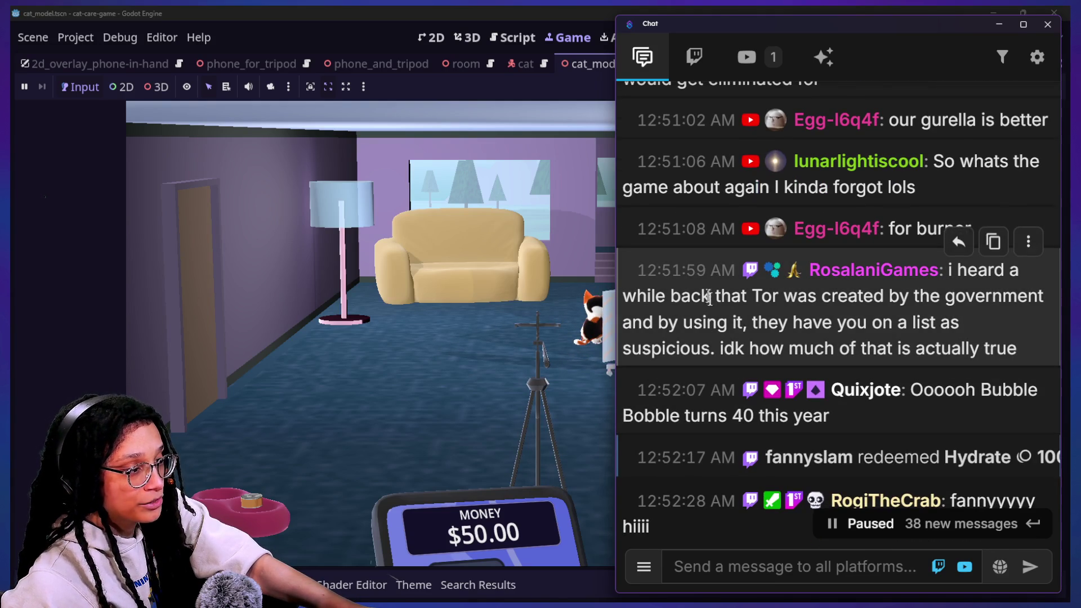
{"action": "left_click_drag", "start_coordinate": [709, 296], "coordinate": [788, 348]}
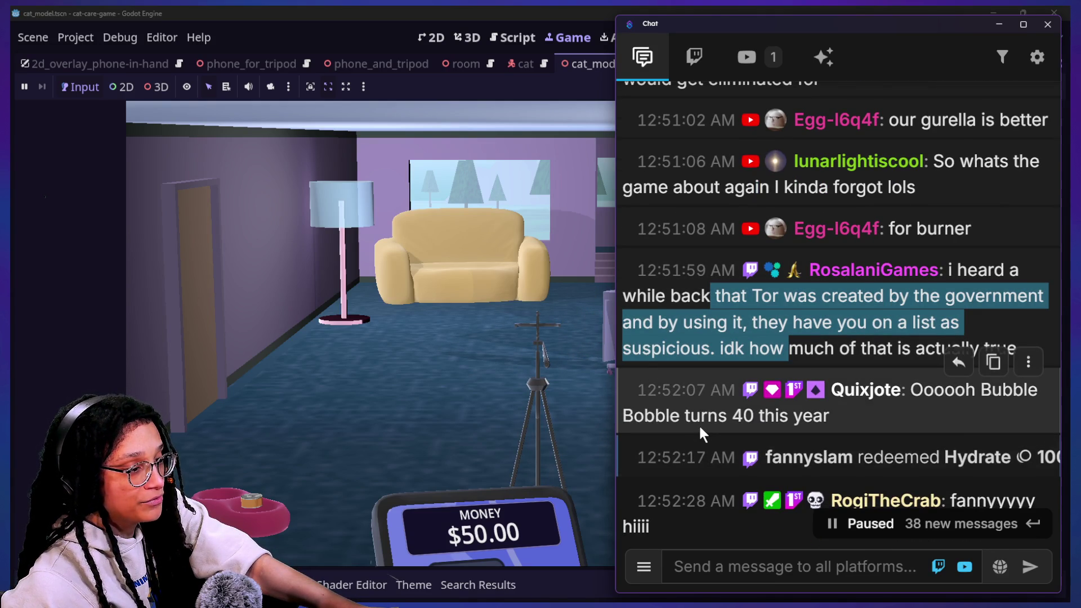
{"action": "scroll", "coordinate": [699, 424], "scroll_direction": "down", "scroll_amount": 1}
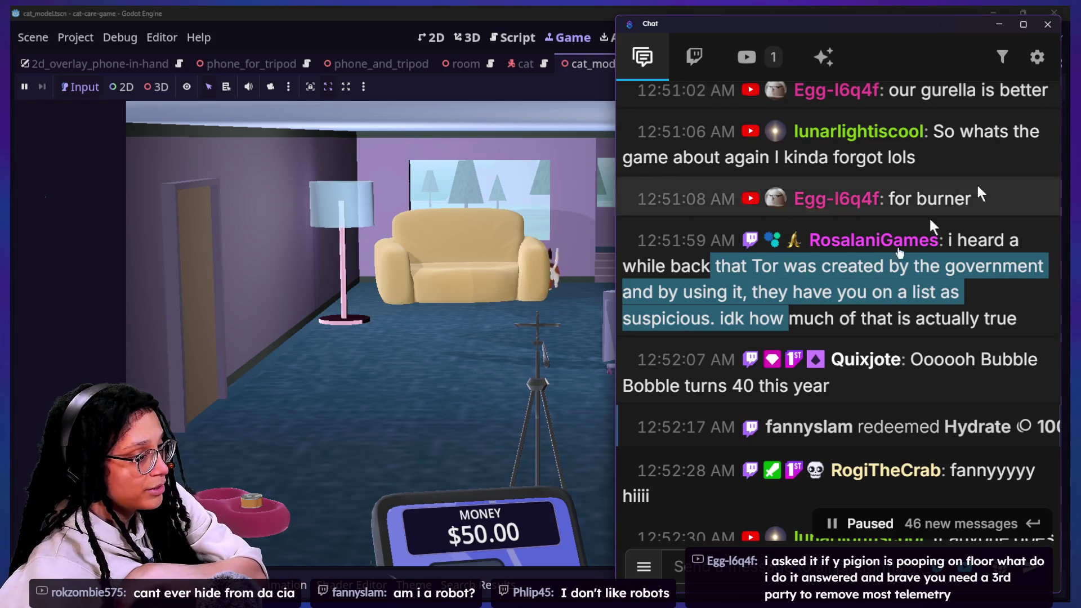
{"action": "scroll", "coordinate": [858, 294], "scroll_direction": "down", "scroll_amount": 1}
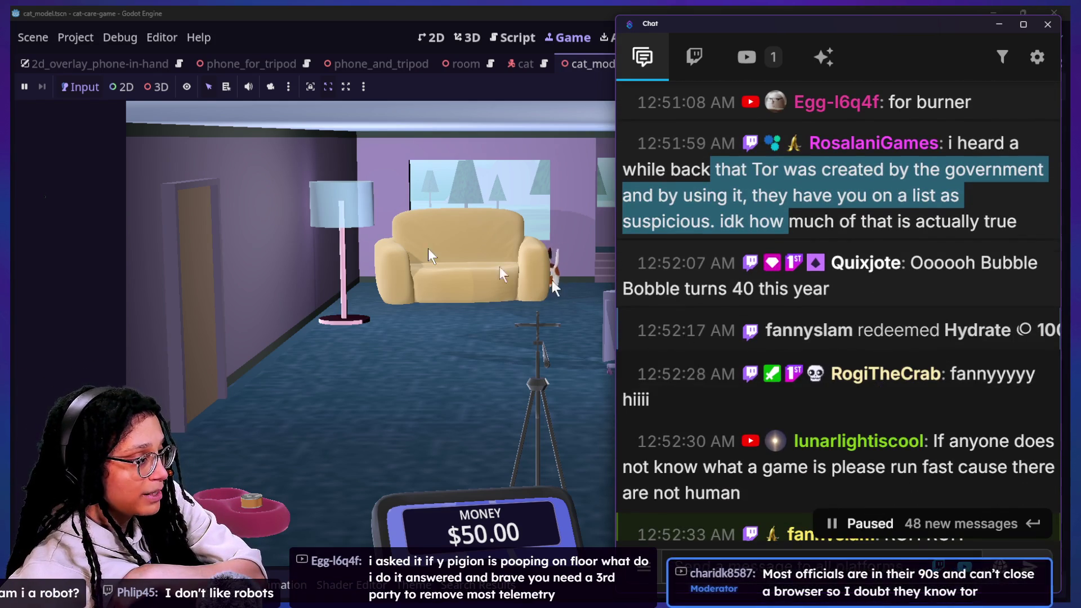
{"action": "left_click", "coordinate": [514, 328]}
{"action": "left_click", "coordinate": [550, 285]}
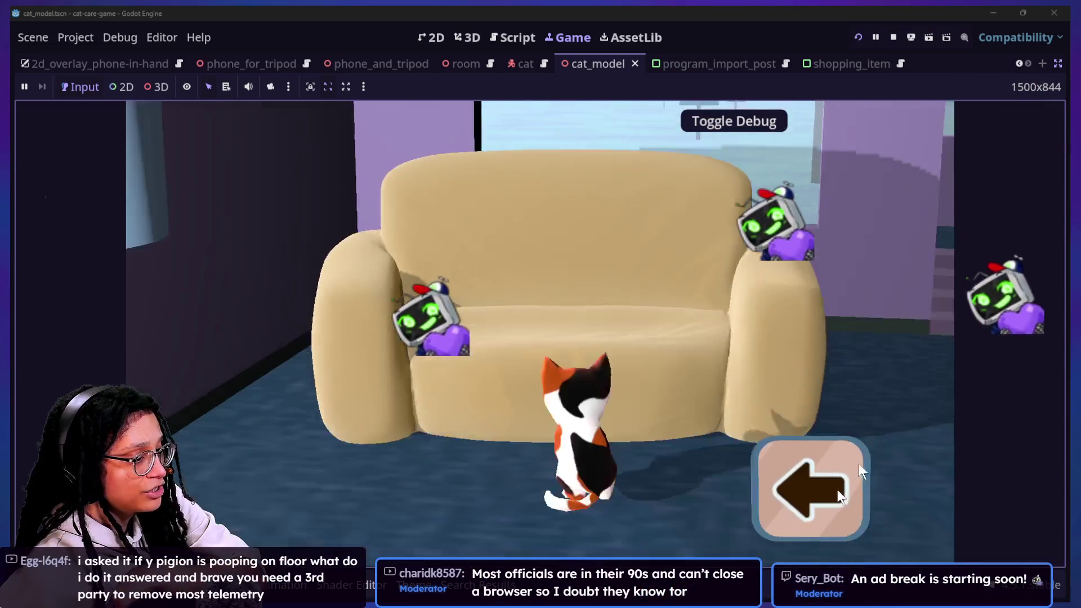
{"action": "left_click", "coordinate": [859, 464]}
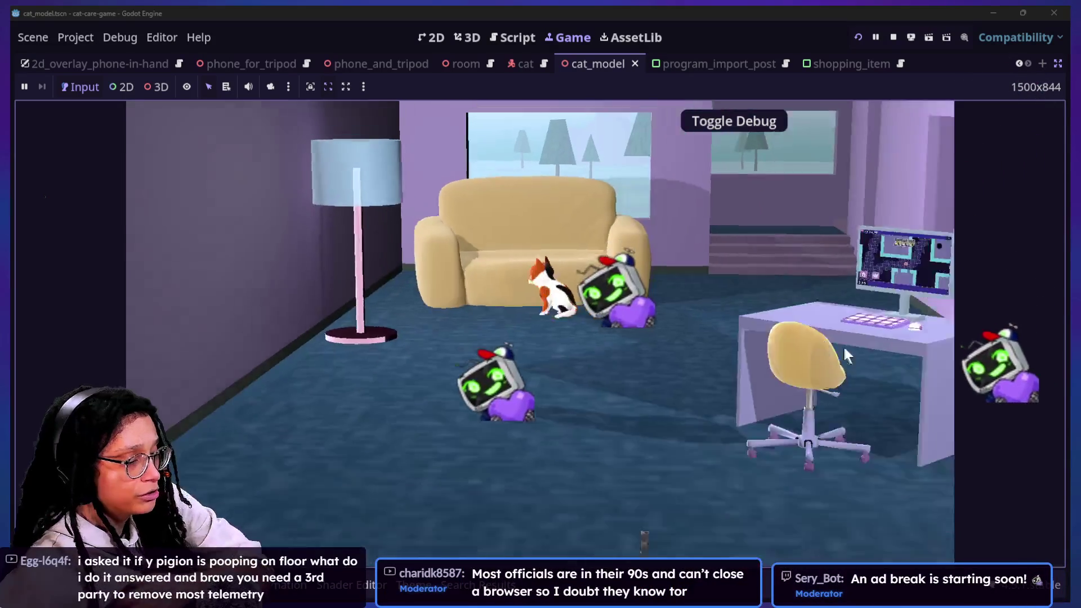
{"action": "key", "text": "alt+Tab"}
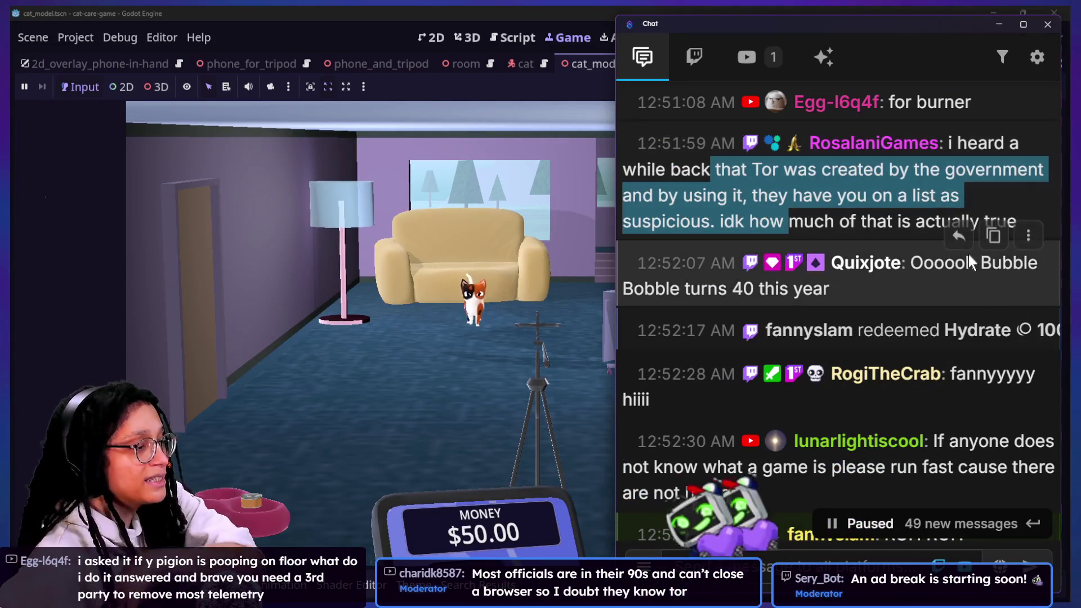
{"action": "mouse_move", "coordinate": [837, 182]}
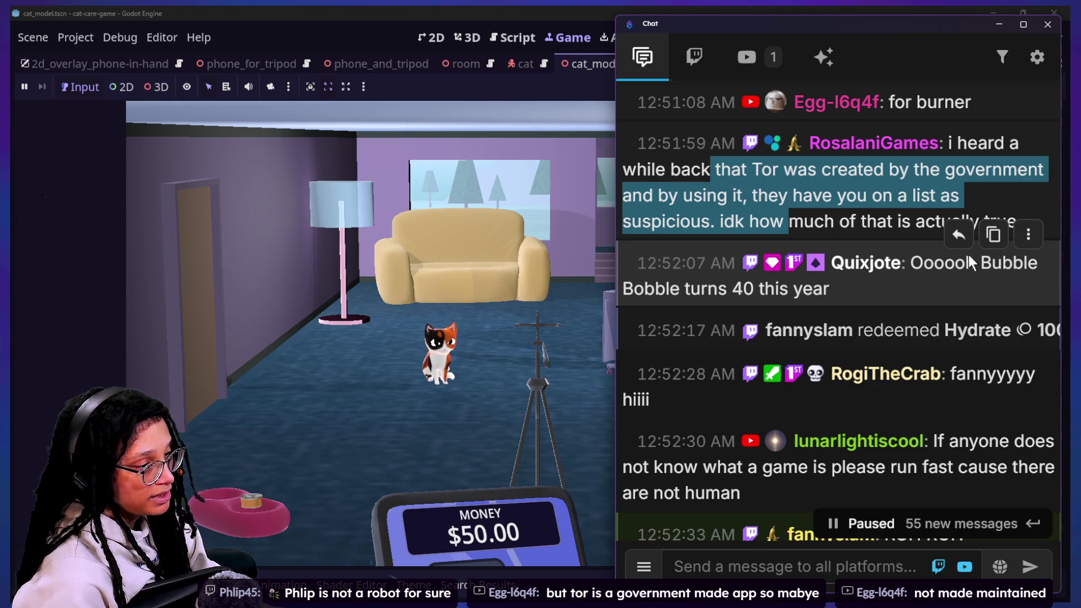
{"action": "left_click", "coordinate": [909, 331]}
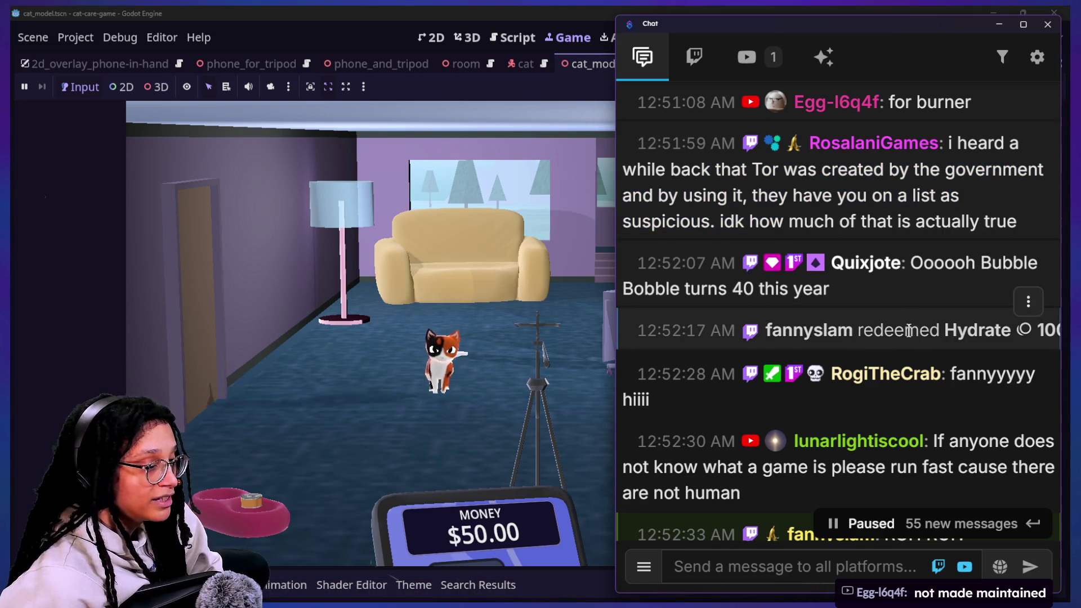
{"action": "scroll", "coordinate": [910, 331], "scroll_direction": "down", "scroll_amount": 1}
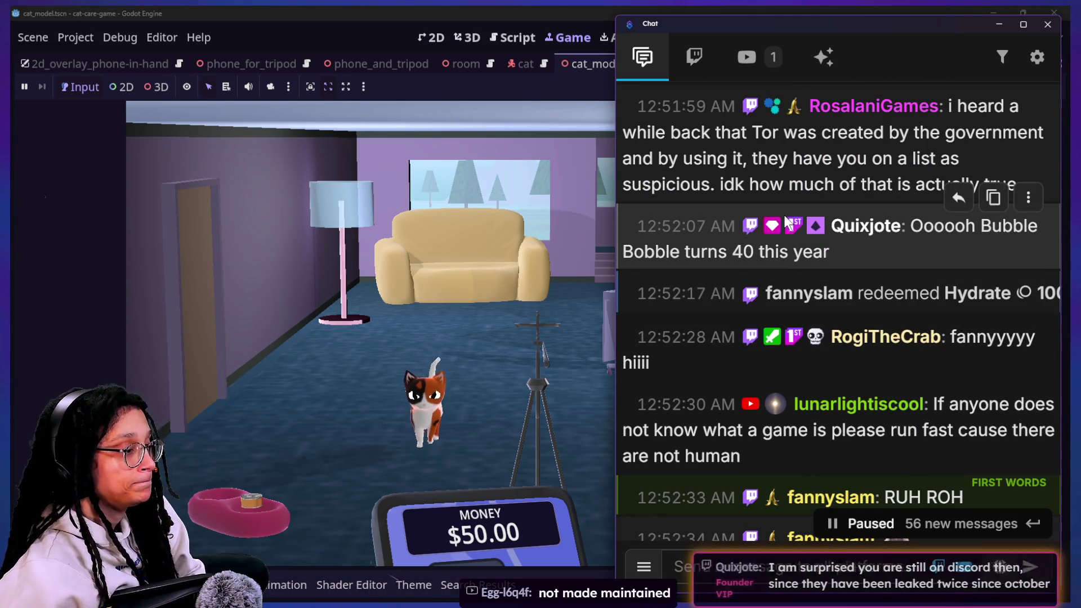
{"action": "scroll", "coordinate": [787, 222], "scroll_direction": "down", "scroll_amount": 1}
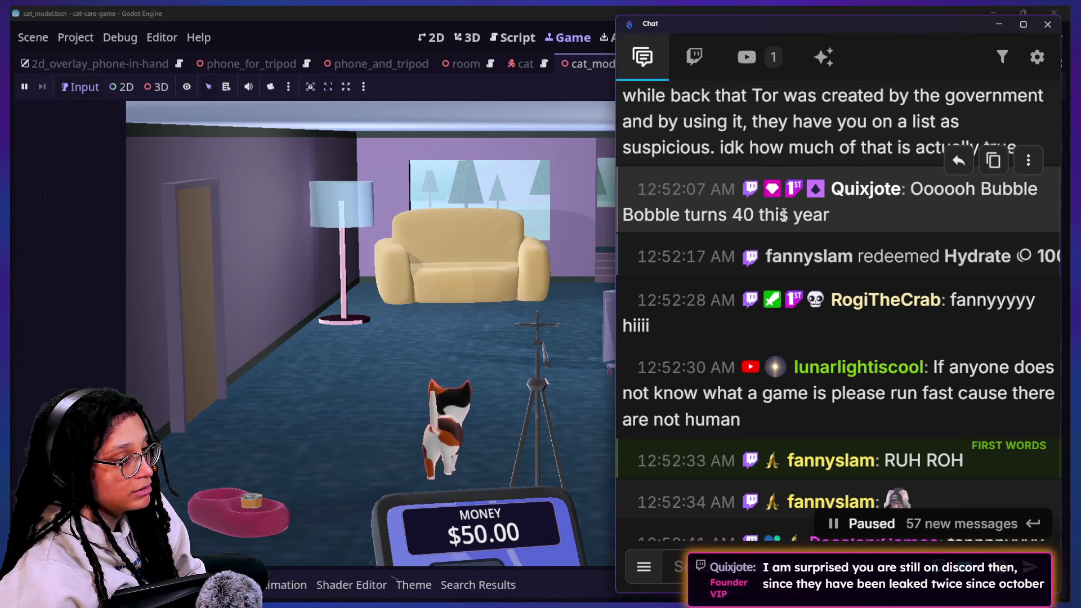
{"action": "scroll", "coordinate": [784, 215], "scroll_direction": "down", "scroll_amount": 1}
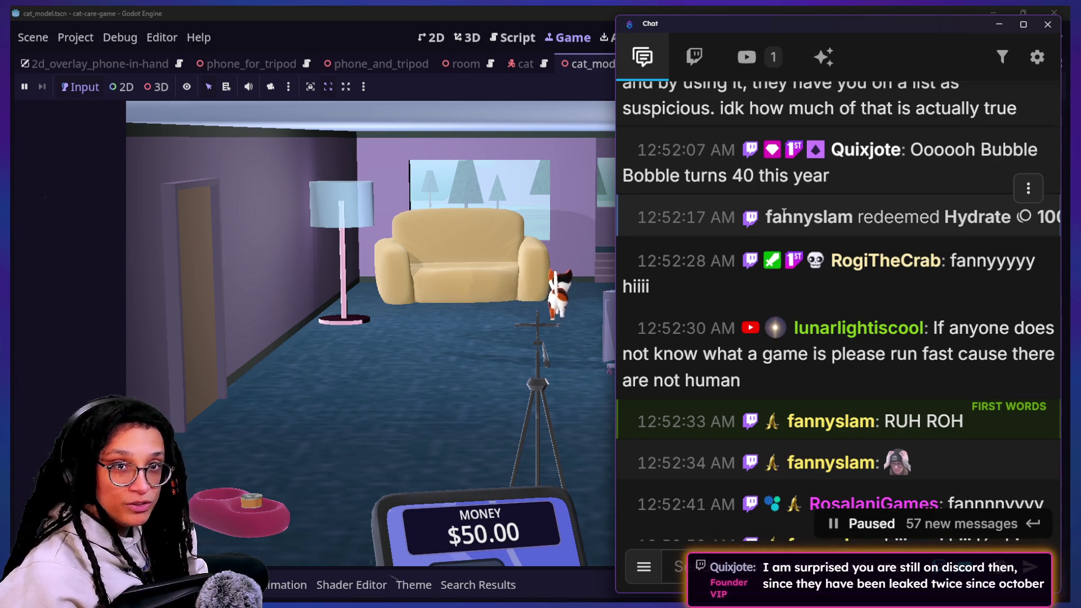
{"action": "scroll", "coordinate": [785, 213], "scroll_direction": "down", "scroll_amount": 2}
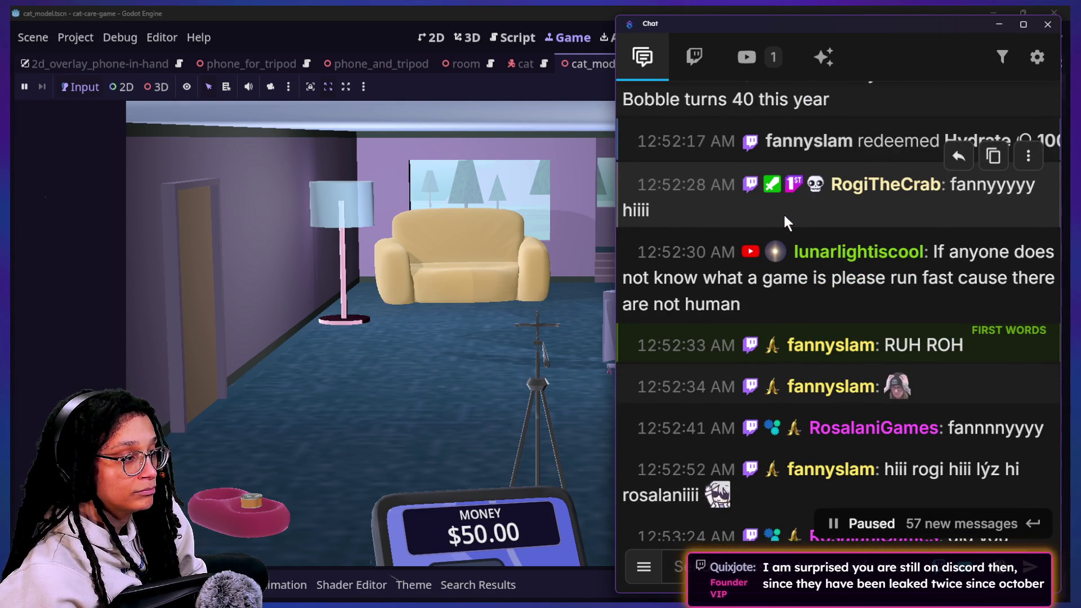
{"action": "scroll", "coordinate": [784, 218], "scroll_direction": "down", "scroll_amount": 1}
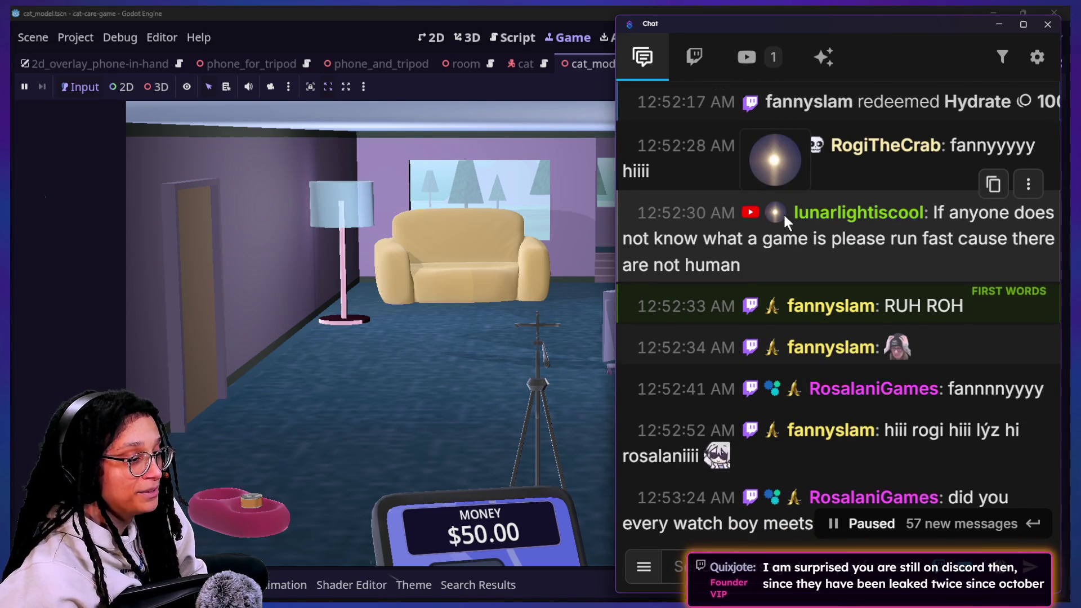
{"action": "scroll", "coordinate": [783, 213], "scroll_direction": "down", "scroll_amount": 2}
{"action": "scroll", "coordinate": [783, 212], "scroll_direction": "down", "scroll_amount": 2}
{"action": "scroll", "coordinate": [783, 212], "scroll_direction": "down", "scroll_amount": 2}
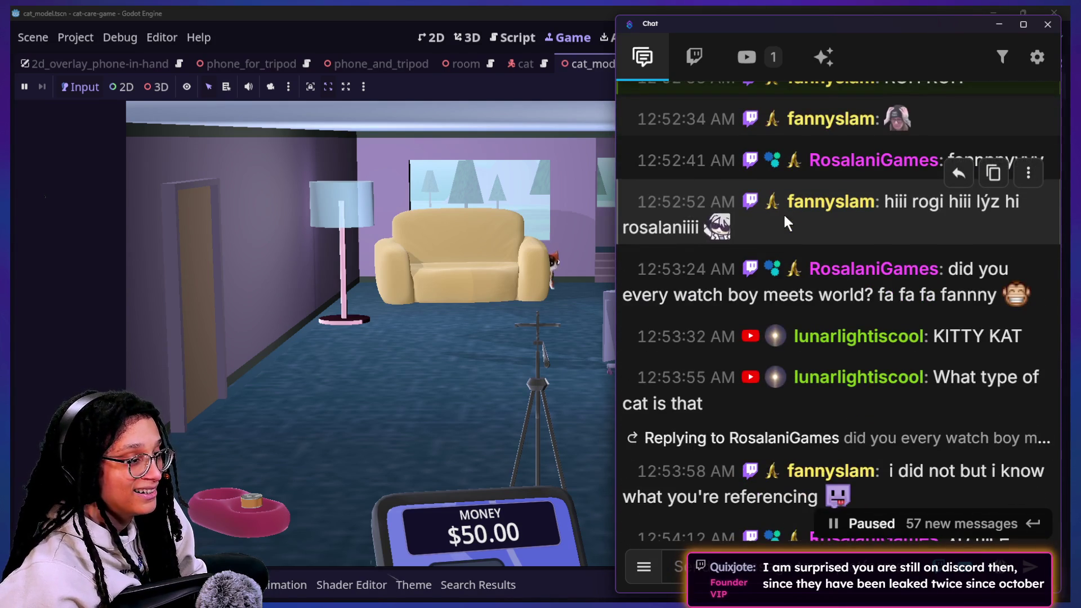
{"action": "scroll", "coordinate": [785, 216], "scroll_direction": "down", "scroll_amount": 1}
{"action": "scroll", "coordinate": [784, 216], "scroll_direction": "down", "scroll_amount": 1}
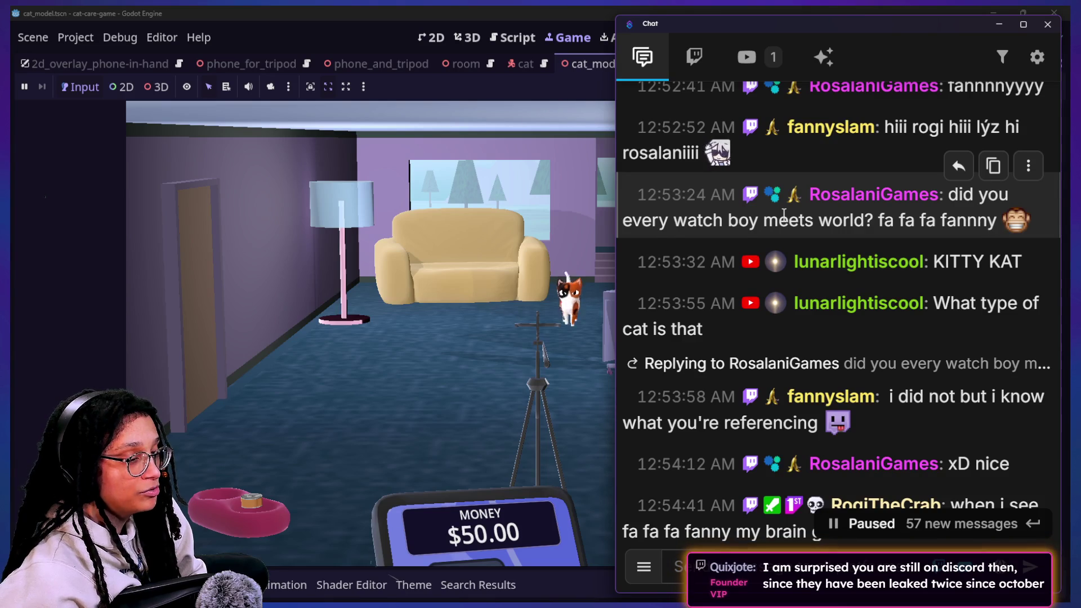
{"action": "scroll", "coordinate": [784, 215], "scroll_direction": "down", "scroll_amount": 1}
{"action": "scroll", "coordinate": [784, 215], "scroll_direction": "down", "scroll_amount": 1}
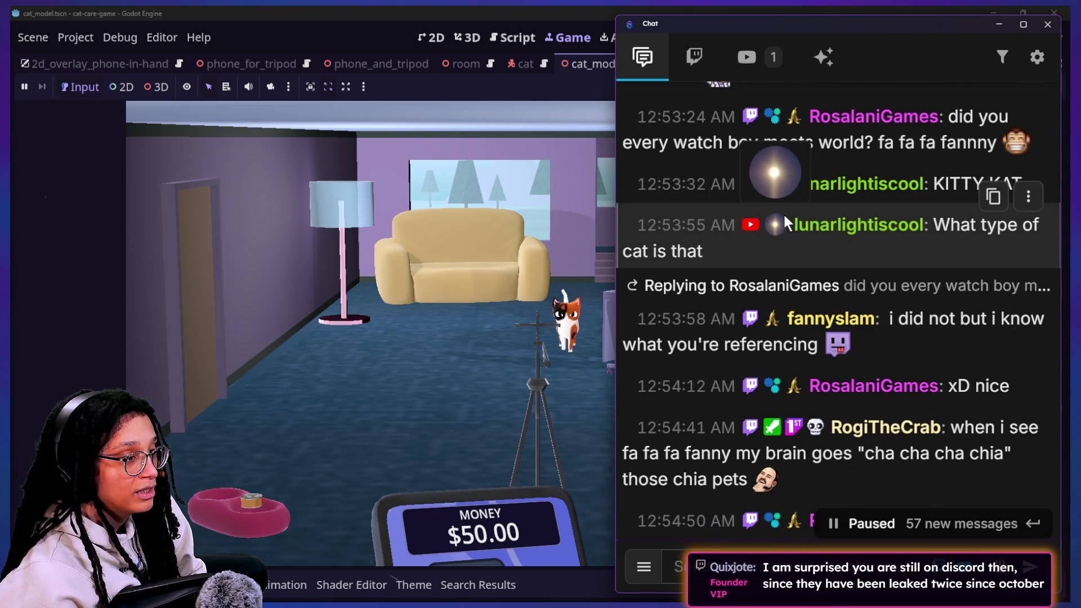
{"action": "scroll", "coordinate": [742, 265], "scroll_direction": "down", "scroll_amount": 1}
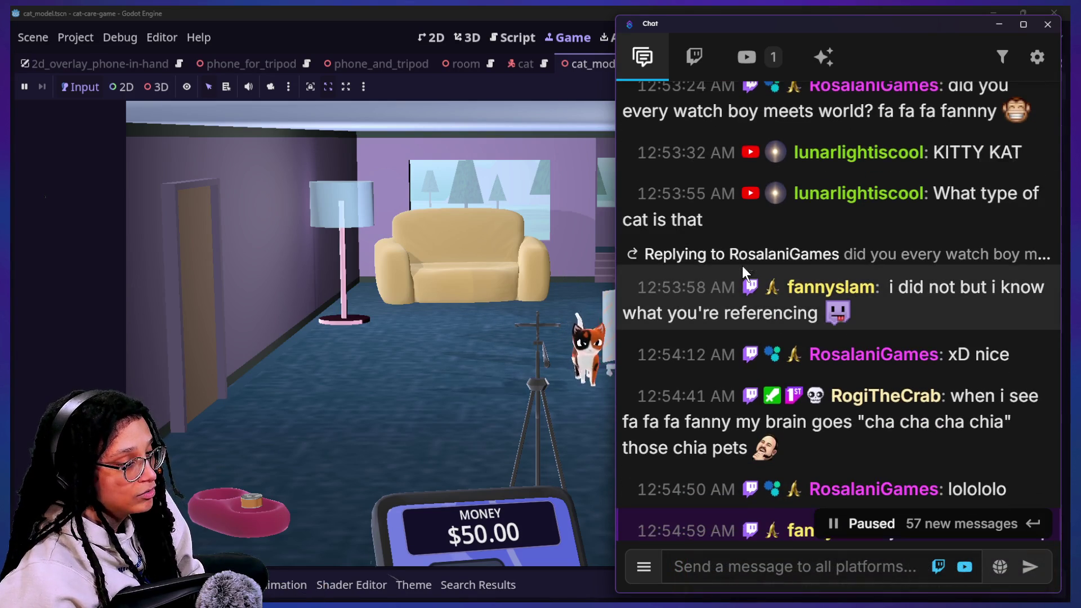
{"action": "scroll", "coordinate": [743, 267], "scroll_direction": "down", "scroll_amount": 1}
{"action": "scroll", "coordinate": [743, 266], "scroll_direction": "down", "scroll_amount": 1}
{"action": "scroll", "coordinate": [742, 266], "scroll_direction": "down", "scroll_amount": 1}
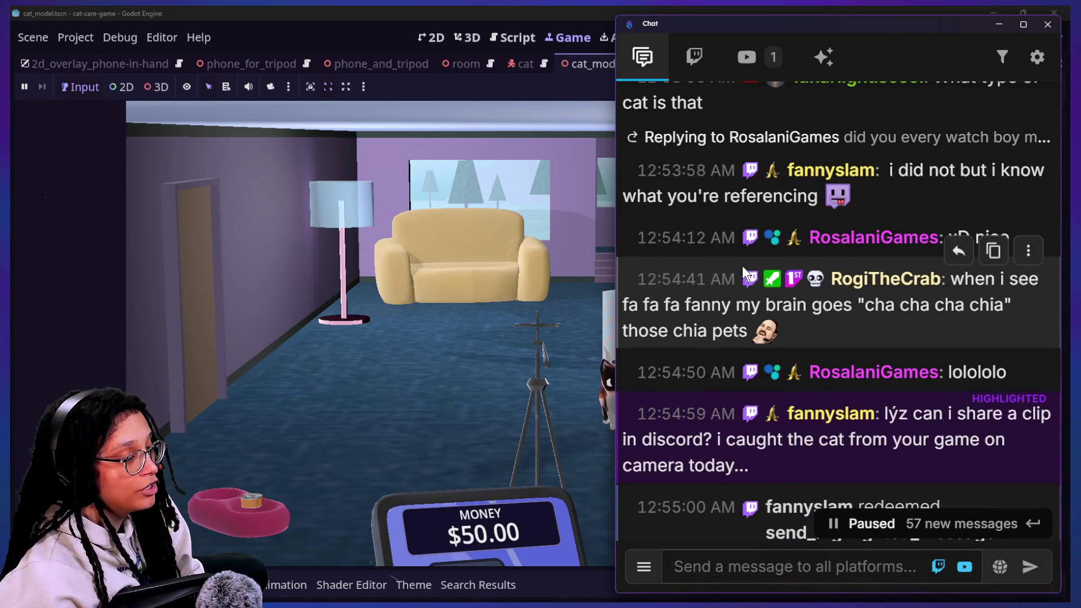
{"action": "scroll", "coordinate": [742, 266], "scroll_direction": "down", "scroll_amount": 1}
{"action": "scroll", "coordinate": [743, 266], "scroll_direction": "down", "scroll_amount": 2}
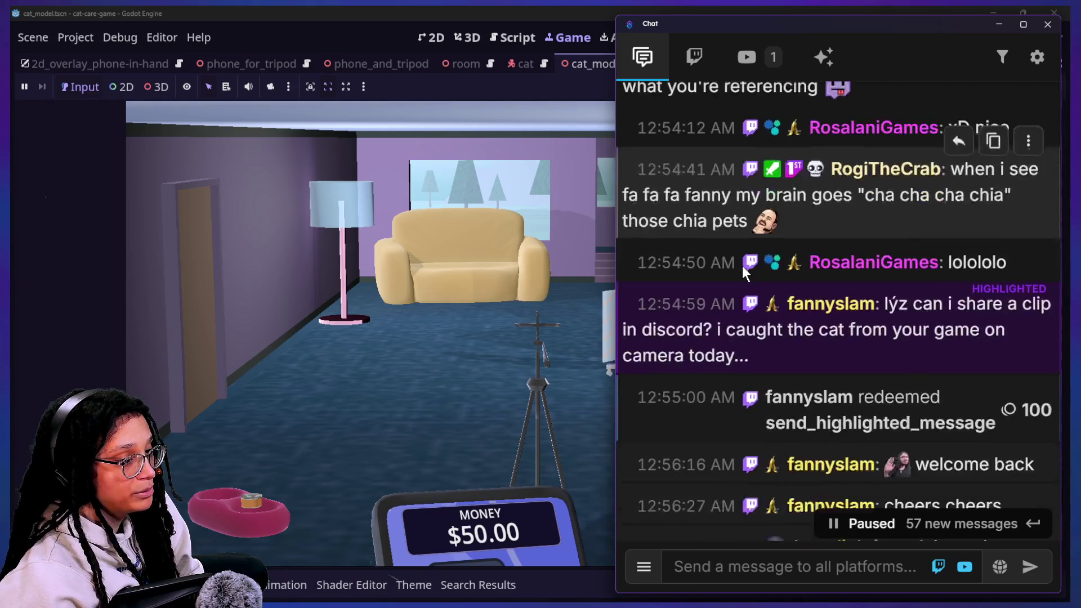
{"action": "scroll", "coordinate": [742, 266], "scroll_direction": "up", "scroll_amount": 3}
{"action": "scroll", "coordinate": [742, 265], "scroll_direction": "up", "scroll_amount": 3}
{"action": "scroll", "coordinate": [743, 267], "scroll_direction": "up", "scroll_amount": 3}
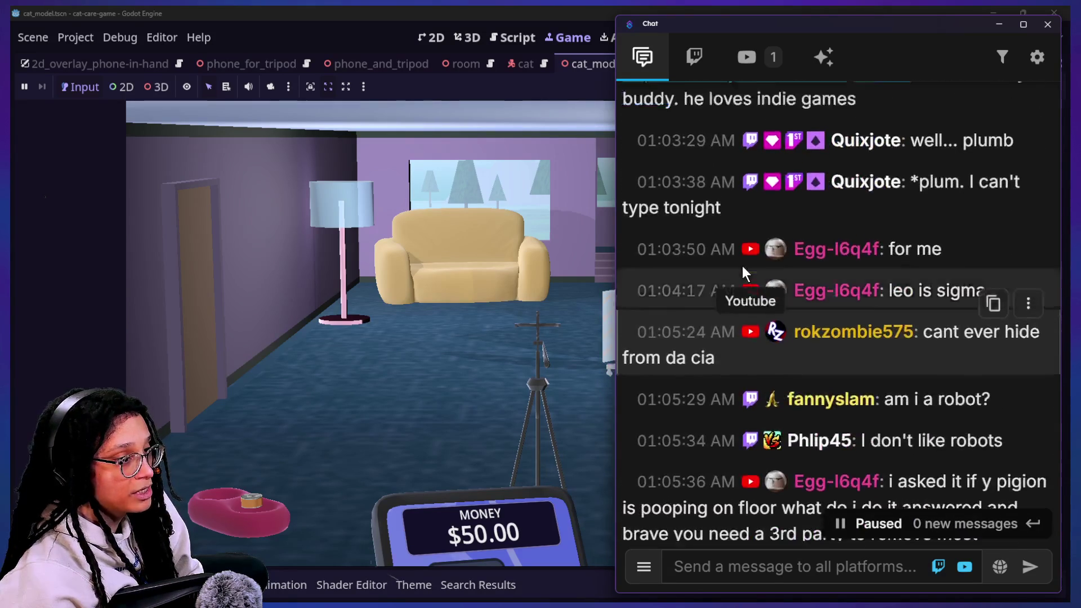
{"action": "scroll", "coordinate": [742, 266], "scroll_direction": "up", "scroll_amount": 2}
{"action": "scroll", "coordinate": [742, 266], "scroll_direction": "up", "scroll_amount": 1}
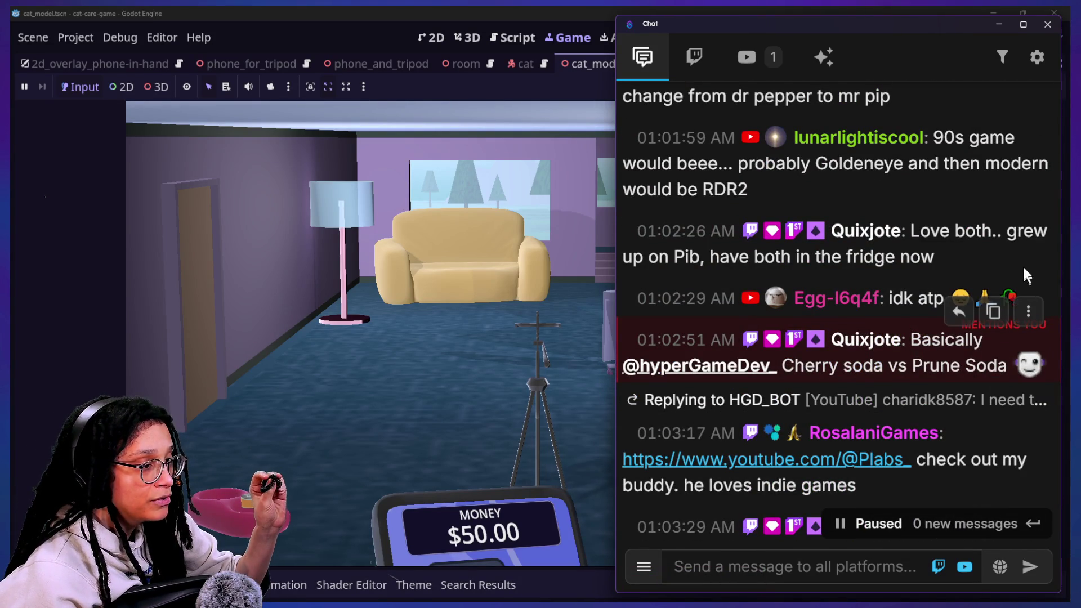
{"action": "scroll", "coordinate": [939, 295], "scroll_direction": "up", "scroll_amount": 1}
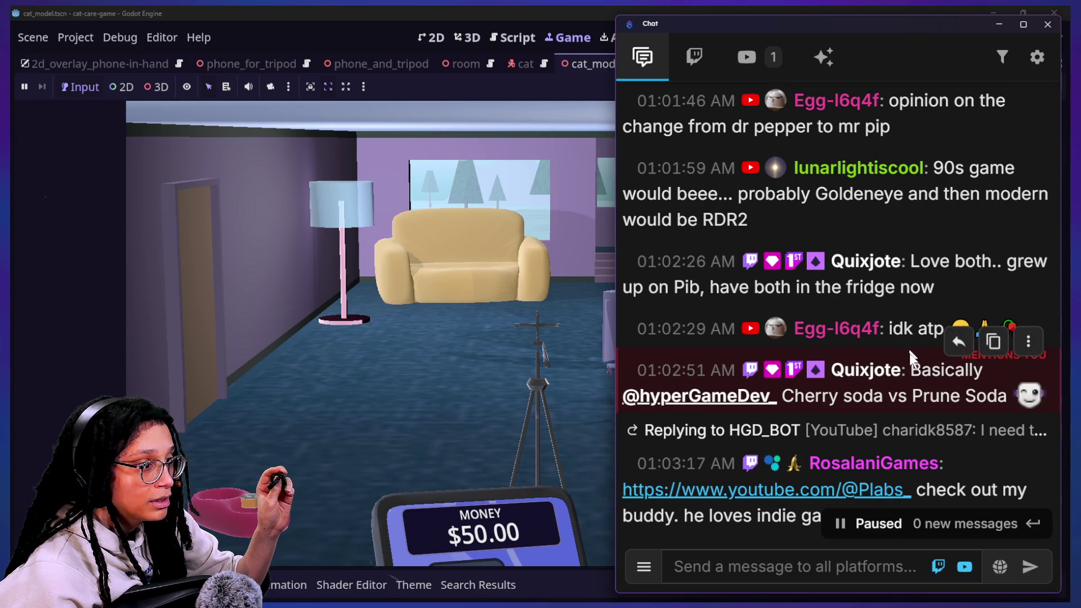
Step: Reread the cherry-versus-prune soda and Goldeneye/RDR2 messages by selecting their text
{"action": "left_click_drag", "start_coordinate": [1046, 396], "coordinate": [929, 395]}
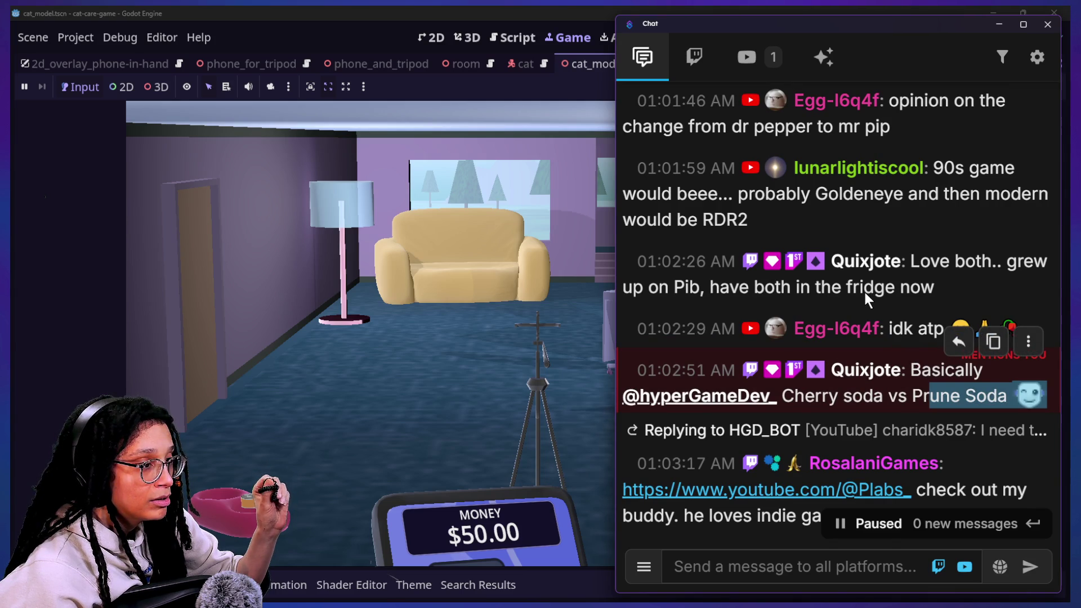
{"action": "scroll", "coordinate": [865, 292], "scroll_direction": "up", "scroll_amount": 3}
{"action": "scroll", "coordinate": [865, 293], "scroll_direction": "up", "scroll_amount": 2}
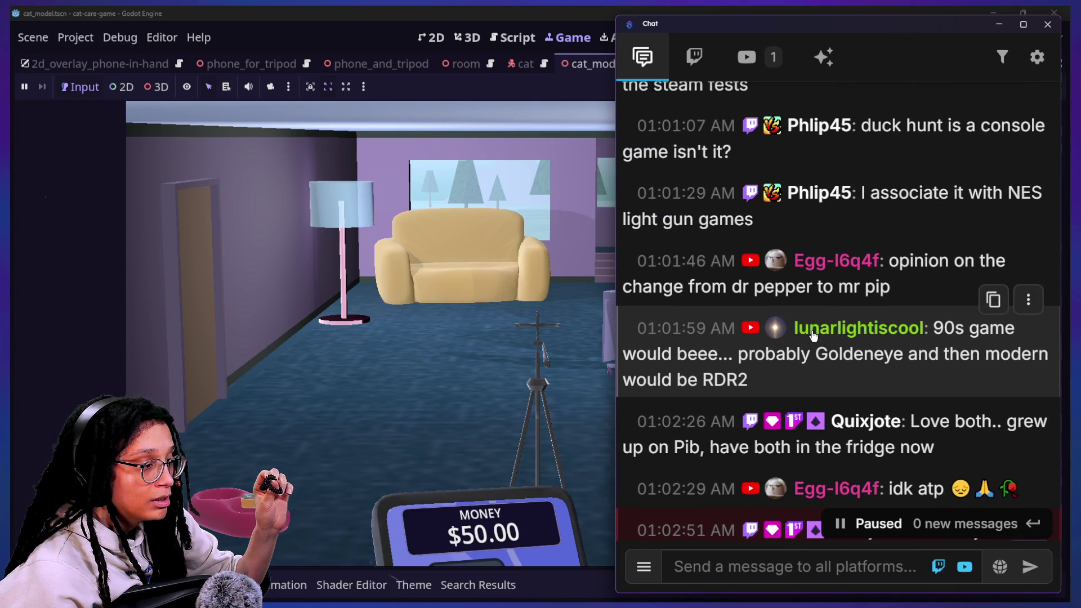
{"action": "scroll", "coordinate": [811, 335], "scroll_direction": "down", "scroll_amount": 2}
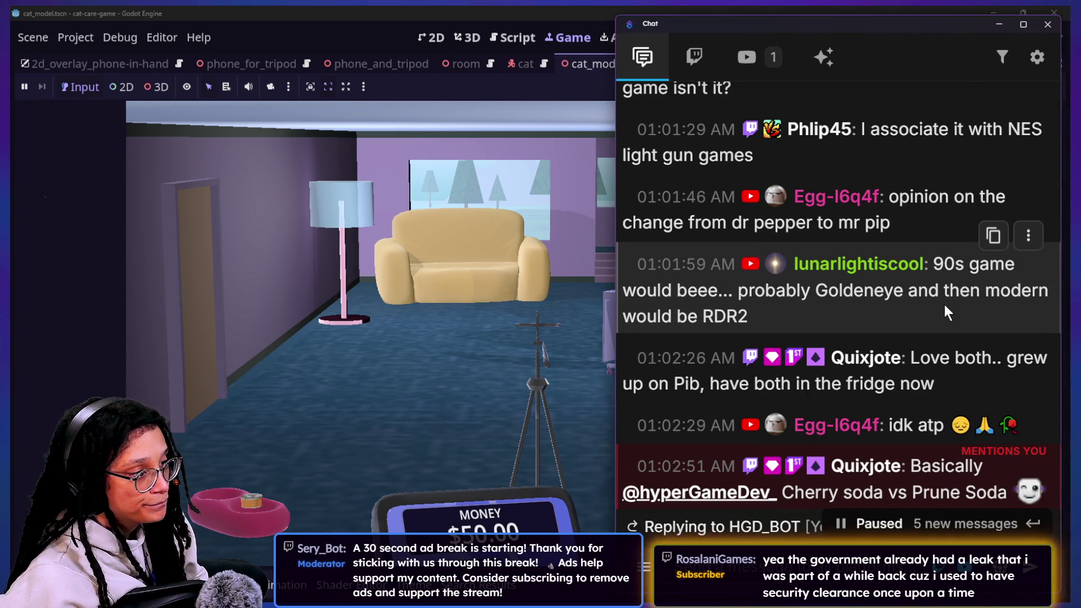
{"action": "scroll", "coordinate": [944, 305], "scroll_direction": "down", "scroll_amount": 1}
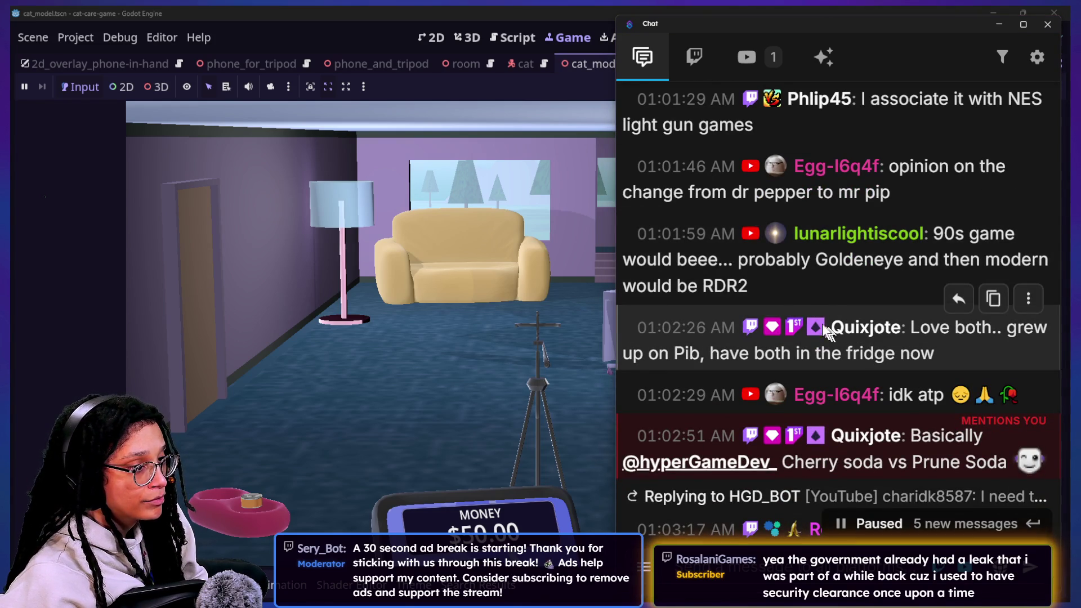
{"action": "scroll", "coordinate": [818, 322], "scroll_direction": "down", "scroll_amount": 1}
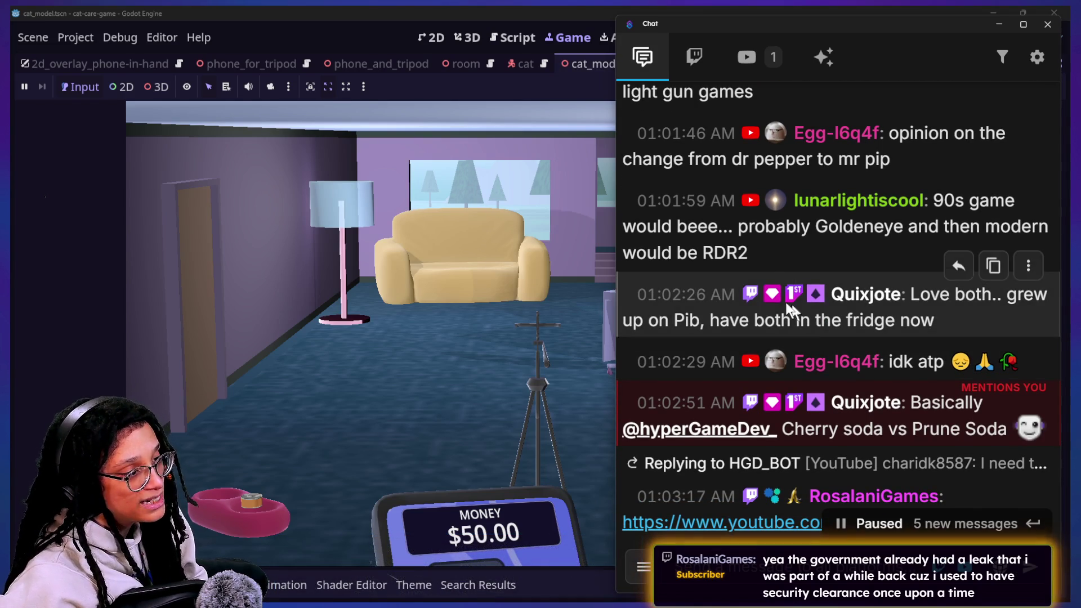
{"action": "left_click_drag", "start_coordinate": [802, 259], "coordinate": [816, 236]}
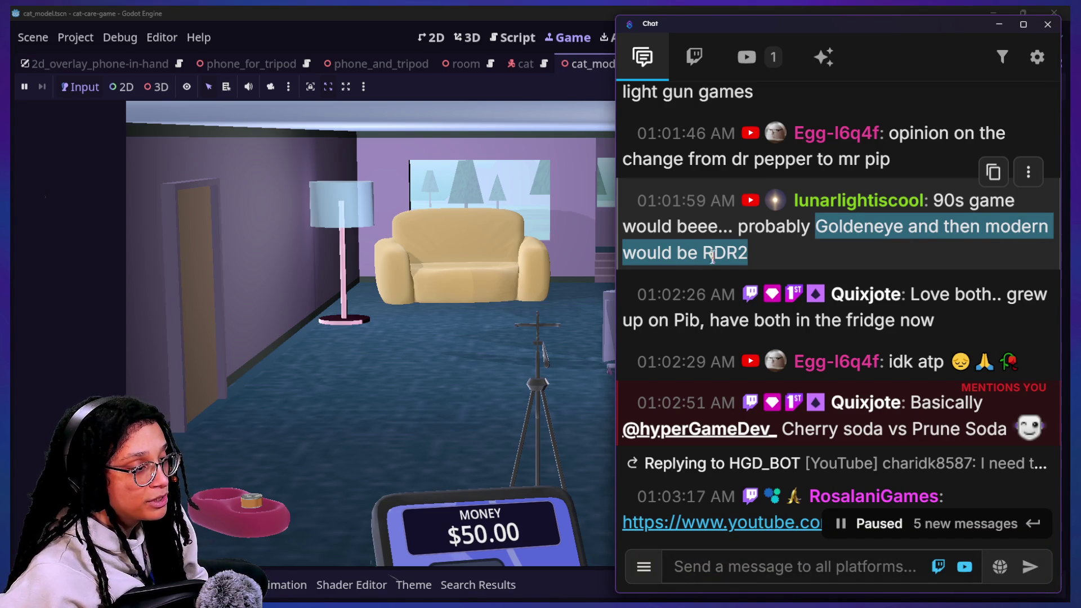
{"action": "left_click", "coordinate": [716, 252]}
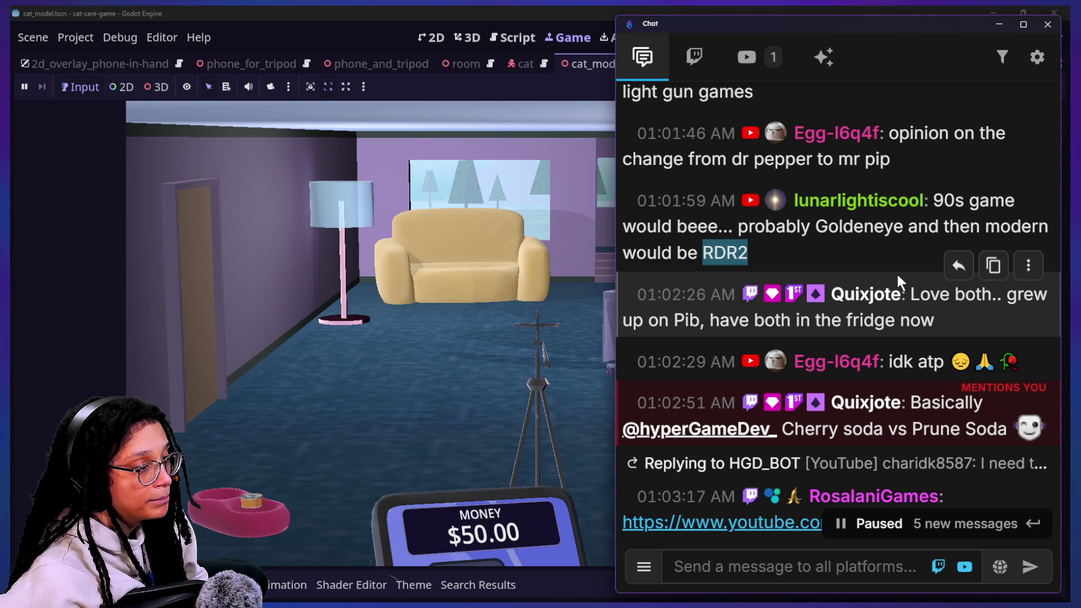
{"action": "scroll", "coordinate": [898, 279], "scroll_direction": "down", "scroll_amount": 2}
{"action": "scroll", "coordinate": [897, 280], "scroll_direction": "down", "scroll_amount": 1}
{"action": "scroll", "coordinate": [899, 280], "scroll_direction": "down", "scroll_amount": 1}
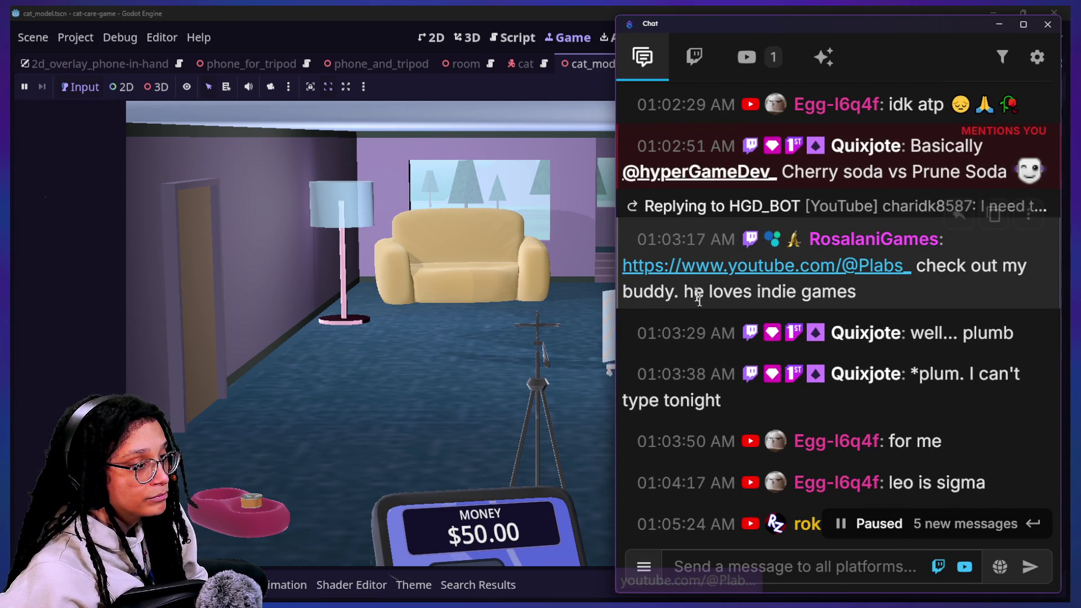
Step: Select the YouTube channel link in chat, then clear the selection on the pigeon message
{"action": "left_click_drag", "start_coordinate": [913, 271], "coordinate": [622, 265]}
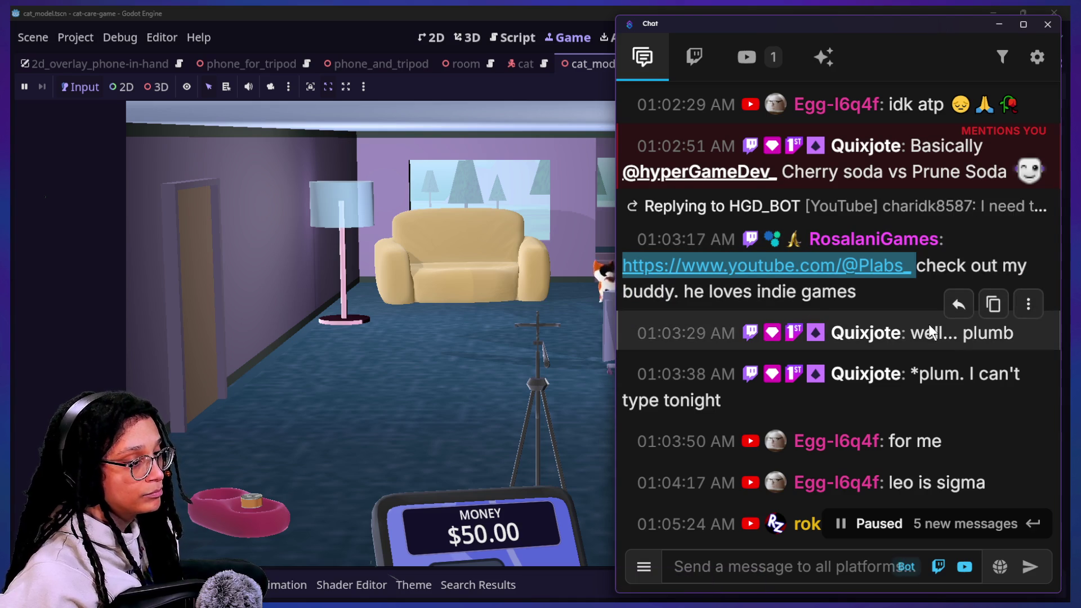
{"action": "scroll", "coordinate": [928, 324], "scroll_direction": "down", "scroll_amount": 2}
{"action": "scroll", "coordinate": [928, 322], "scroll_direction": "down", "scroll_amount": 1}
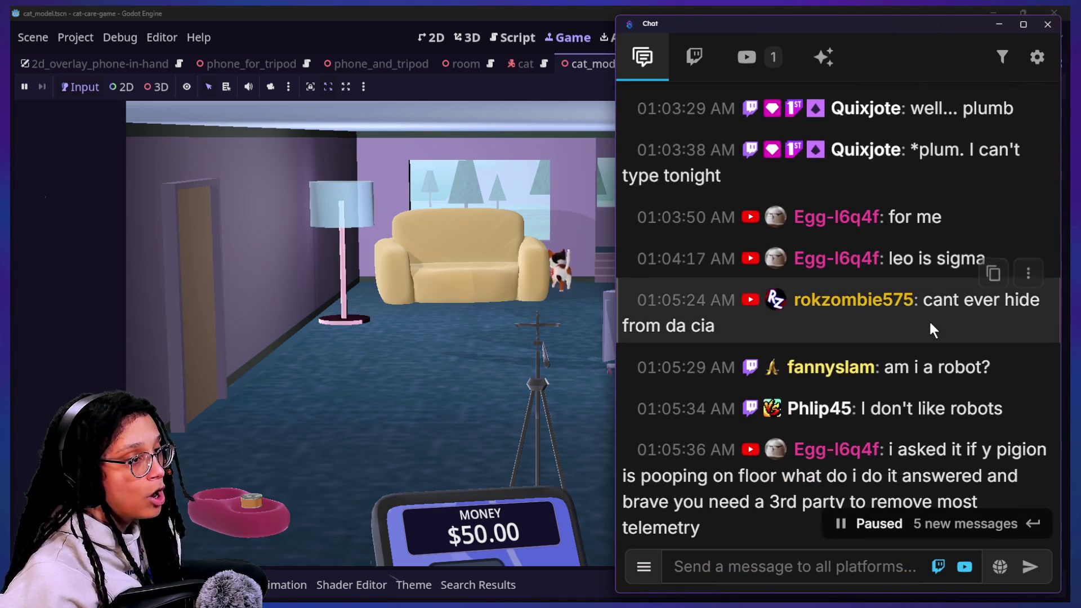
{"action": "scroll", "coordinate": [929, 329], "scroll_direction": "up", "scroll_amount": 1}
{"action": "scroll", "coordinate": [917, 270], "scroll_direction": "up", "scroll_amount": 1}
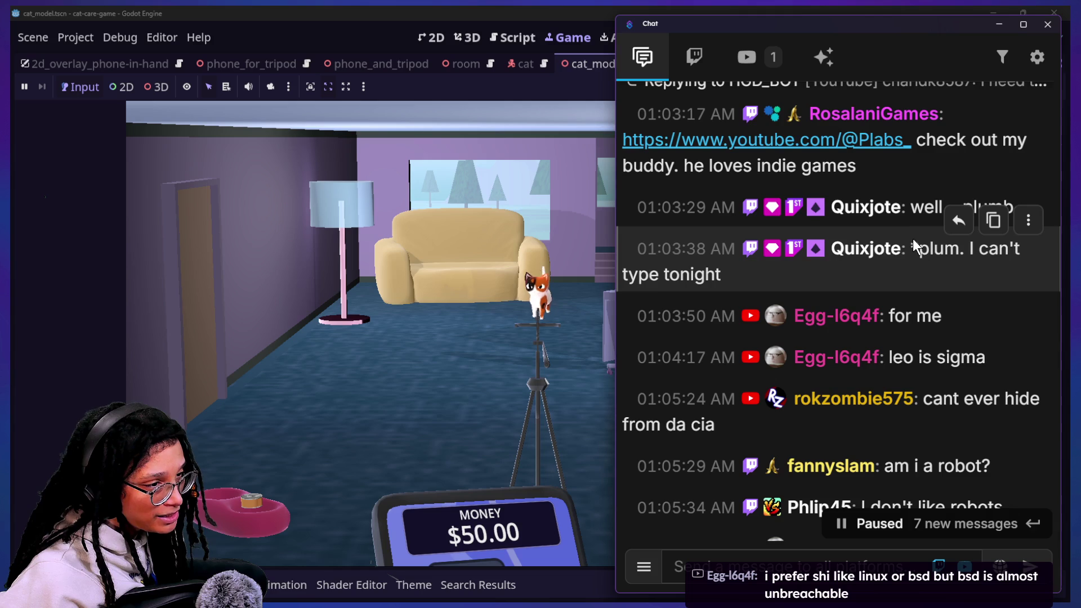
{"action": "scroll", "coordinate": [915, 299], "scroll_direction": "down", "scroll_amount": 1}
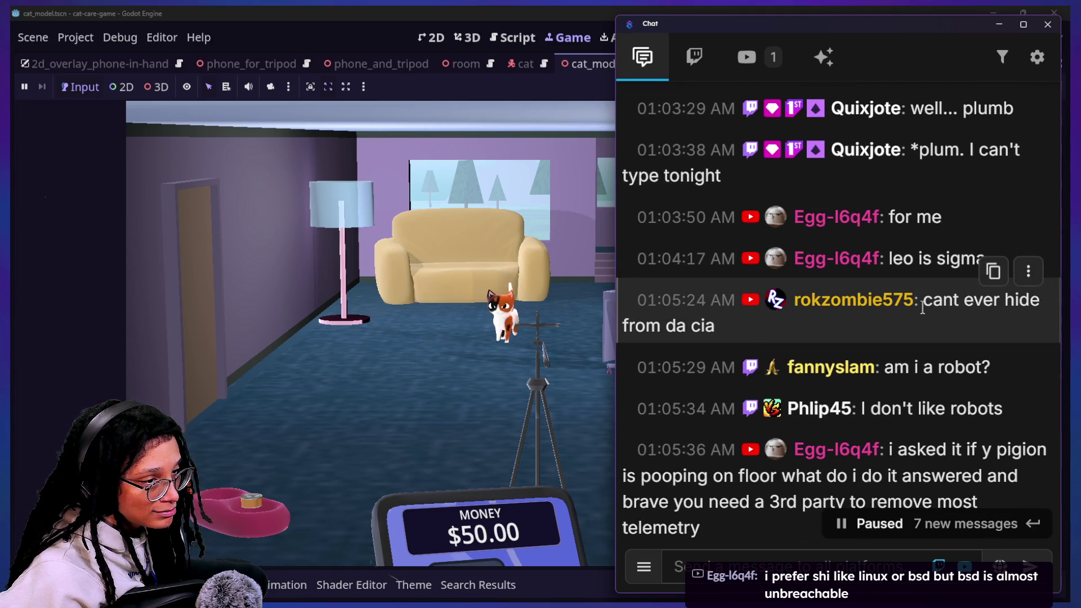
{"action": "scroll", "coordinate": [922, 307], "scroll_direction": "down", "scroll_amount": 1}
{"action": "scroll", "coordinate": [922, 307], "scroll_direction": "down", "scroll_amount": 1}
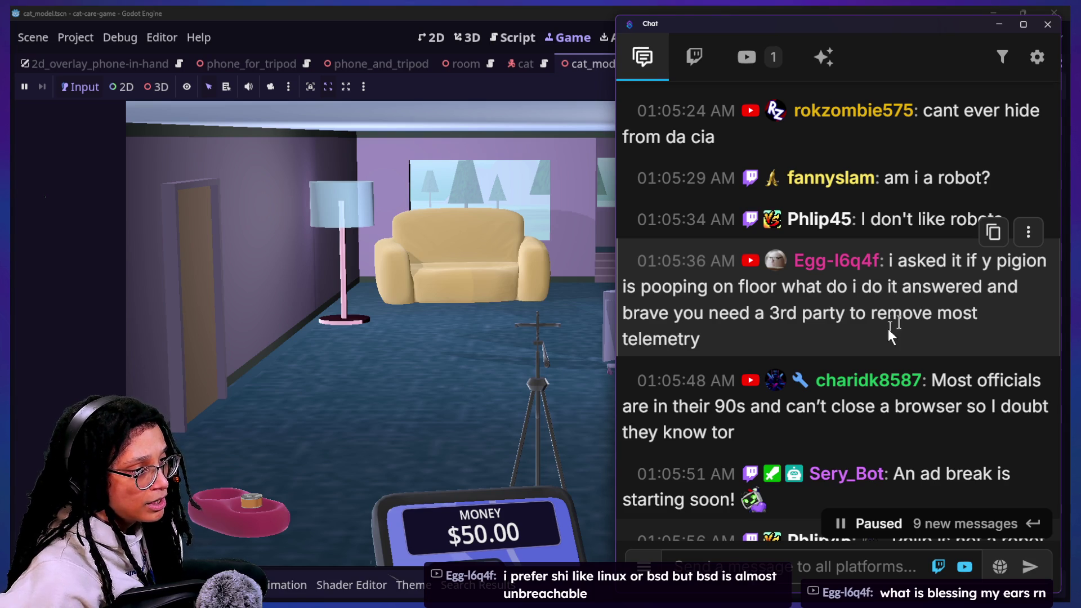
{"action": "left_click_drag", "start_coordinate": [871, 330], "coordinate": [884, 263]}
{"action": "left_click", "coordinate": [889, 255]}
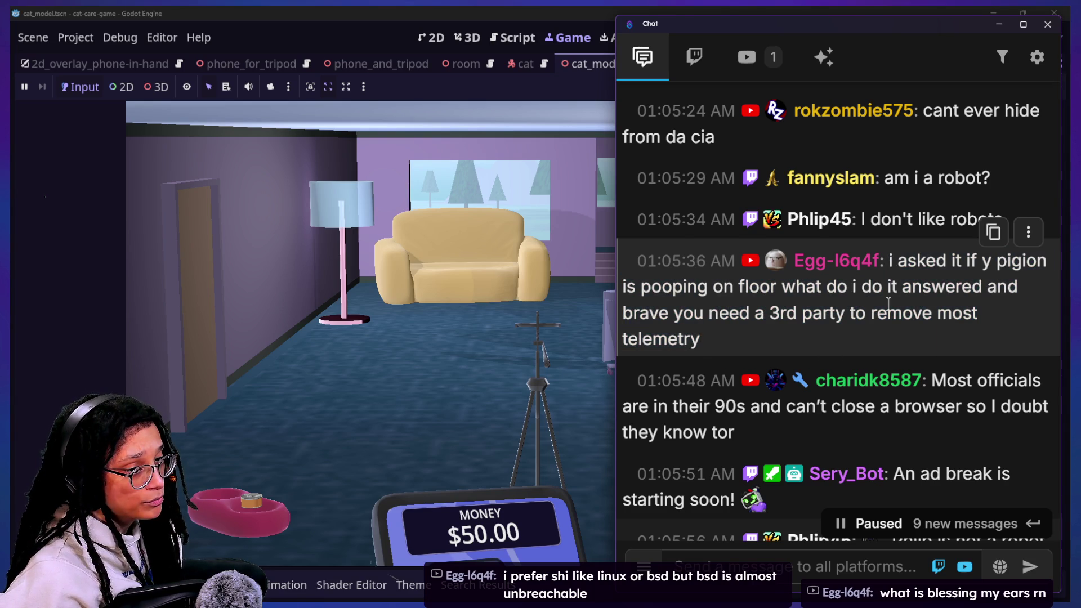
{"action": "scroll", "coordinate": [888, 304], "scroll_direction": "down", "scroll_amount": 1}
{"action": "scroll", "coordinate": [889, 304], "scroll_direction": "down", "scroll_amount": 2}
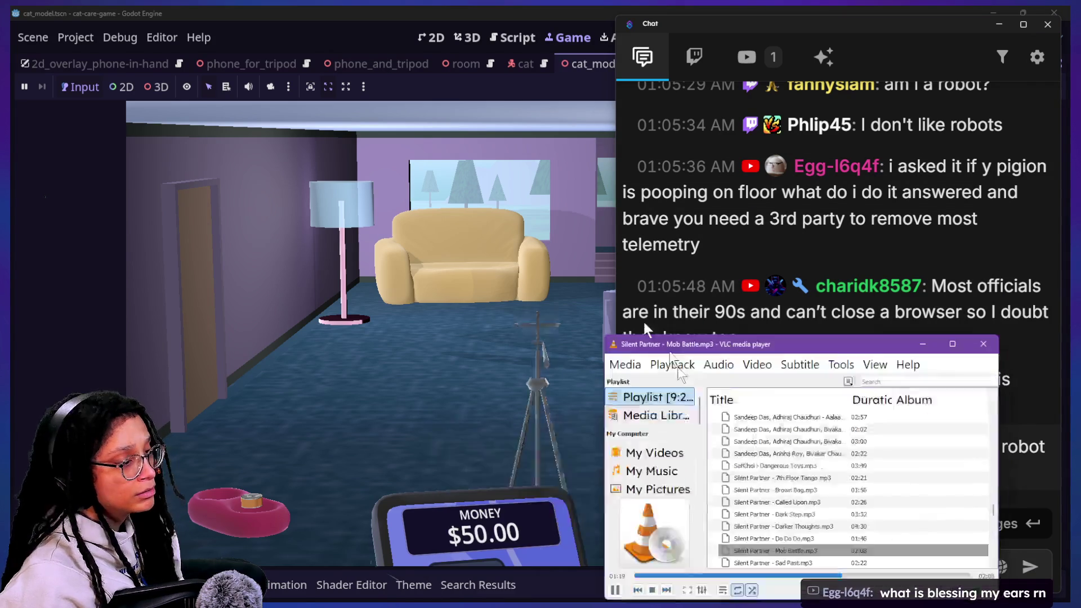
Step: Send the song title to chat and drag the VLC player window out of view of the game
{"action": "left_click_drag", "start_coordinate": [718, 364], "coordinate": [374, 237]}
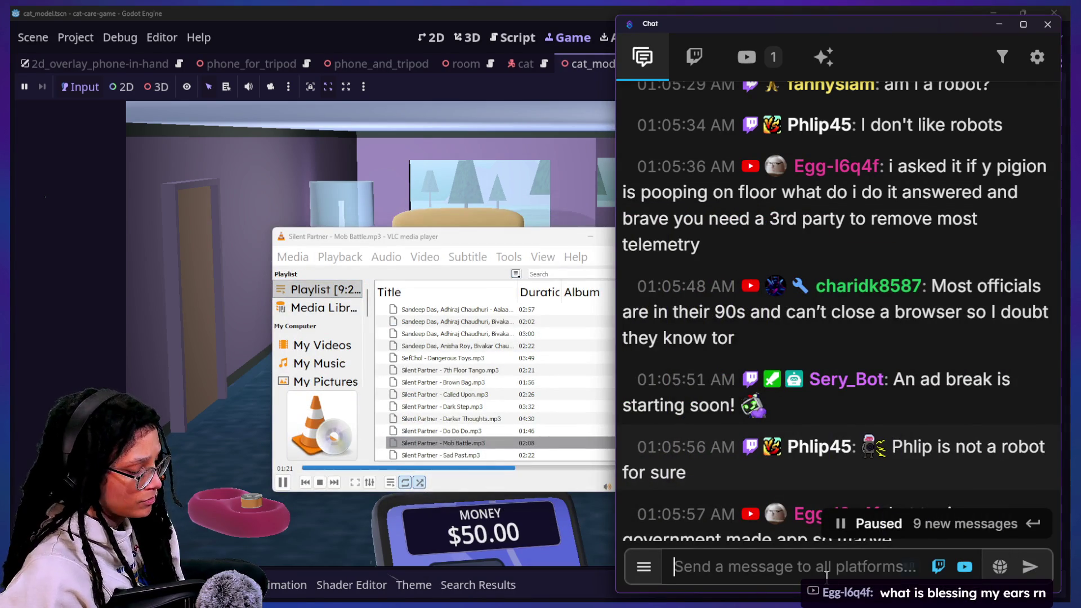
{"action": "type", "text": "Mob Battle by"}
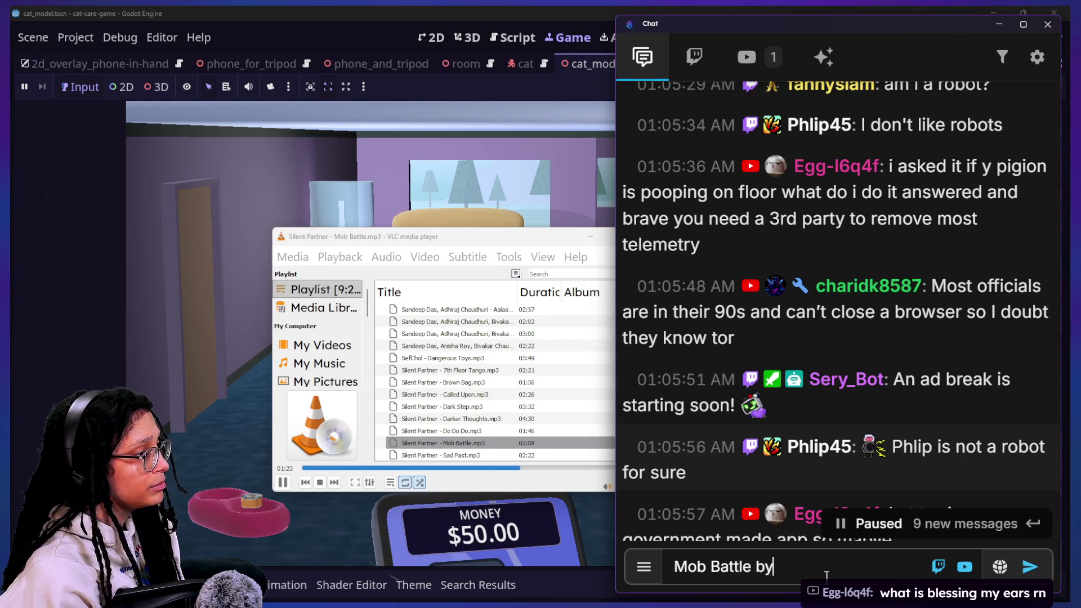
{"action": "type", "text": "tner"}
{"action": "key", "text": "Return"}
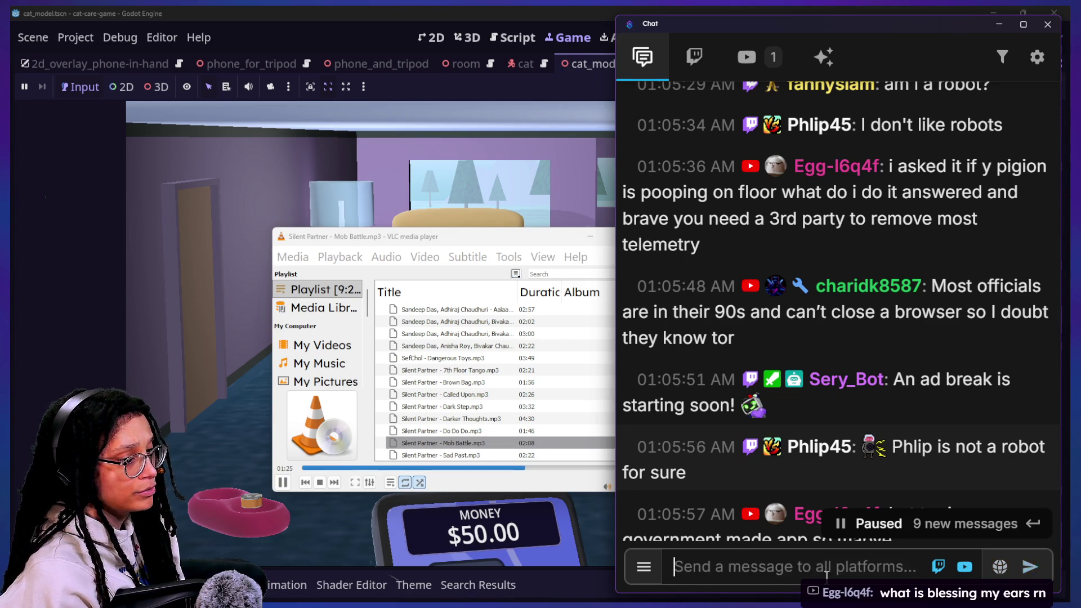
{"action": "left_click_drag", "start_coordinate": [453, 238], "coordinate": [748, 305]}
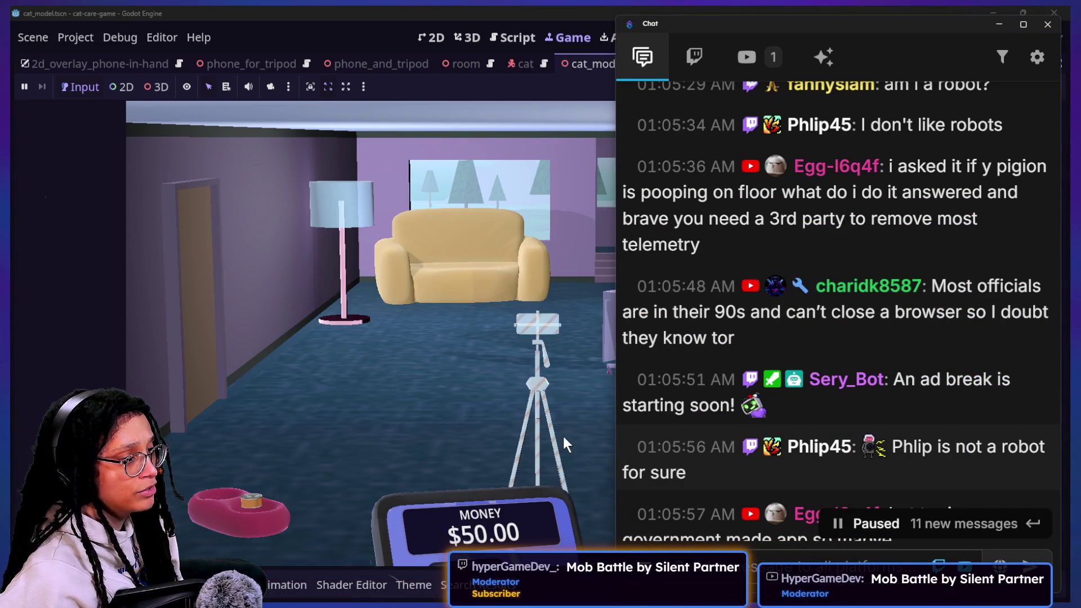
{"action": "left_click_drag", "start_coordinate": [750, 335], "coordinate": [743, 304]}
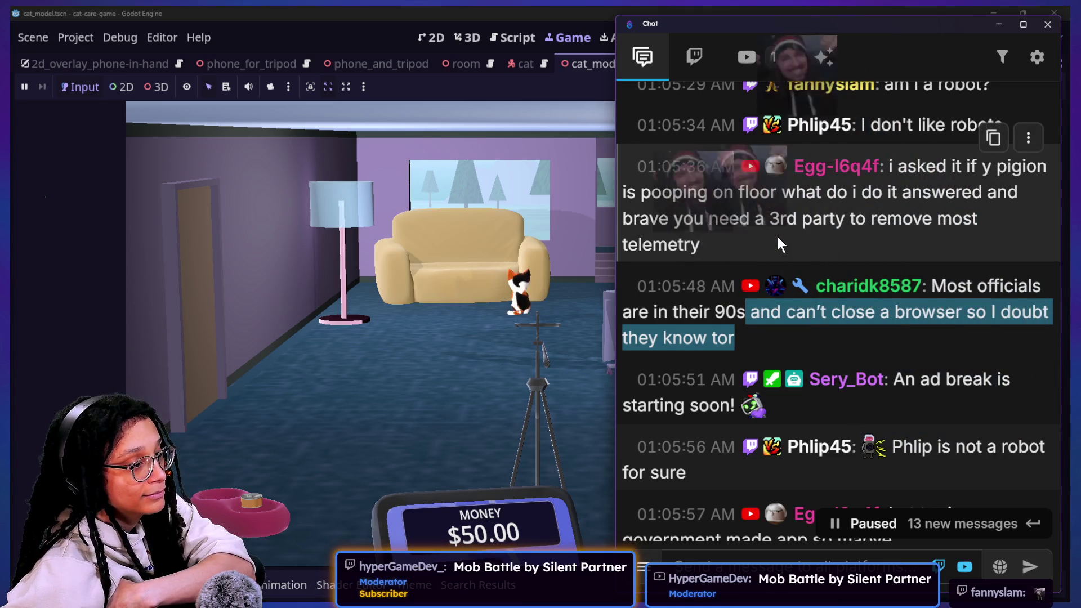
{"action": "scroll", "coordinate": [778, 237], "scroll_direction": "down", "scroll_amount": 2}
{"action": "scroll", "coordinate": [778, 237], "scroll_direction": "down", "scroll_amount": 10}
{"action": "scroll", "coordinate": [778, 237], "scroll_direction": "up", "scroll_amount": 3}
{"action": "scroll", "coordinate": [778, 237], "scroll_direction": "up", "scroll_amount": 3}
{"action": "scroll", "coordinate": [778, 237], "scroll_direction": "down", "scroll_amount": 1}
{"action": "scroll", "coordinate": [778, 236], "scroll_direction": "down", "scroll_amount": 3}
{"action": "scroll", "coordinate": [778, 237], "scroll_direction": "up", "scroll_amount": 5}
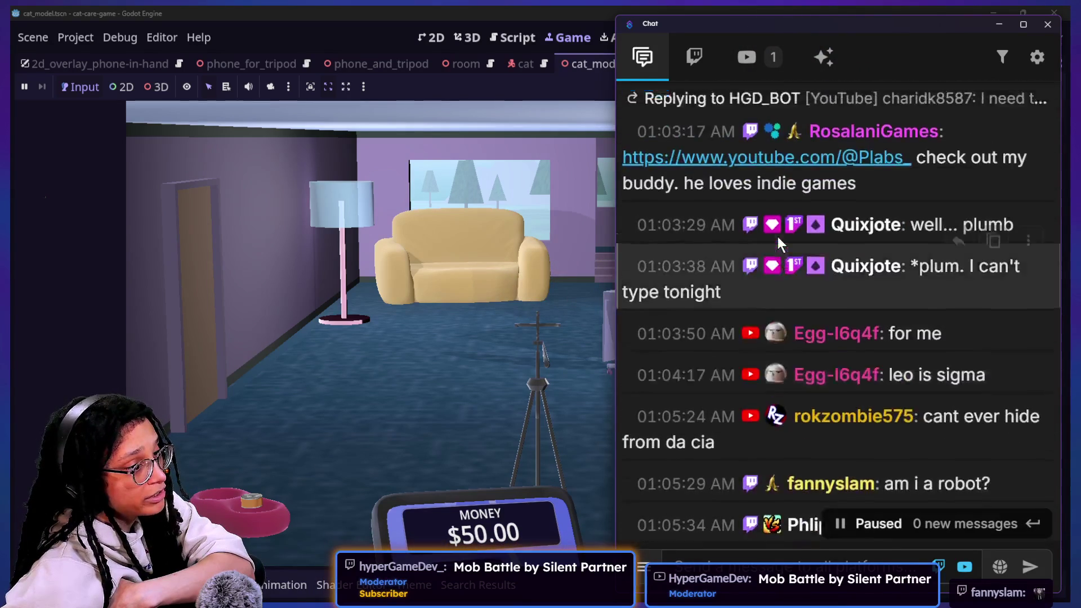
{"action": "scroll", "coordinate": [779, 236], "scroll_direction": "up", "scroll_amount": 3}
{"action": "scroll", "coordinate": [778, 237], "scroll_direction": "down", "scroll_amount": 1}
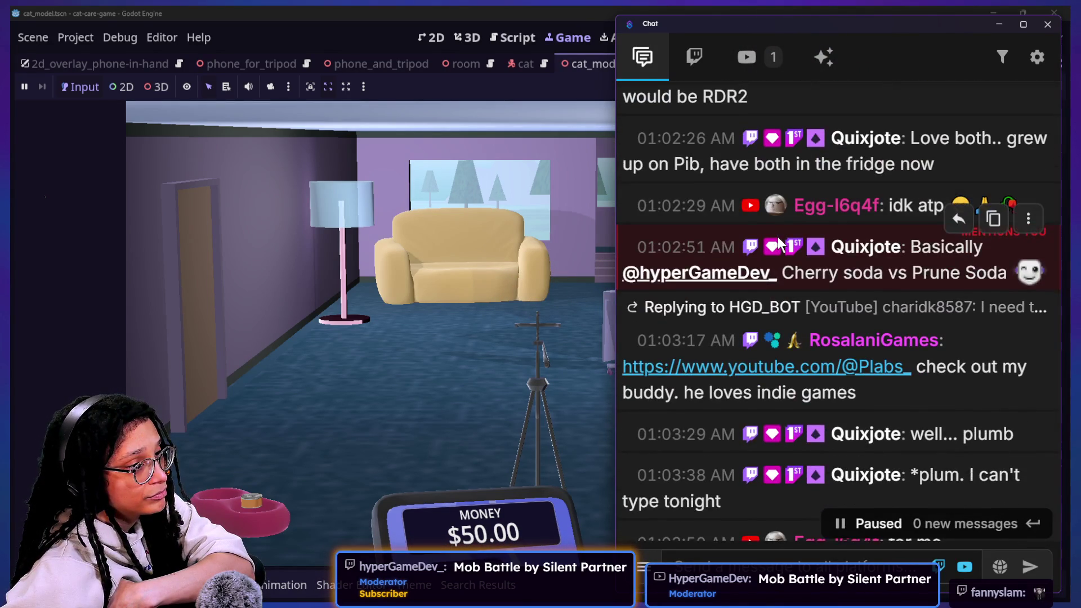
{"action": "scroll", "coordinate": [778, 237], "scroll_direction": "up", "scroll_amount": 2}
{"action": "scroll", "coordinate": [778, 237], "scroll_direction": "up", "scroll_amount": 1}
{"action": "scroll", "coordinate": [778, 237], "scroll_direction": "down", "scroll_amount": 4}
{"action": "scroll", "coordinate": [778, 237], "scroll_direction": "down", "scroll_amount": 1}
{"action": "left_click_drag", "start_coordinate": [779, 237], "coordinate": [823, 315]}
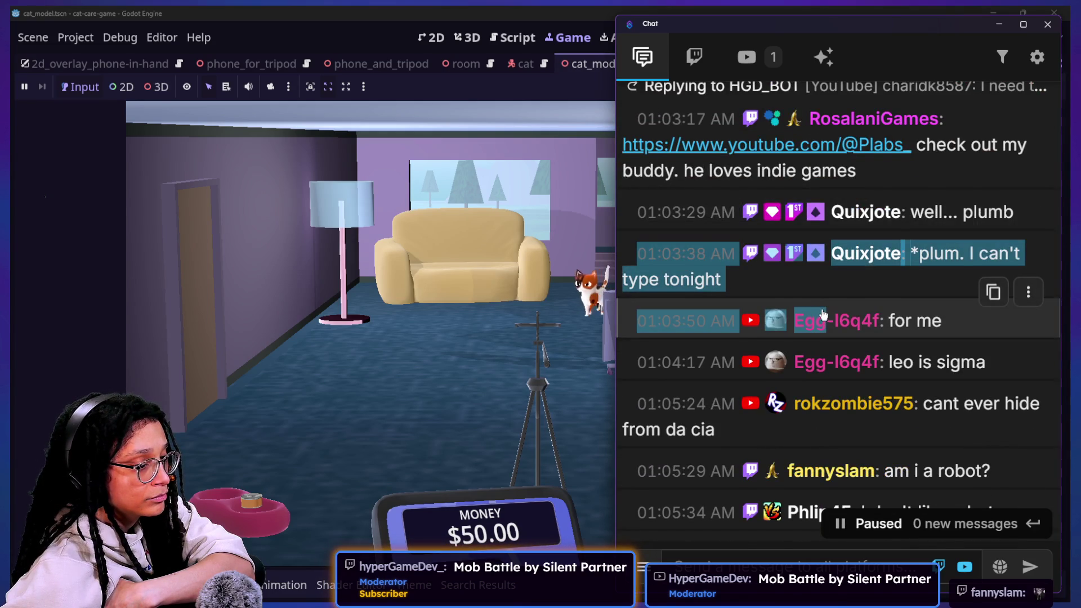
{"action": "scroll", "coordinate": [823, 312], "scroll_direction": "down", "scroll_amount": 1}
{"action": "scroll", "coordinate": [823, 313], "scroll_direction": "down", "scroll_amount": 3}
{"action": "scroll", "coordinate": [823, 314], "scroll_direction": "down", "scroll_amount": 1}
{"action": "scroll", "coordinate": [822, 310], "scroll_direction": "down", "scroll_amount": 1}
{"action": "scroll", "coordinate": [822, 310], "scroll_direction": "down", "scroll_amount": 2}
{"action": "scroll", "coordinate": [822, 310], "scroll_direction": "down", "scroll_amount": 2}
{"action": "scroll", "coordinate": [821, 309], "scroll_direction": "down", "scroll_amount": 2}
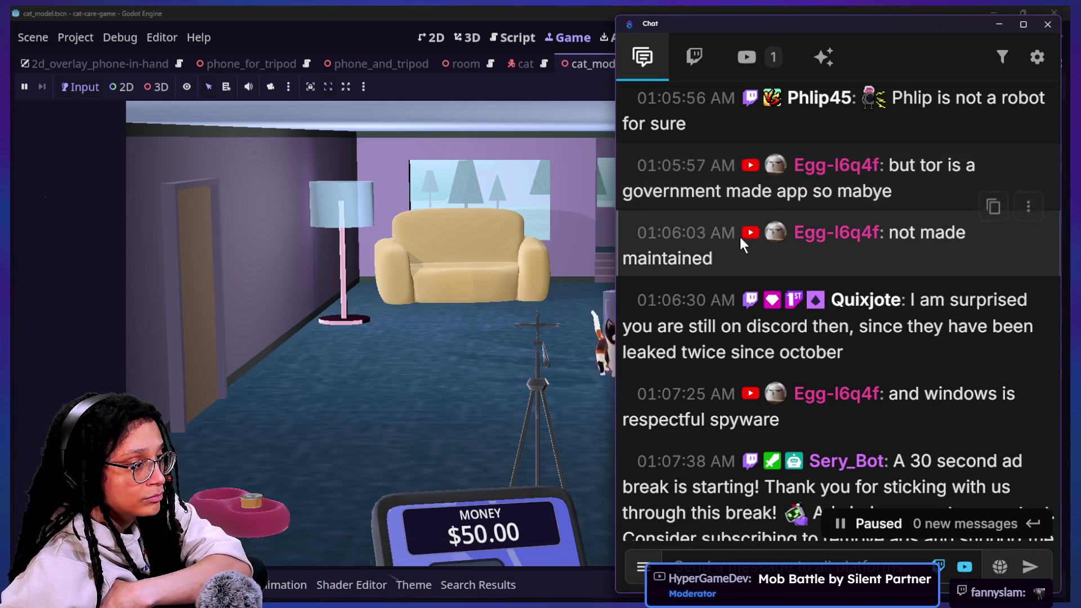
{"action": "scroll", "coordinate": [740, 237], "scroll_direction": "down", "scroll_amount": 1}
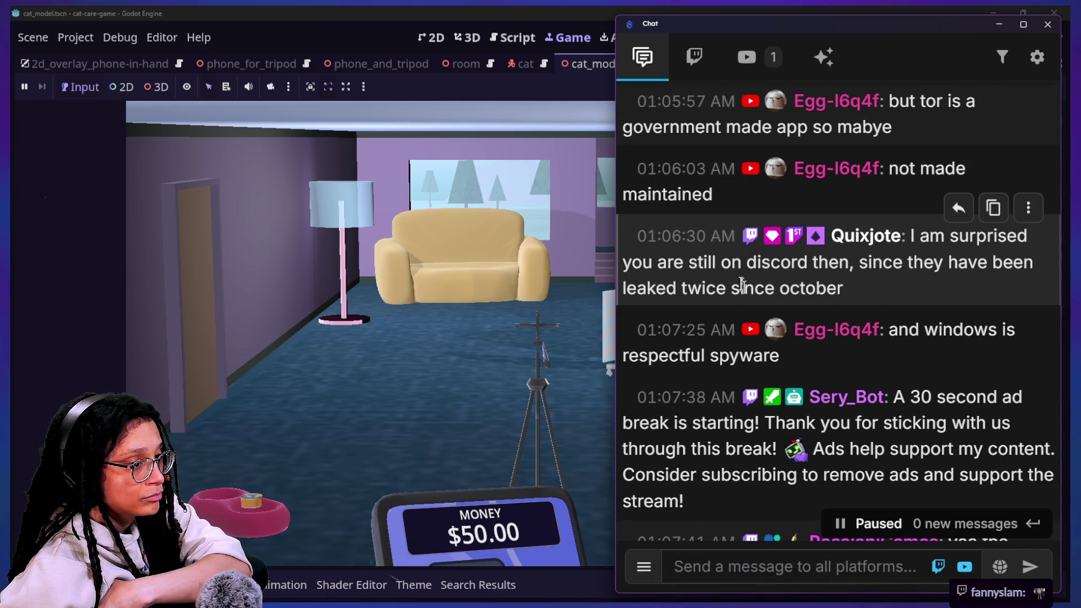
{"action": "left_click_drag", "start_coordinate": [730, 267], "coordinate": [904, 315]}
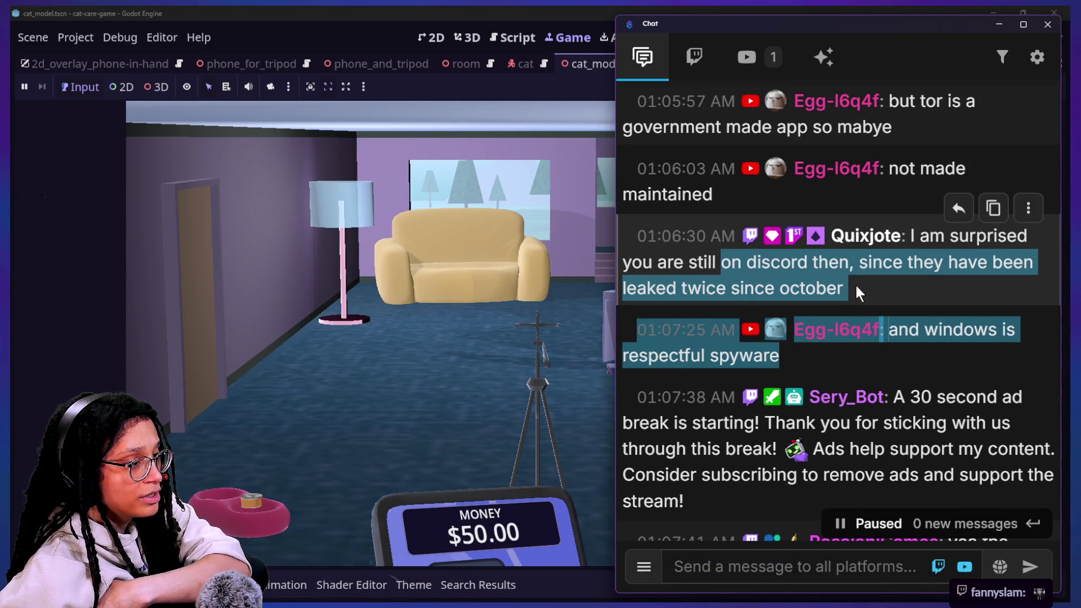
{"action": "left_click", "coordinate": [837, 284]}
{"action": "left_click_drag", "start_coordinate": [843, 287], "coordinate": [844, 241]}
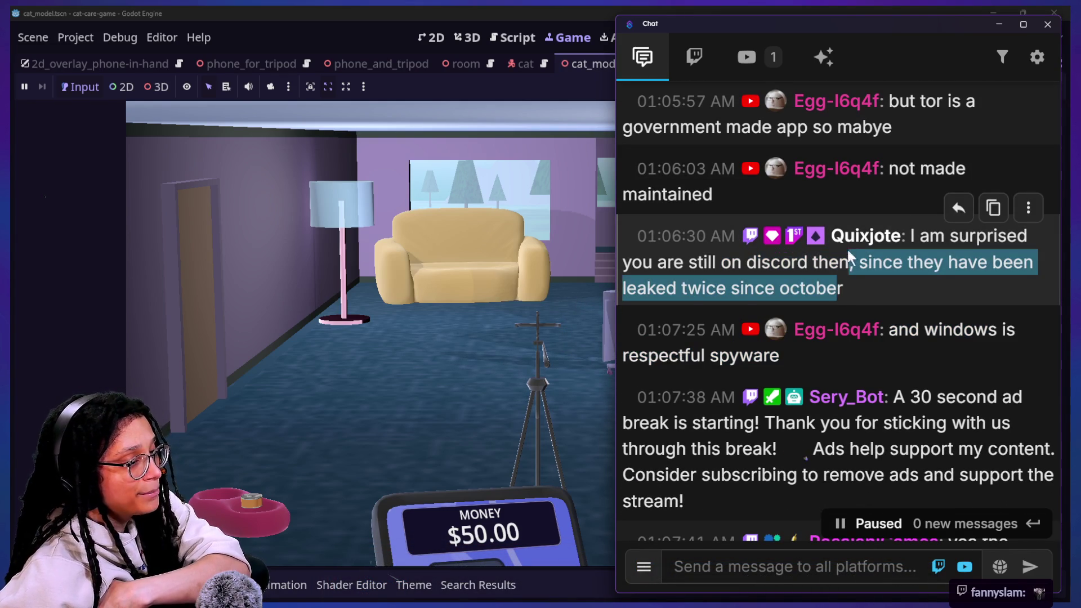
{"action": "left_click_drag", "start_coordinate": [870, 293], "coordinate": [948, 242]}
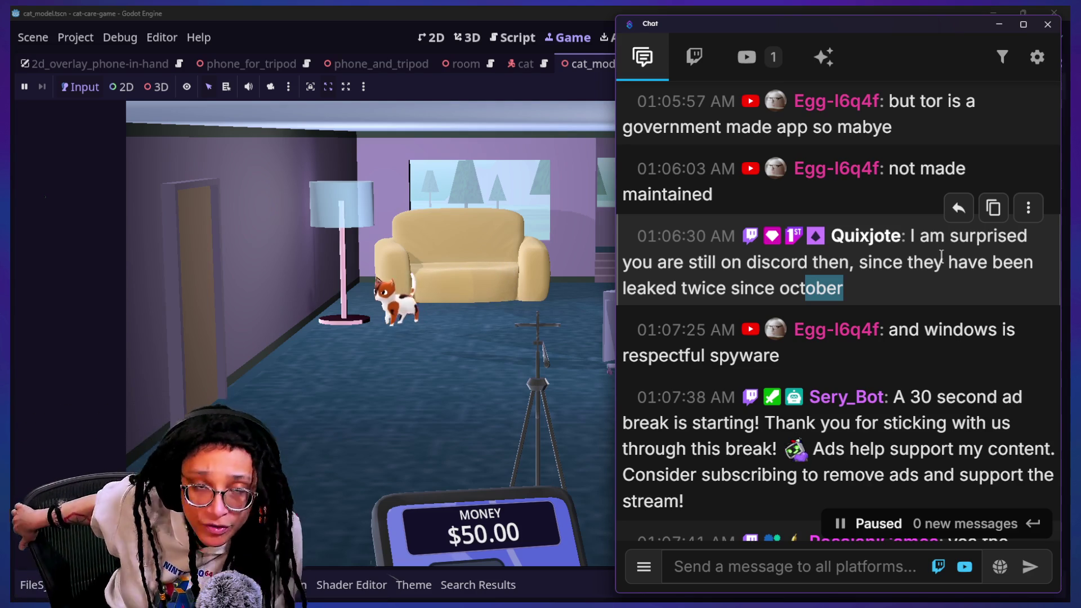
{"action": "scroll", "coordinate": [942, 260], "scroll_direction": "down", "scroll_amount": 5}
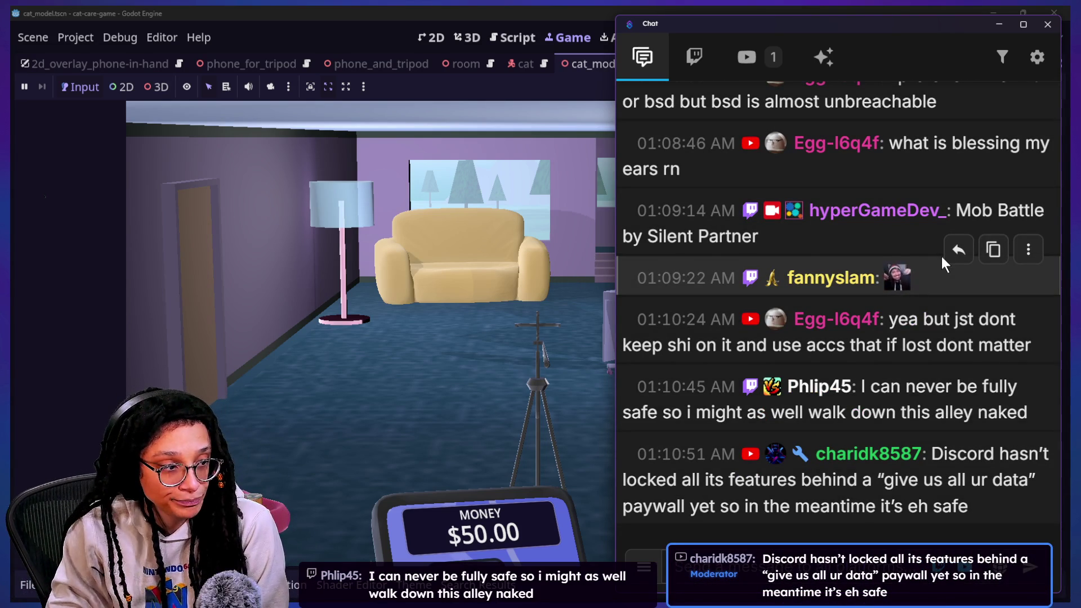
{"action": "scroll", "coordinate": [953, 365], "scroll_direction": "up", "scroll_amount": 3}
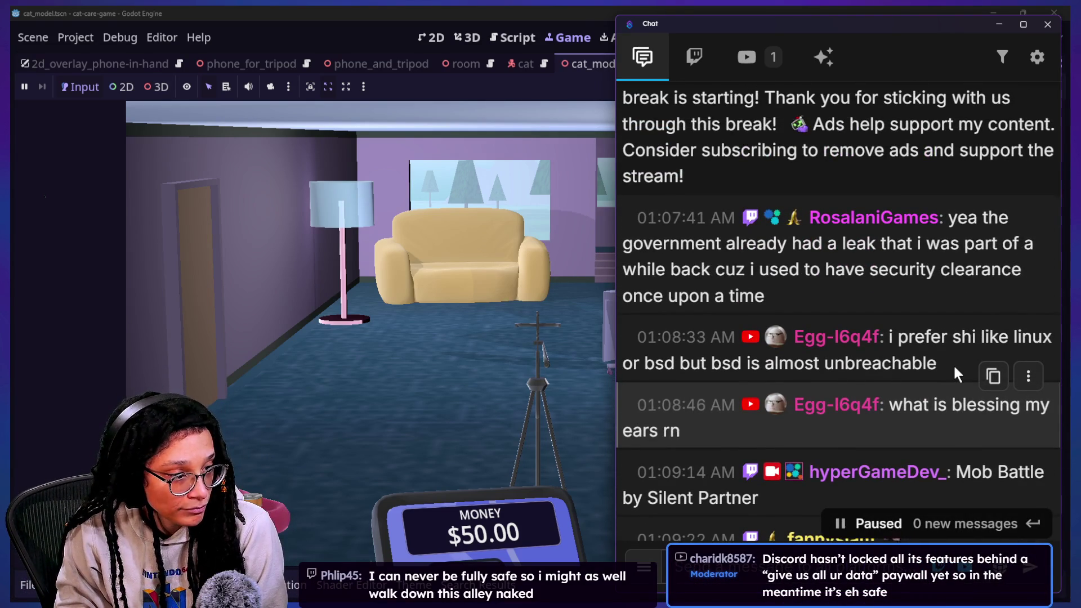
{"action": "scroll", "coordinate": [953, 364], "scroll_direction": "up", "scroll_amount": 1}
{"action": "scroll", "coordinate": [954, 364], "scroll_direction": "down", "scroll_amount": 2}
{"action": "scroll", "coordinate": [963, 315], "scroll_direction": "down", "scroll_amount": 2}
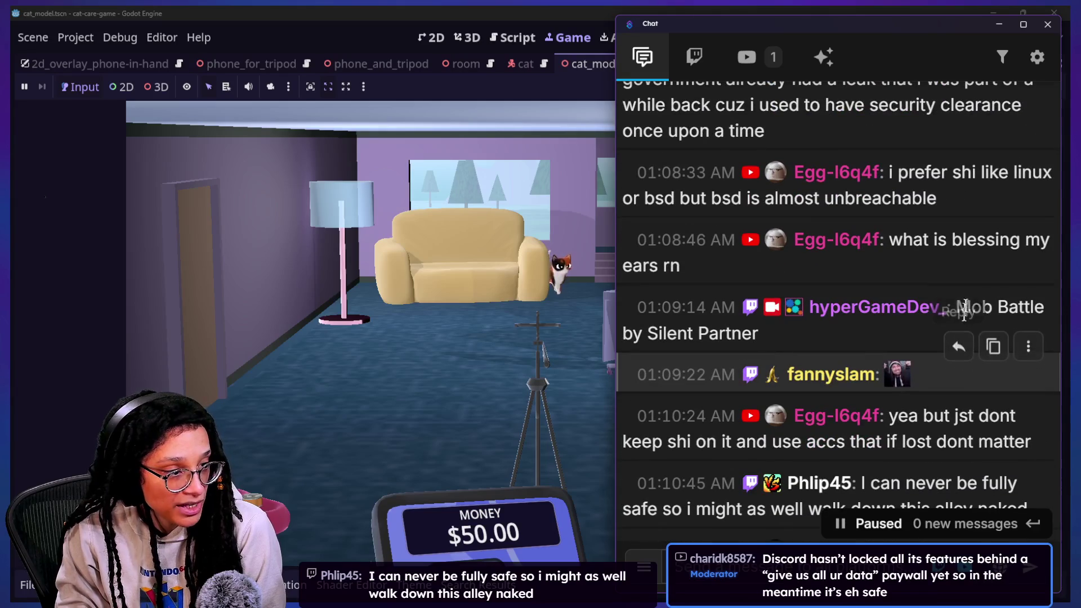
{"action": "triple_click", "coordinate": [898, 448]}
{"action": "scroll", "coordinate": [910, 409], "scroll_direction": "up", "scroll_amount": 1}
{"action": "scroll", "coordinate": [910, 409], "scroll_direction": "up", "scroll_amount": 1}
{"action": "scroll", "coordinate": [912, 390], "scroll_direction": "up", "scroll_amount": 1}
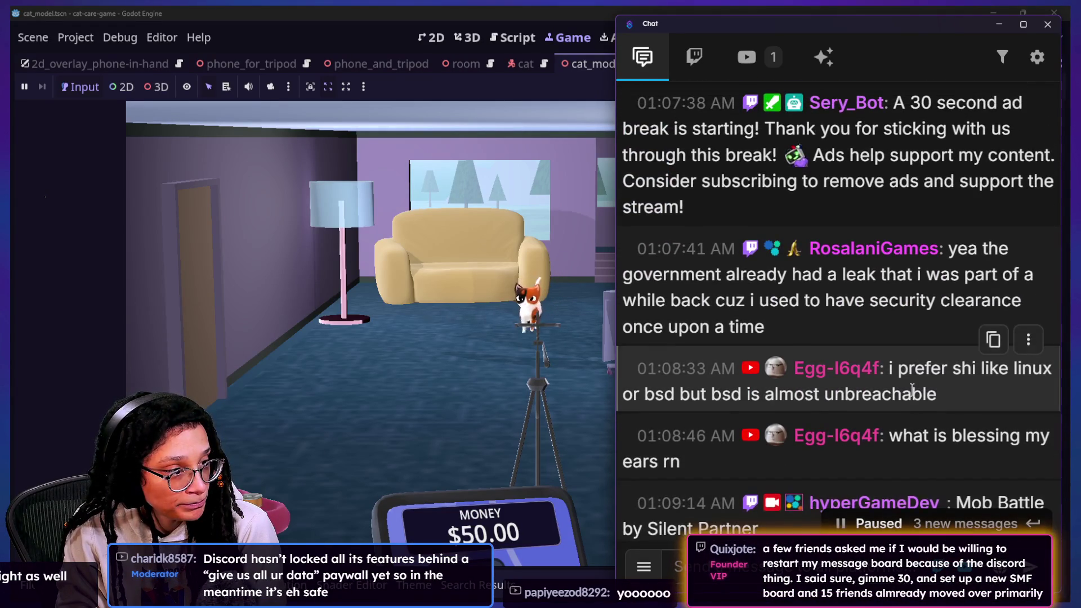
{"action": "scroll", "coordinate": [792, 321], "scroll_direction": "up", "scroll_amount": 1}
{"action": "scroll", "coordinate": [791, 321], "scroll_direction": "up", "scroll_amount": 1}
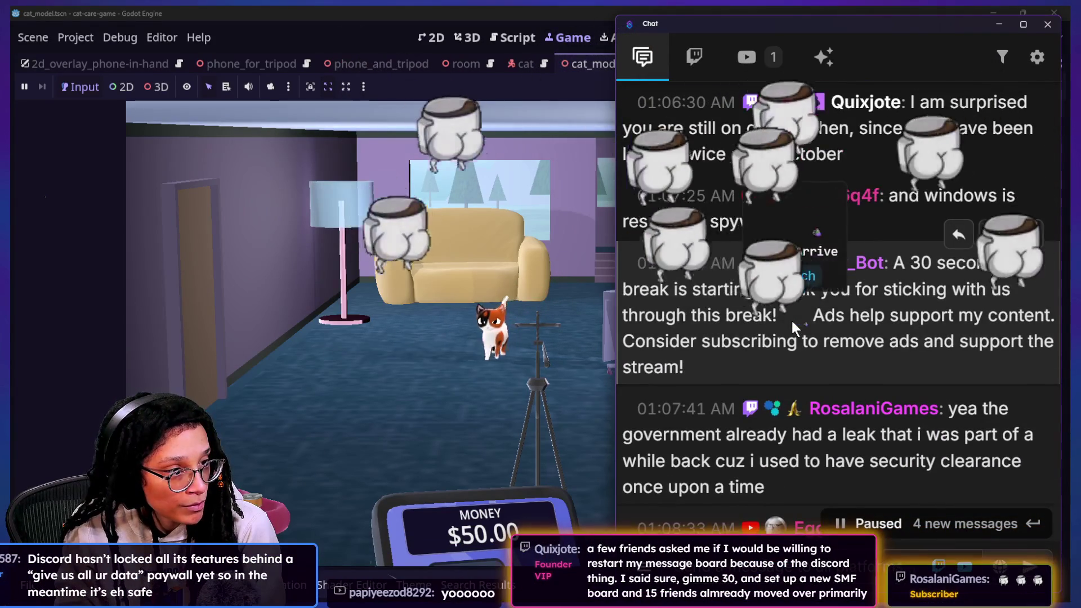
{"action": "scroll", "coordinate": [792, 318], "scroll_direction": "down", "scroll_amount": 3}
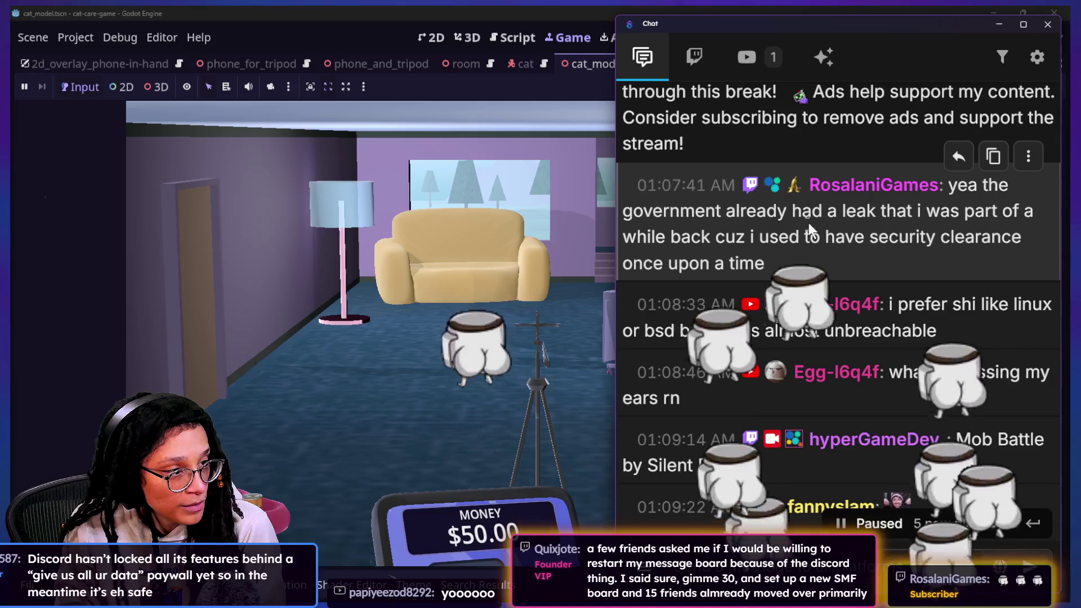
{"action": "left_click_drag", "start_coordinate": [807, 221], "coordinate": [889, 254]}
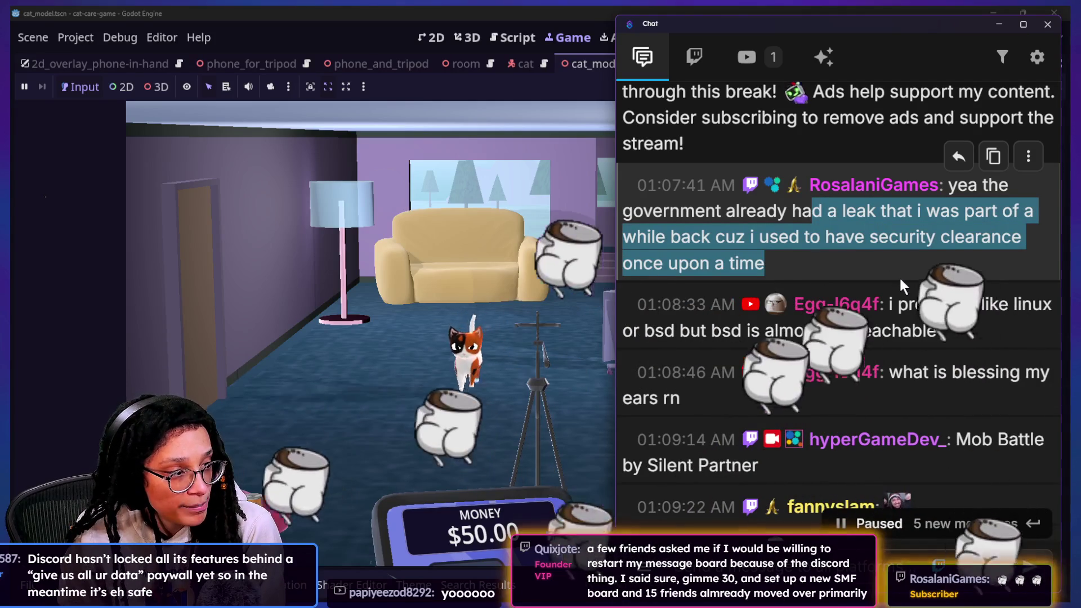
{"action": "scroll", "coordinate": [899, 277], "scroll_direction": "down", "scroll_amount": 1}
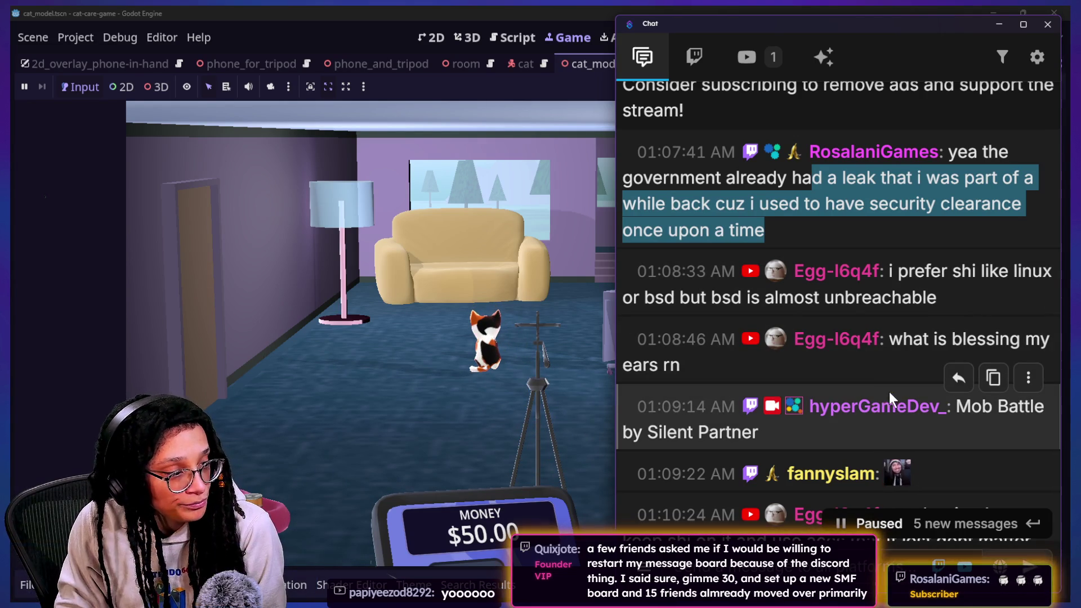
{"action": "mouse_move", "coordinate": [837, 452]}
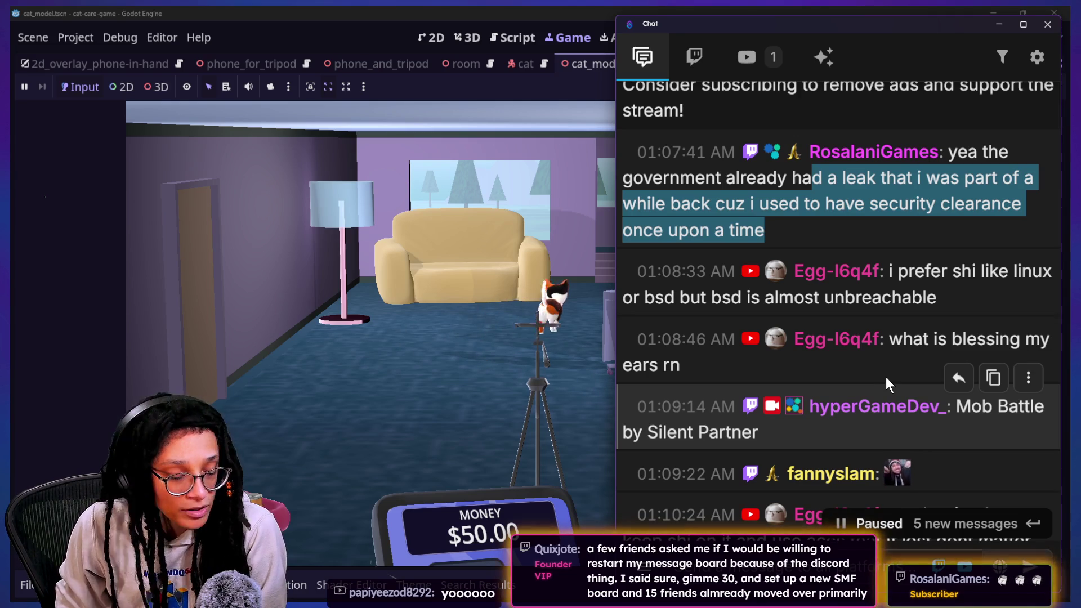
{"action": "scroll", "coordinate": [886, 377], "scroll_direction": "down", "scroll_amount": 1}
{"action": "scroll", "coordinate": [1001, 460], "scroll_direction": "down", "scroll_amount": 2}
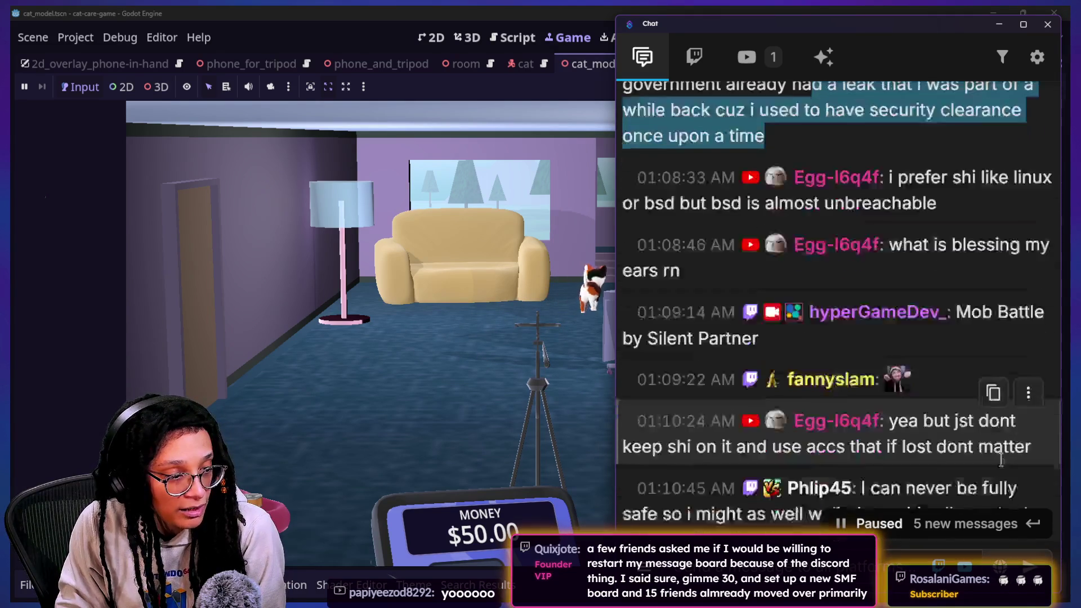
{"action": "scroll", "coordinate": [1001, 460], "scroll_direction": "down", "scroll_amount": 5}
{"action": "scroll", "coordinate": [1001, 459], "scroll_direction": "up", "scroll_amount": 3}
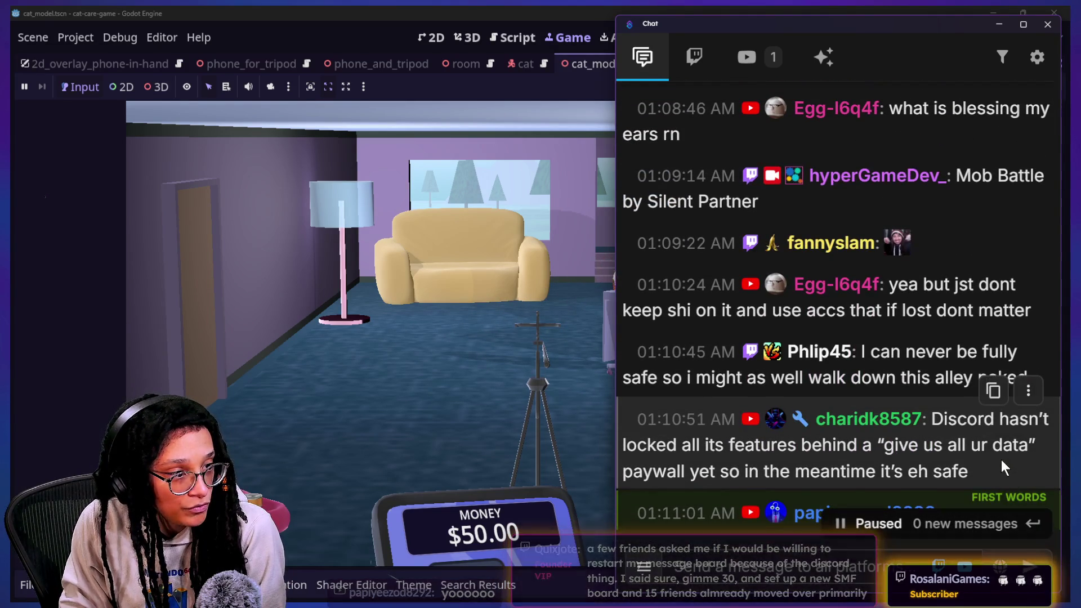
{"action": "scroll", "coordinate": [835, 415], "scroll_direction": "down", "scroll_amount": 2}
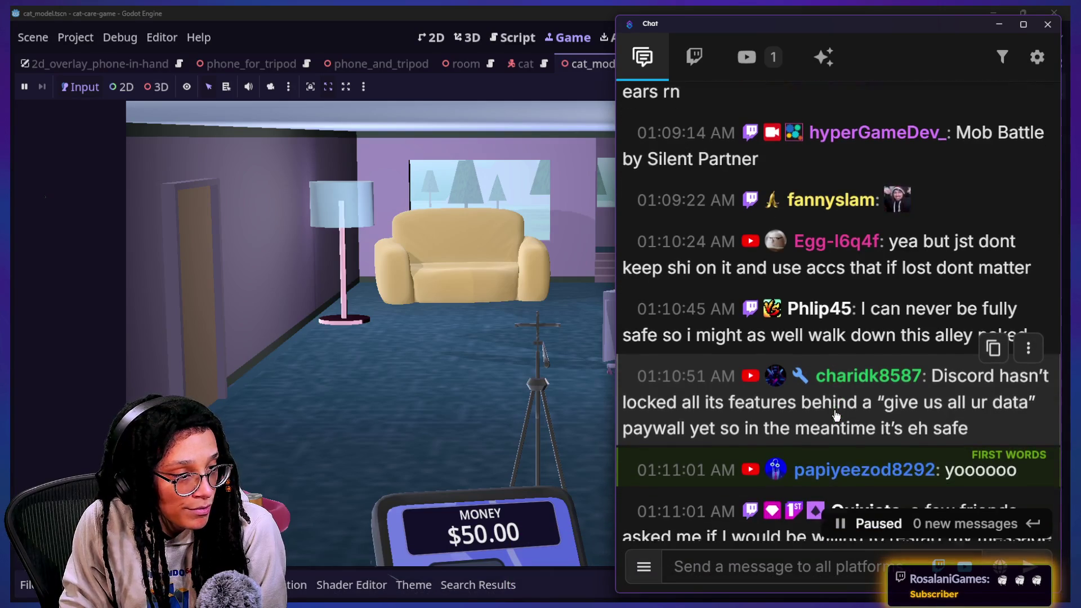
{"action": "scroll", "coordinate": [833, 412], "scroll_direction": "down", "scroll_amount": 2}
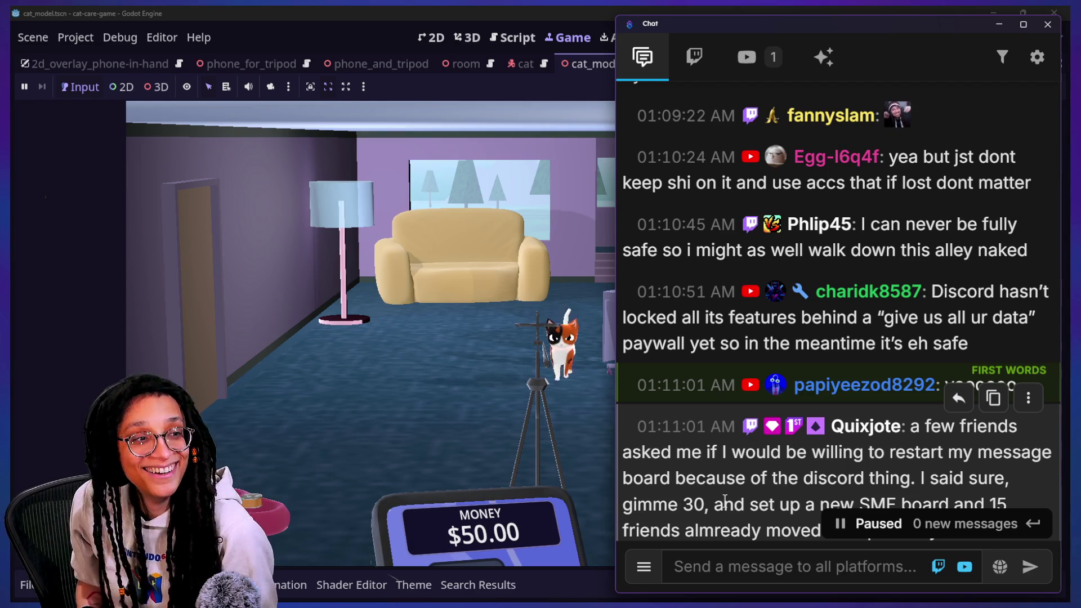
{"action": "scroll", "coordinate": [726, 501], "scroll_direction": "down", "scroll_amount": 2}
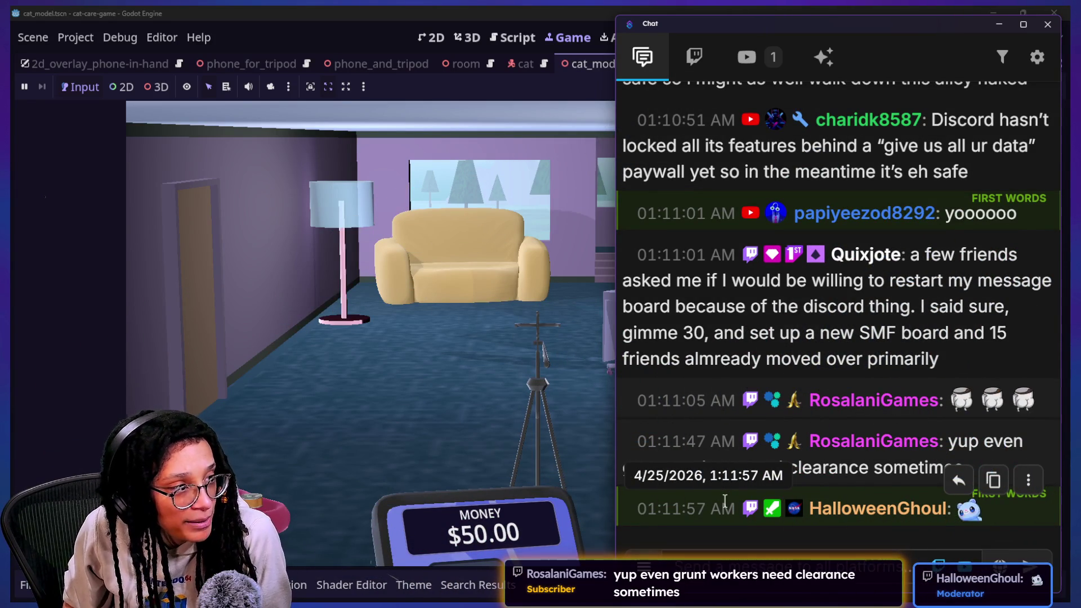
{"action": "scroll", "coordinate": [876, 311], "scroll_direction": "up", "scroll_amount": 1}
{"action": "scroll", "coordinate": [876, 311], "scroll_direction": "up", "scroll_amount": 1}
{"action": "scroll", "coordinate": [892, 295], "scroll_direction": "down", "scroll_amount": 2}
{"action": "scroll", "coordinate": [933, 314], "scroll_direction": "up", "scroll_amount": 2}
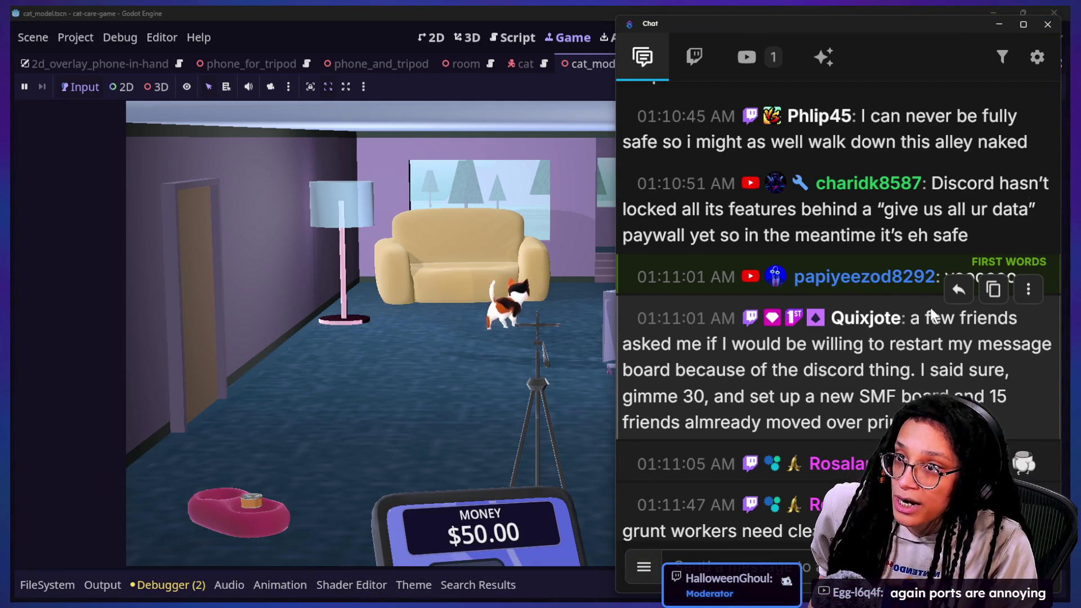
{"action": "key", "text": "alt+Tab"}
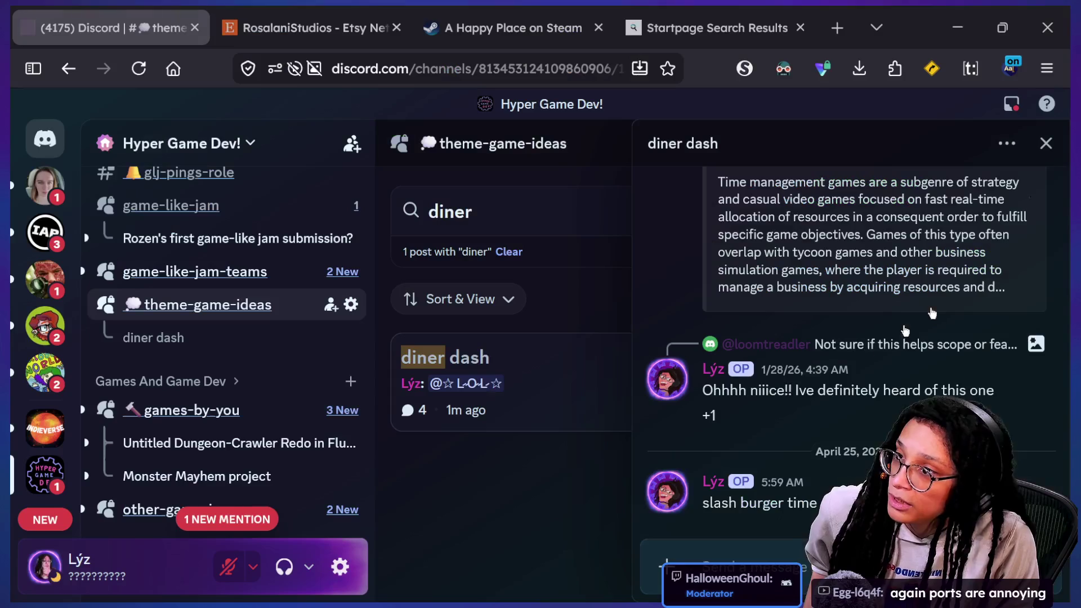
{"action": "left_click", "coordinate": [748, 67]}
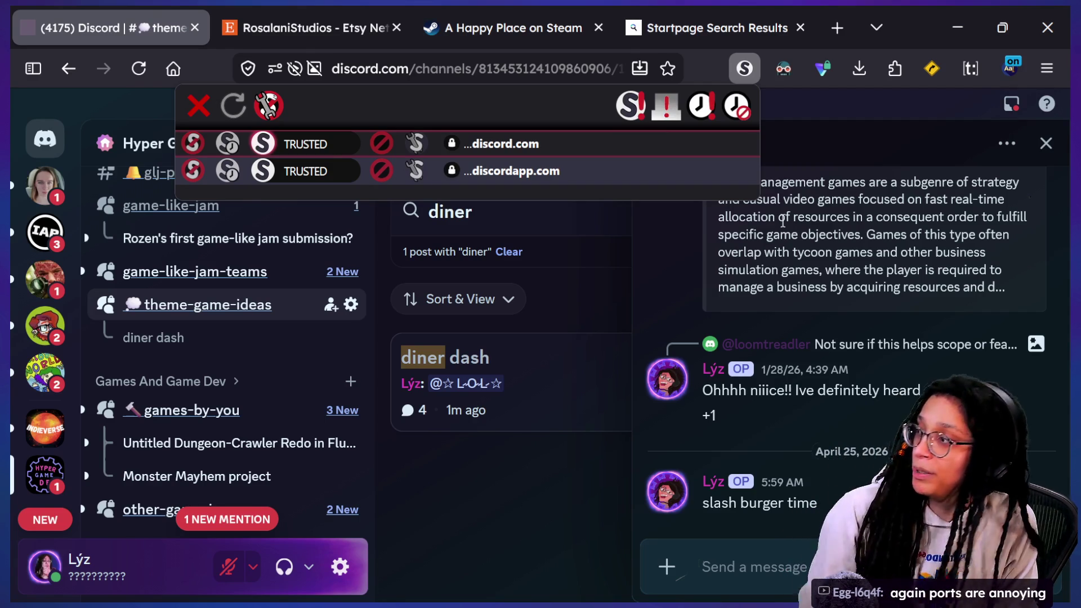
{"action": "key", "text": "alt+Tab"}
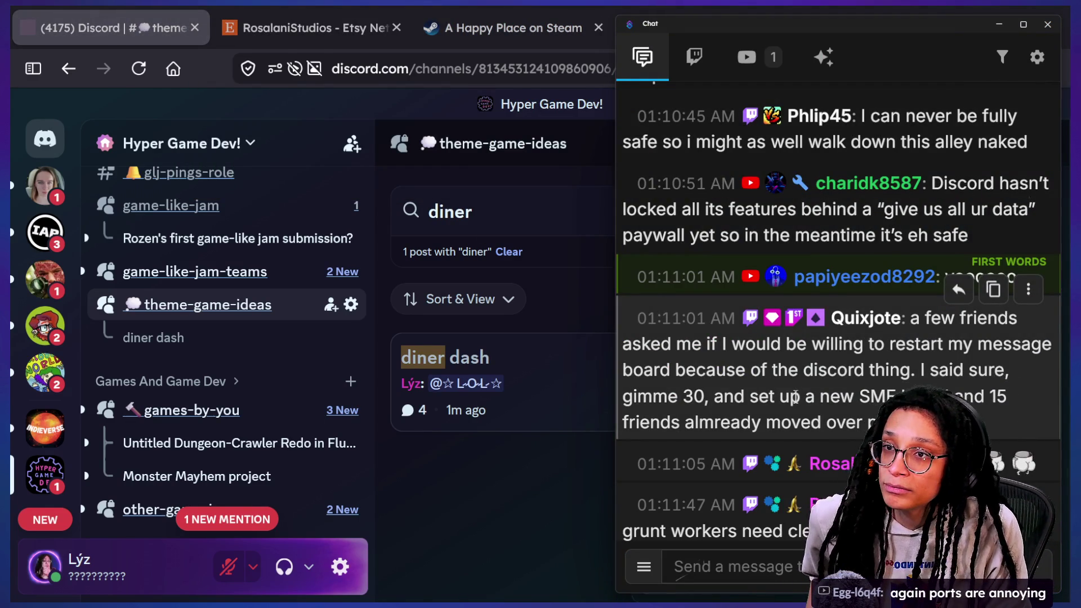
{"action": "key", "text": "alt+Tab"}
{"action": "key", "text": "alt+Tab"}
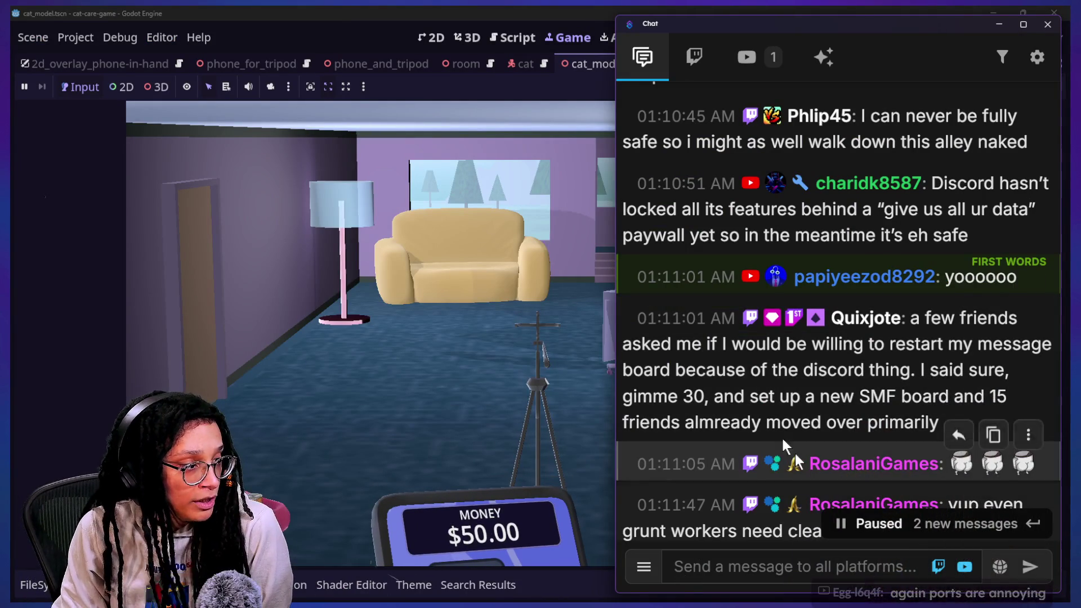
{"action": "left_click_drag", "start_coordinate": [720, 344], "coordinate": [826, 372]}
{"action": "scroll", "coordinate": [864, 388], "scroll_direction": "down", "scroll_amount": 3}
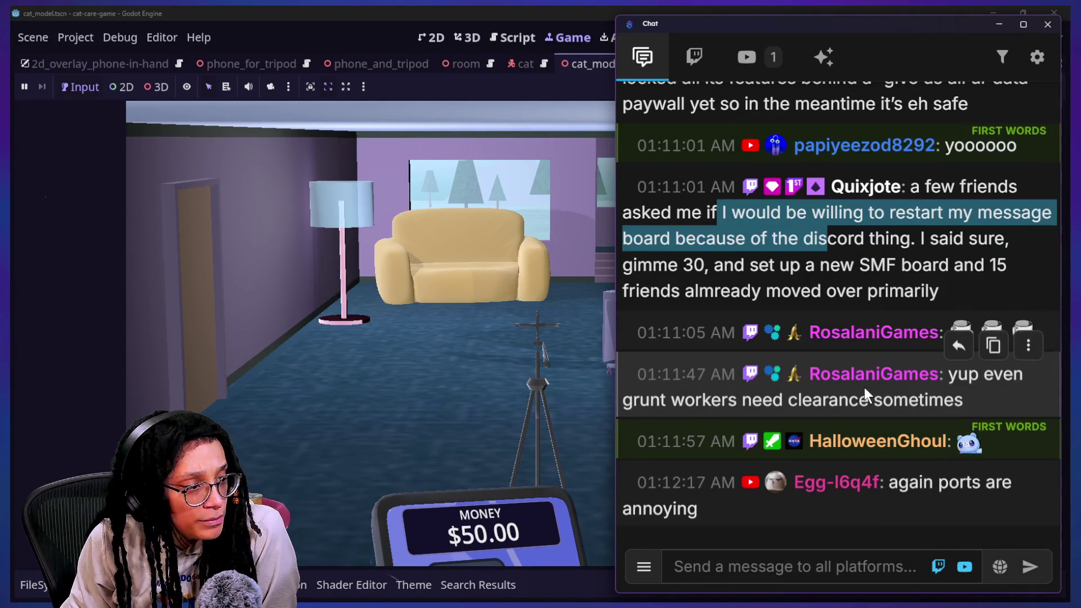
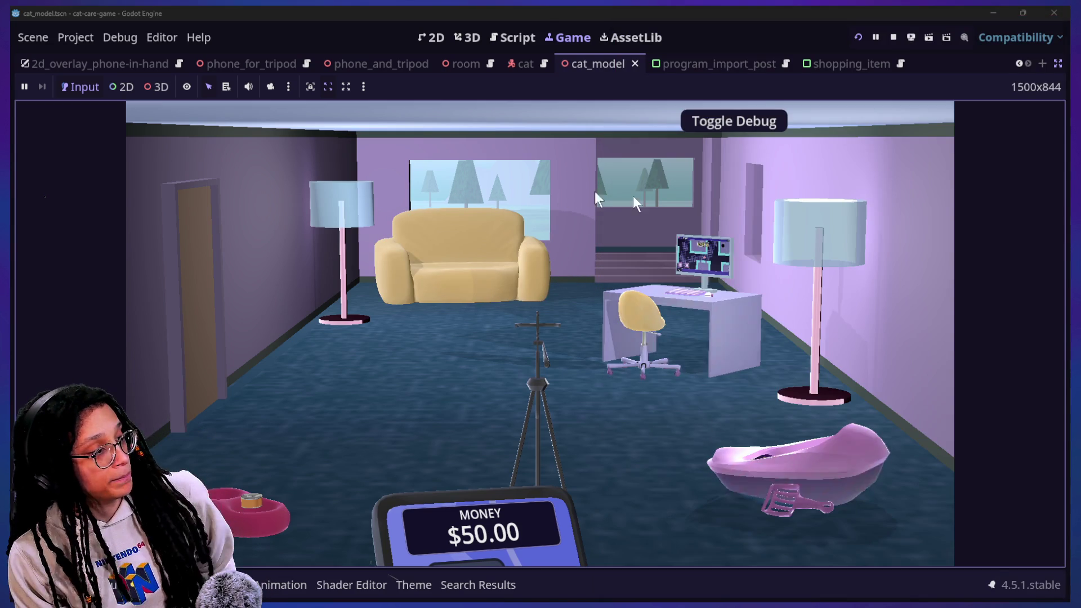
Step: Show the cat_model script in the Script workspace, then switch to Discord in Firefox
{"action": "left_click", "coordinate": [514, 38]}
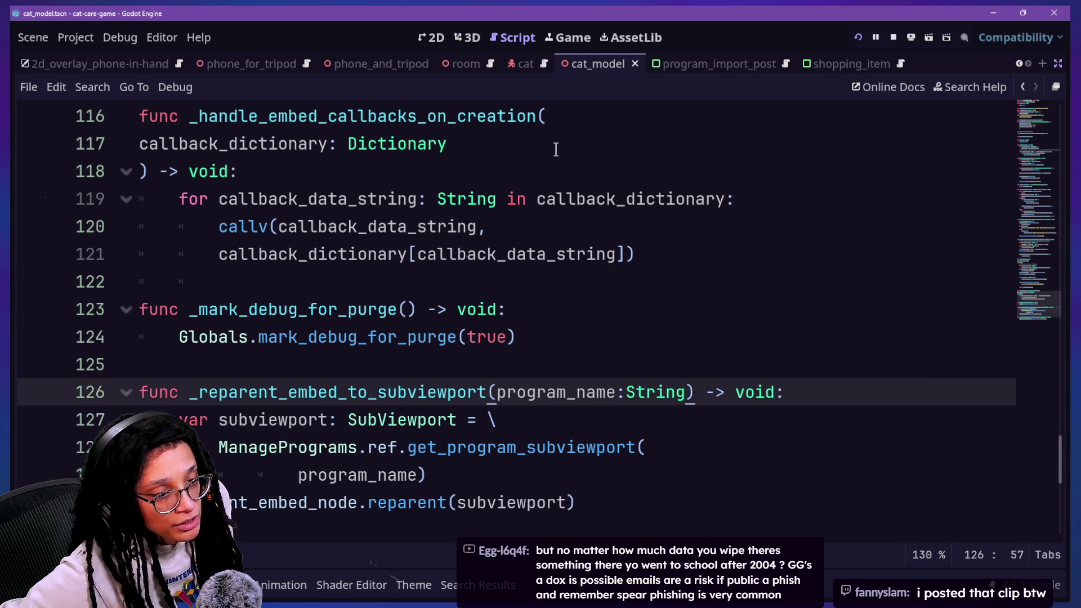
{"action": "key", "text": "alt+Tab"}
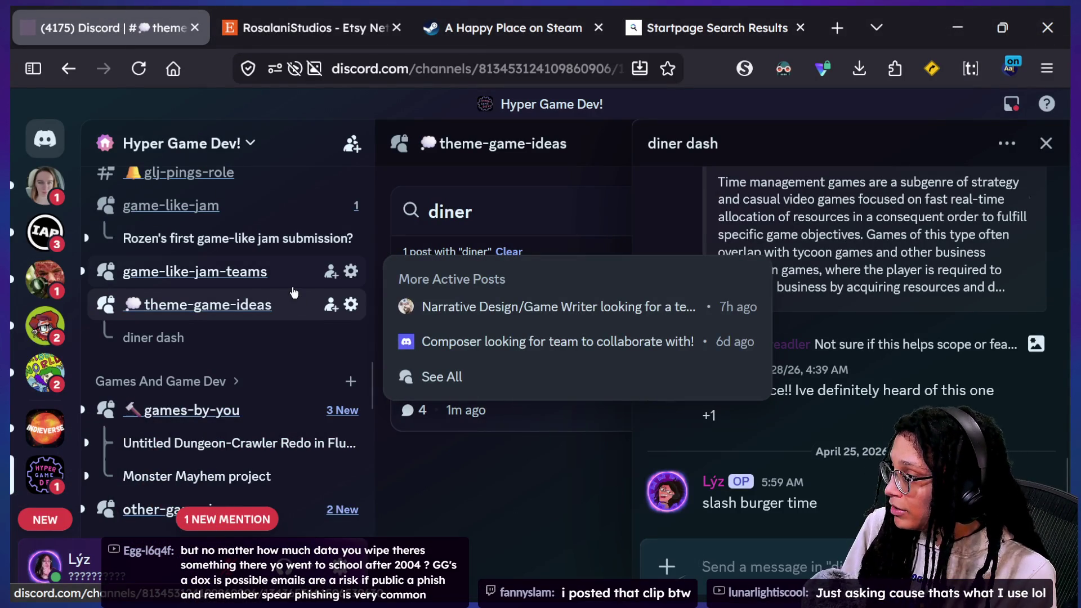
{"action": "scroll", "coordinate": [293, 292], "scroll_direction": "up", "scroll_amount": 3}
{"action": "scroll", "coordinate": [293, 293], "scroll_direction": "up", "scroll_amount": 1}
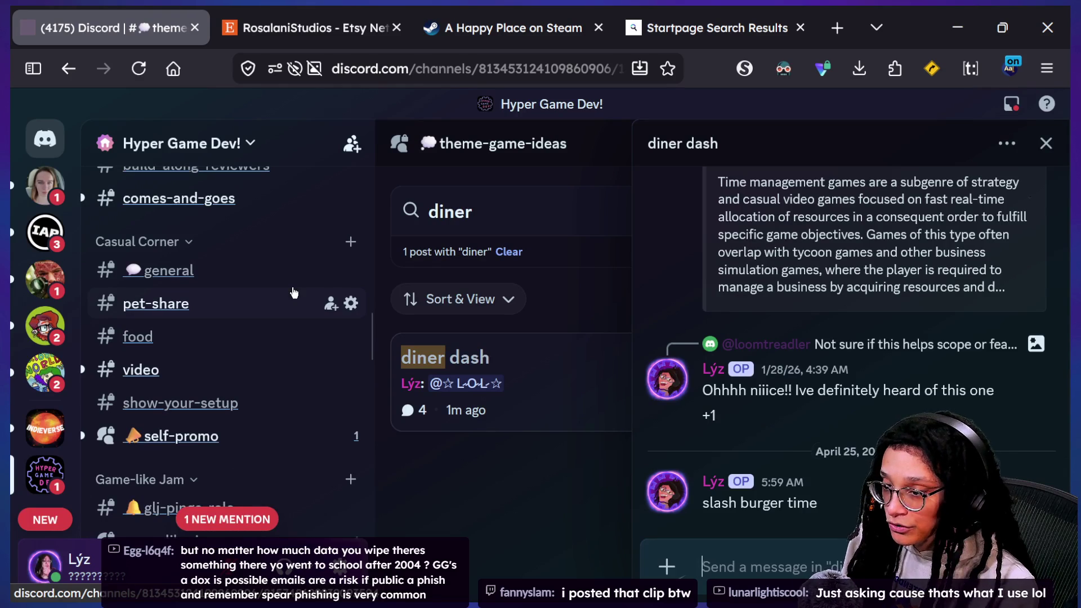
{"action": "scroll", "coordinate": [293, 292], "scroll_direction": "up", "scroll_amount": 1}
{"action": "scroll", "coordinate": [293, 292], "scroll_direction": "down", "scroll_amount": 4}
{"action": "scroll", "coordinate": [287, 301], "scroll_direction": "down", "scroll_amount": 2}
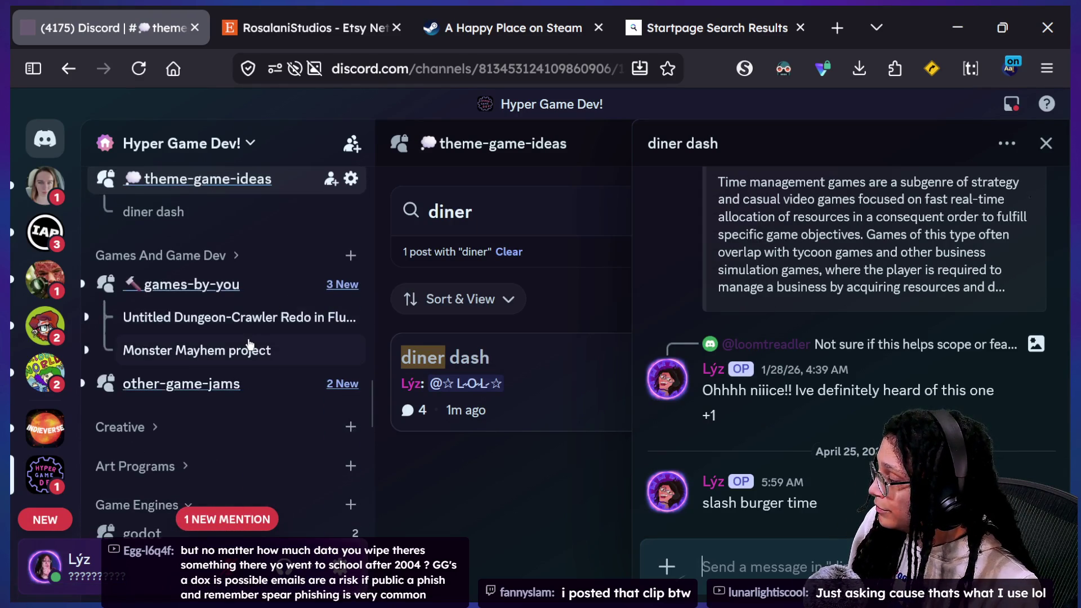
{"action": "scroll", "coordinate": [250, 343], "scroll_direction": "up", "scroll_amount": 4}
Step: Browse the #video channel and land in the #live_text channel under YouTube Channel
{"action": "left_click", "coordinate": [279, 253]}
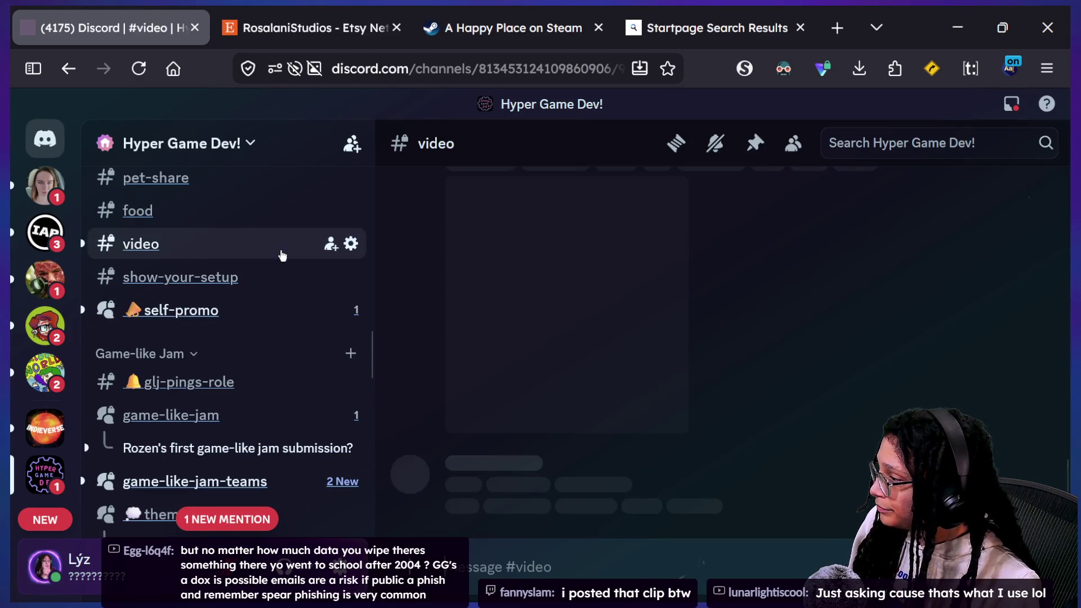
{"action": "scroll", "coordinate": [779, 414], "scroll_direction": "up", "scroll_amount": 3}
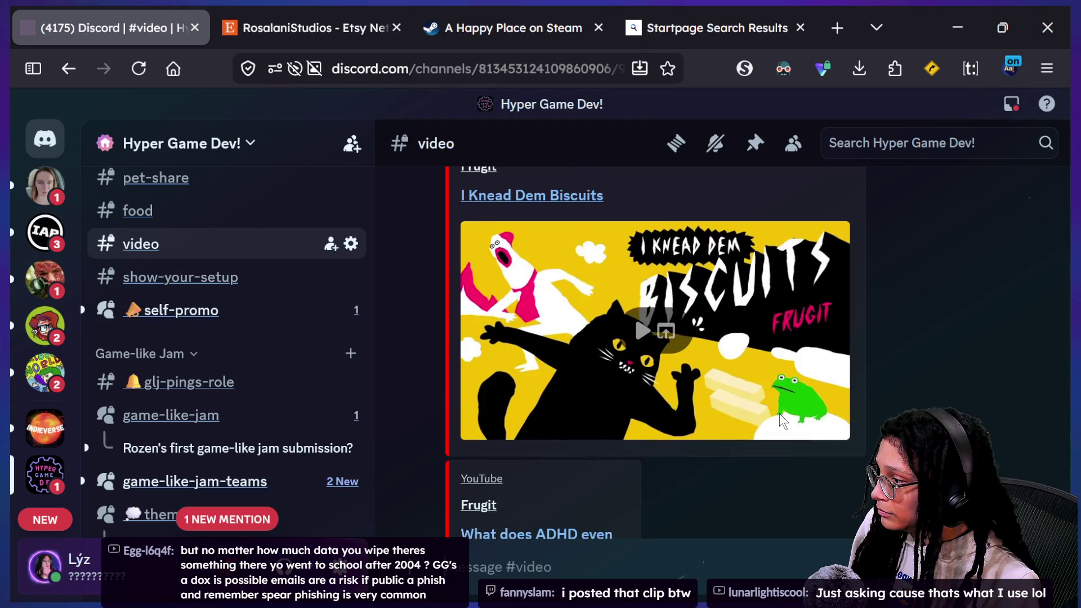
{"action": "scroll", "coordinate": [780, 414], "scroll_direction": "up", "scroll_amount": 1}
{"action": "scroll", "coordinate": [780, 415], "scroll_direction": "up", "scroll_amount": 2}
{"action": "scroll", "coordinate": [780, 414], "scroll_direction": "up", "scroll_amount": 2}
{"action": "scroll", "coordinate": [780, 415], "scroll_direction": "up", "scroll_amount": 2}
{"action": "scroll", "coordinate": [780, 415], "scroll_direction": "up", "scroll_amount": 1}
{"action": "scroll", "coordinate": [780, 415], "scroll_direction": "up", "scroll_amount": 2}
{"action": "scroll", "coordinate": [780, 415], "scroll_direction": "up", "scroll_amount": 3}
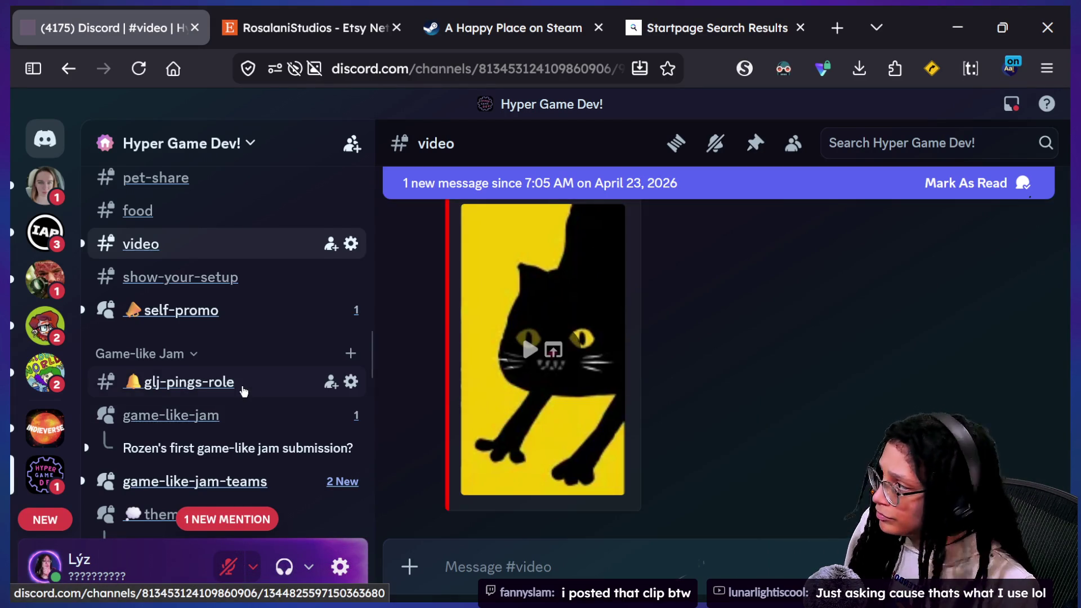
{"action": "scroll", "coordinate": [242, 386], "scroll_direction": "up", "scroll_amount": 3}
{"action": "scroll", "coordinate": [241, 385], "scroll_direction": "up", "scroll_amount": 3}
{"action": "scroll", "coordinate": [244, 388], "scroll_direction": "up", "scroll_amount": 5}
{"action": "scroll", "coordinate": [242, 385], "scroll_direction": "up", "scroll_amount": 5}
{"action": "scroll", "coordinate": [242, 389], "scroll_direction": "up", "scroll_amount": 1}
{"action": "scroll", "coordinate": [242, 390], "scroll_direction": "up", "scroll_amount": 2}
{"action": "scroll", "coordinate": [244, 394], "scroll_direction": "up", "scroll_amount": 4}
{"action": "scroll", "coordinate": [243, 395], "scroll_direction": "down", "scroll_amount": 5}
{"action": "scroll", "coordinate": [243, 394], "scroll_direction": "down", "scroll_amount": 4}
{"action": "scroll", "coordinate": [243, 394], "scroll_direction": "down", "scroll_amount": 4}
{"action": "scroll", "coordinate": [243, 391], "scroll_direction": "down", "scroll_amount": 5}
{"action": "scroll", "coordinate": [243, 388], "scroll_direction": "up", "scroll_amount": 4}
{"action": "scroll", "coordinate": [242, 338], "scroll_direction": "up", "scroll_amount": 3}
{"action": "left_click", "coordinate": [242, 320]}
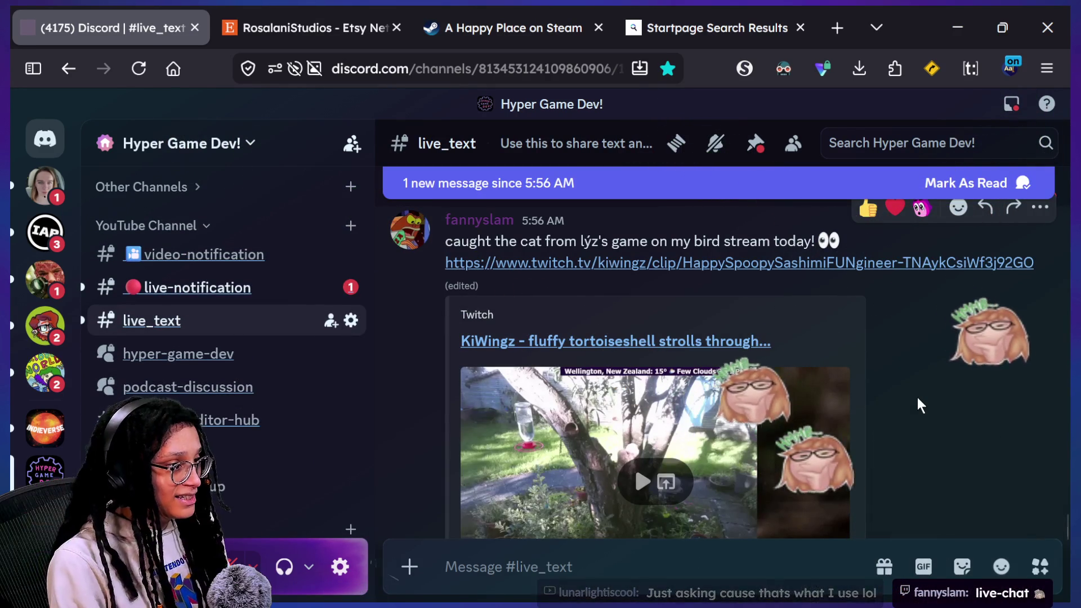
{"action": "scroll", "coordinate": [918, 397], "scroll_direction": "down", "scroll_amount": 2}
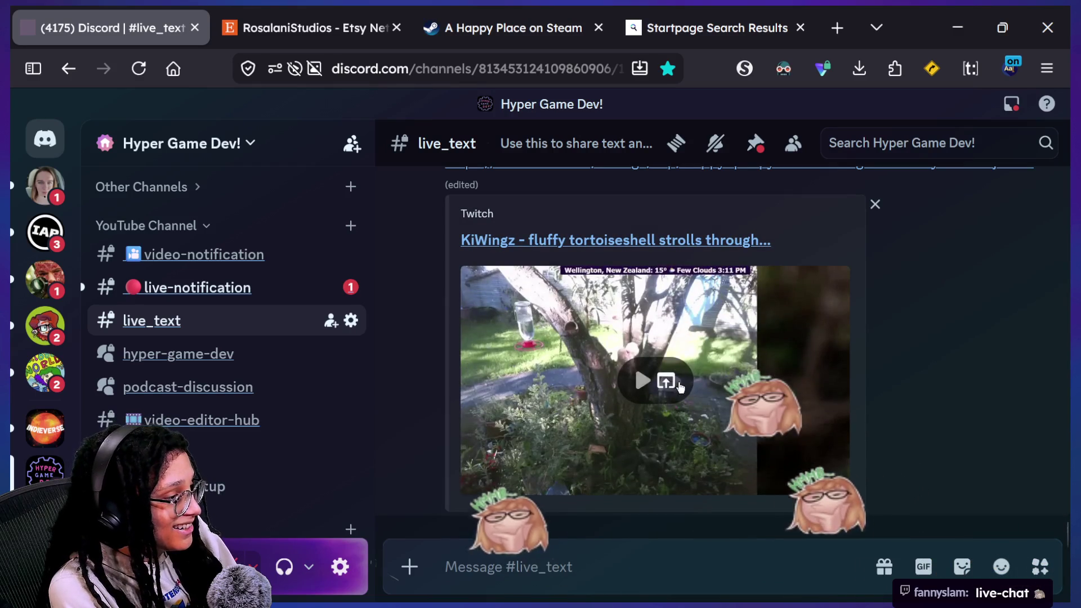
Step: After the blocked embed fails to play, follow the Twitch clip link and confirm Visit Site
{"action": "left_click", "coordinate": [642, 380]}
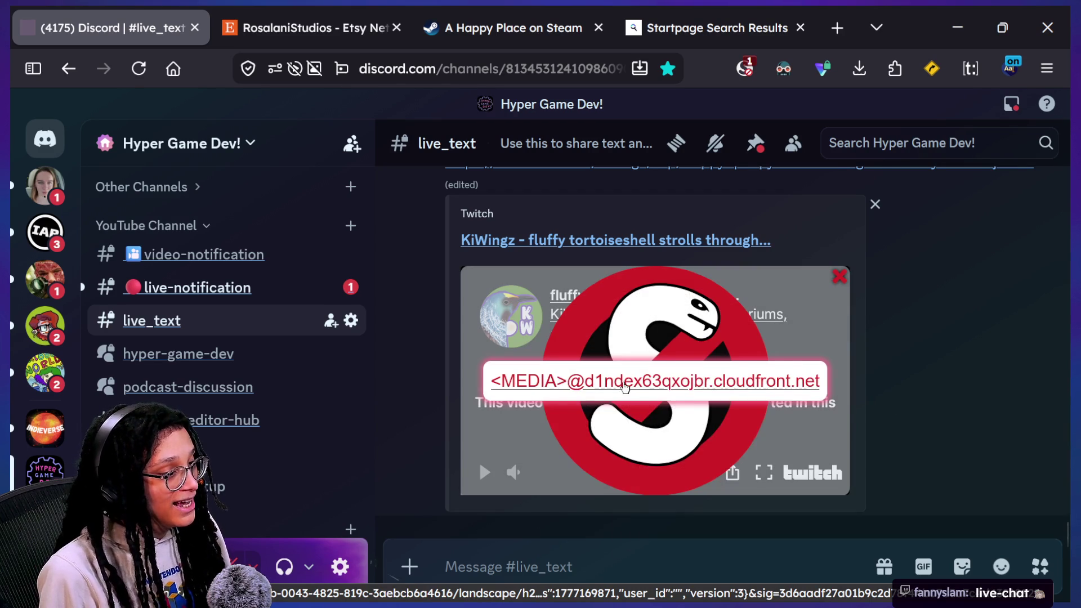
{"action": "left_click", "coordinate": [743, 72]}
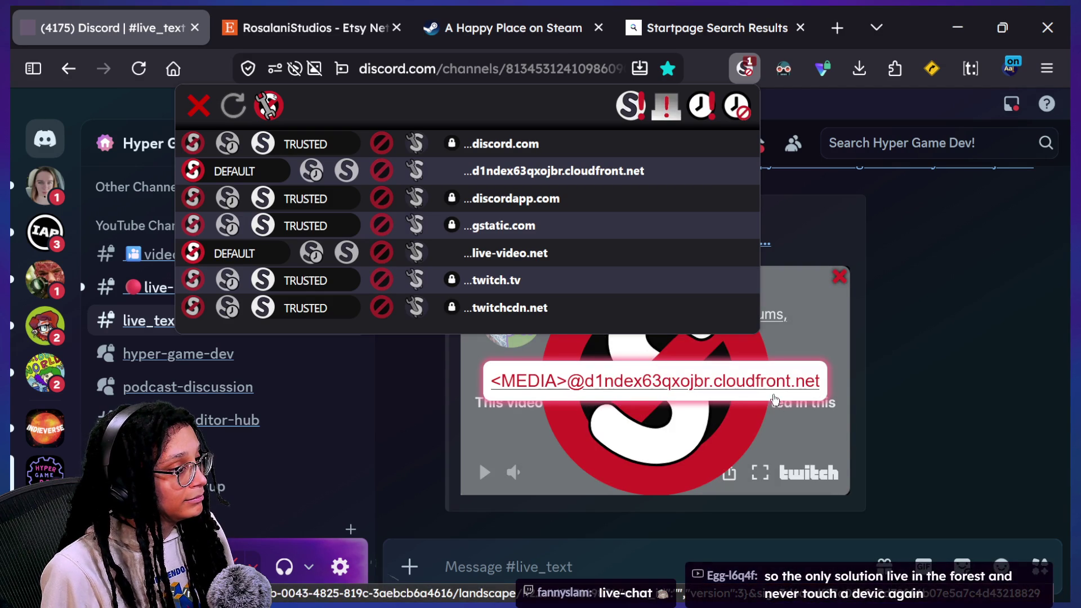
{"action": "left_click", "coordinate": [971, 336]}
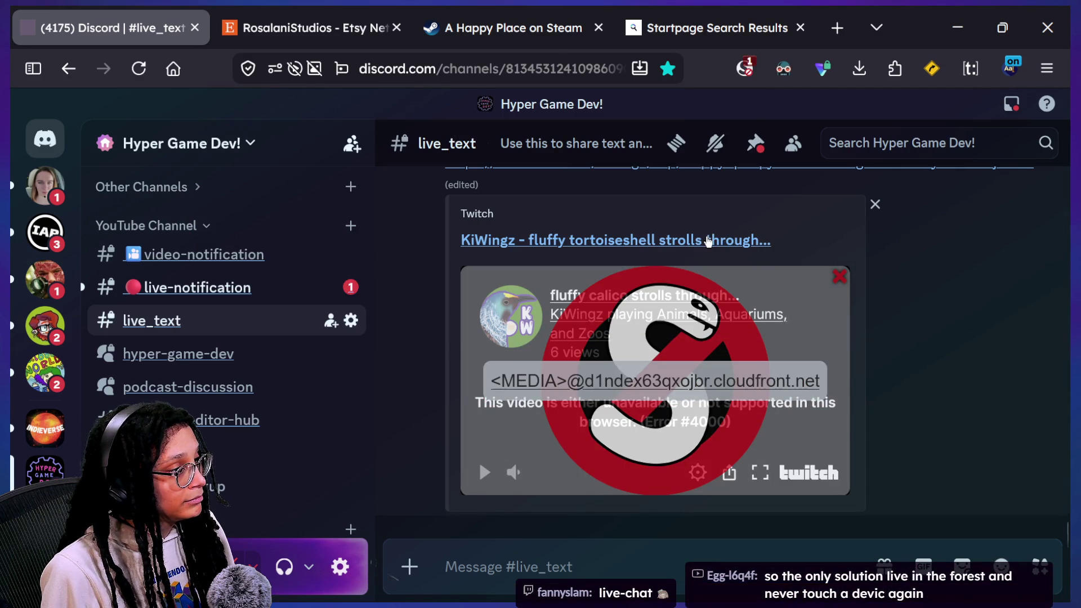
{"action": "left_click", "coordinate": [708, 242]}
{"action": "left_click", "coordinate": [576, 357]}
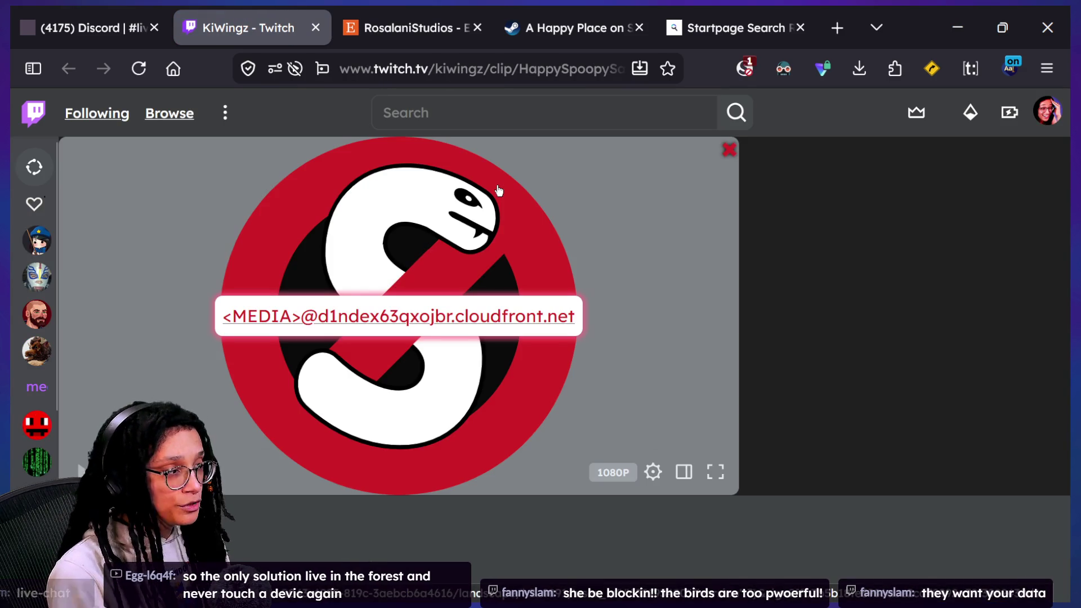
Step: Set cloudfront.net to Temp. TRUSTED in NoScript and reload the clip page
{"action": "left_click", "coordinate": [745, 68]}
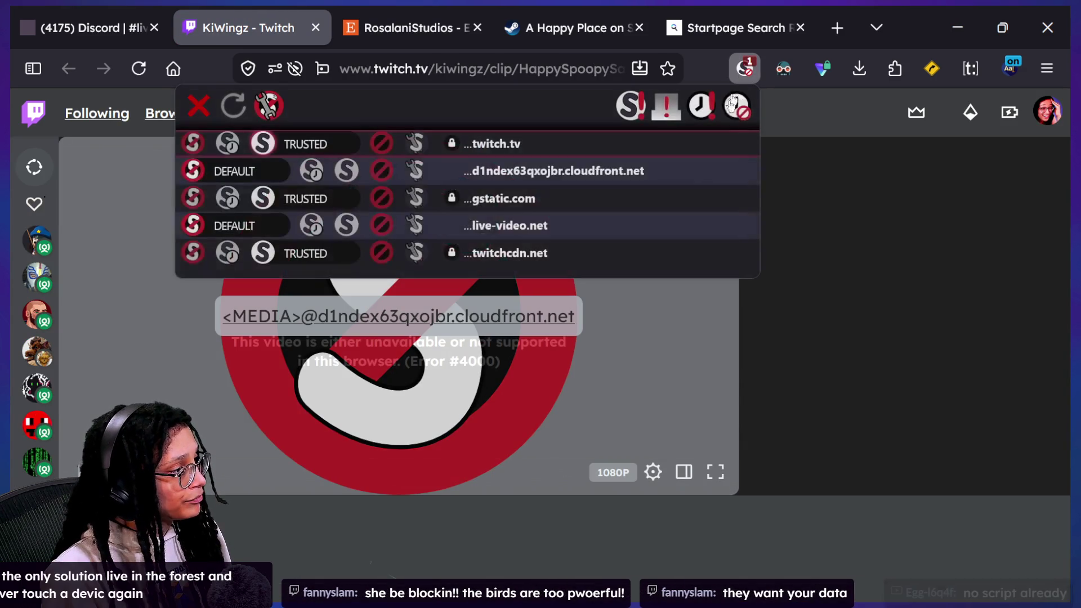
{"action": "left_click", "coordinate": [309, 173]}
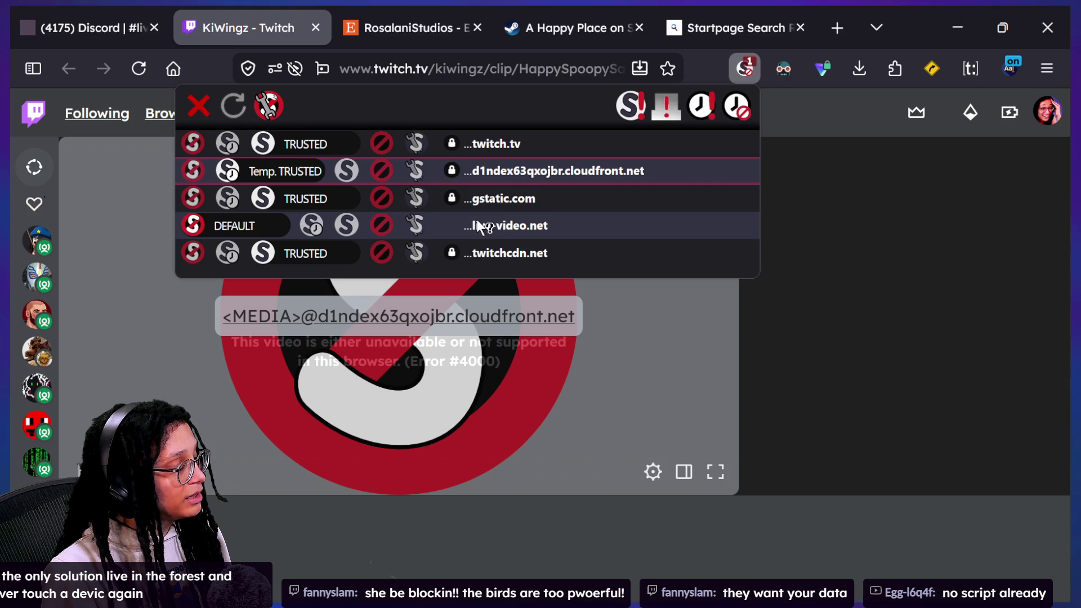
{"action": "left_click", "coordinate": [995, 236]}
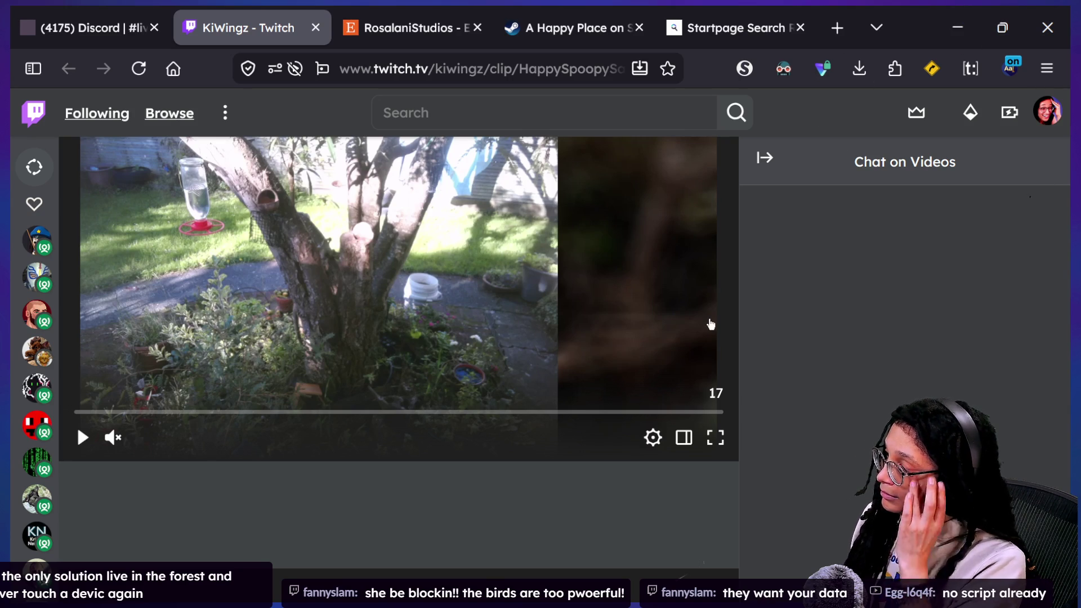
Step: Play the calico cat clip, replay it, then close the Twitch tab
{"action": "left_click", "coordinate": [83, 436]}
{"action": "mouse_move", "coordinate": [850, 479]}
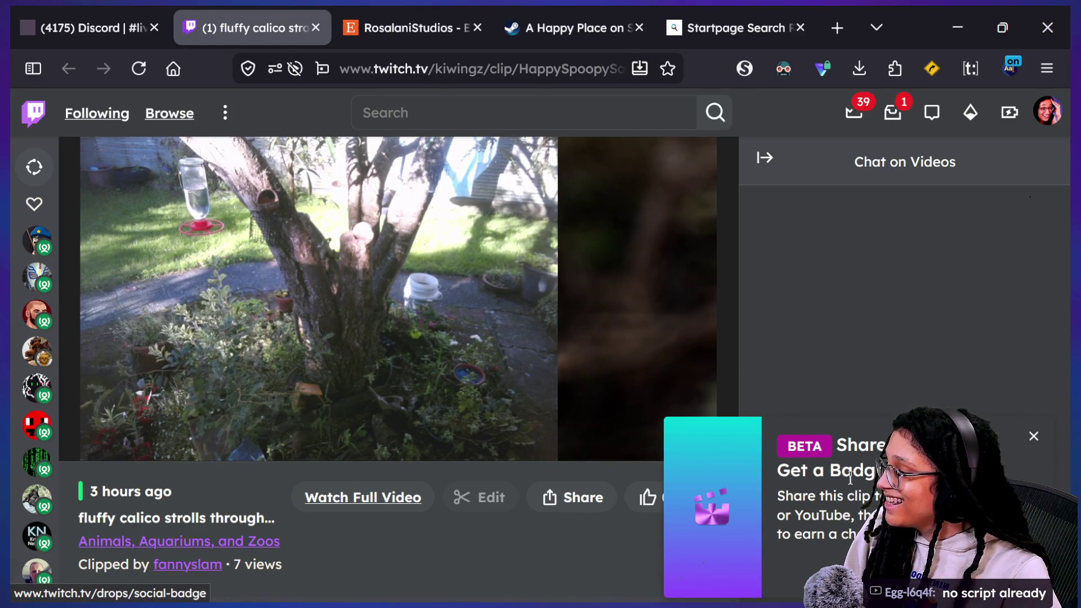
{"action": "scroll", "coordinate": [579, 598], "scroll_direction": "down", "scroll_amount": 1}
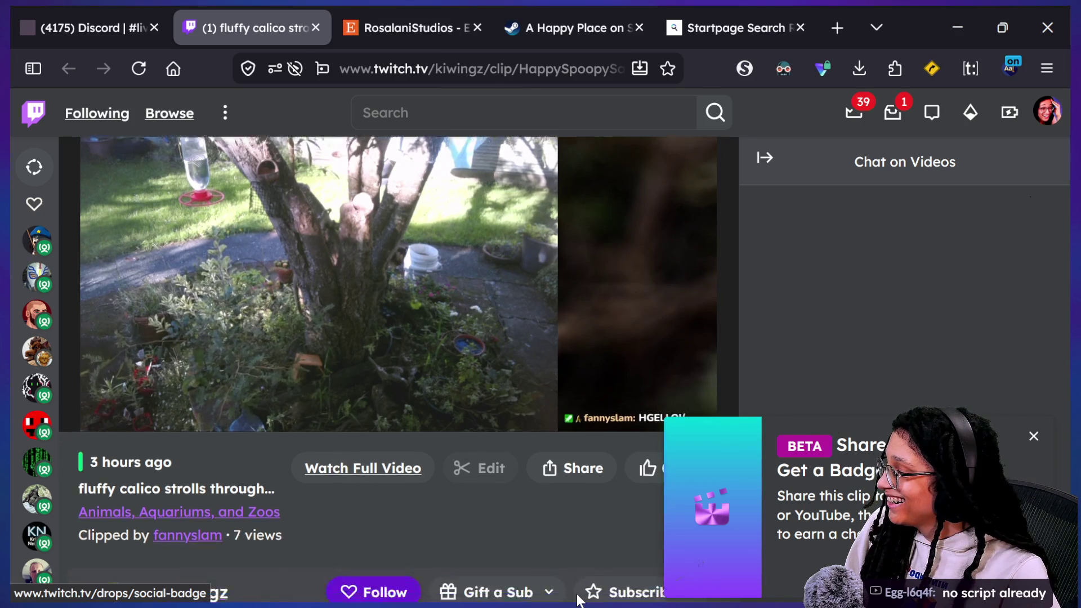
{"action": "scroll", "coordinate": [579, 598], "scroll_direction": "down", "scroll_amount": 2}
{"action": "scroll", "coordinate": [579, 598], "scroll_direction": "up", "scroll_amount": 3}
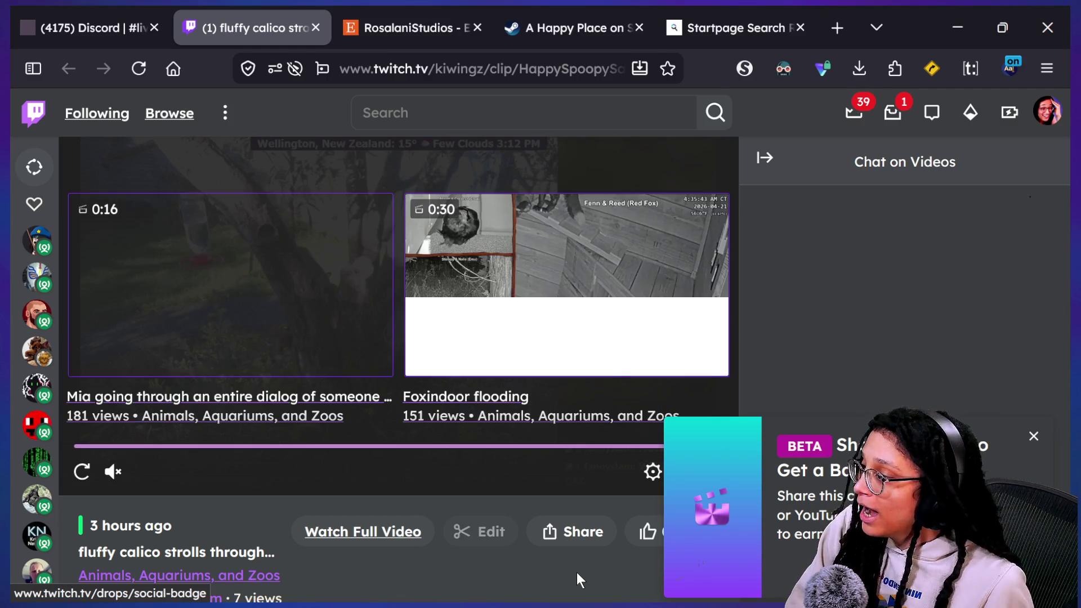
{"action": "left_click", "coordinate": [81, 473]}
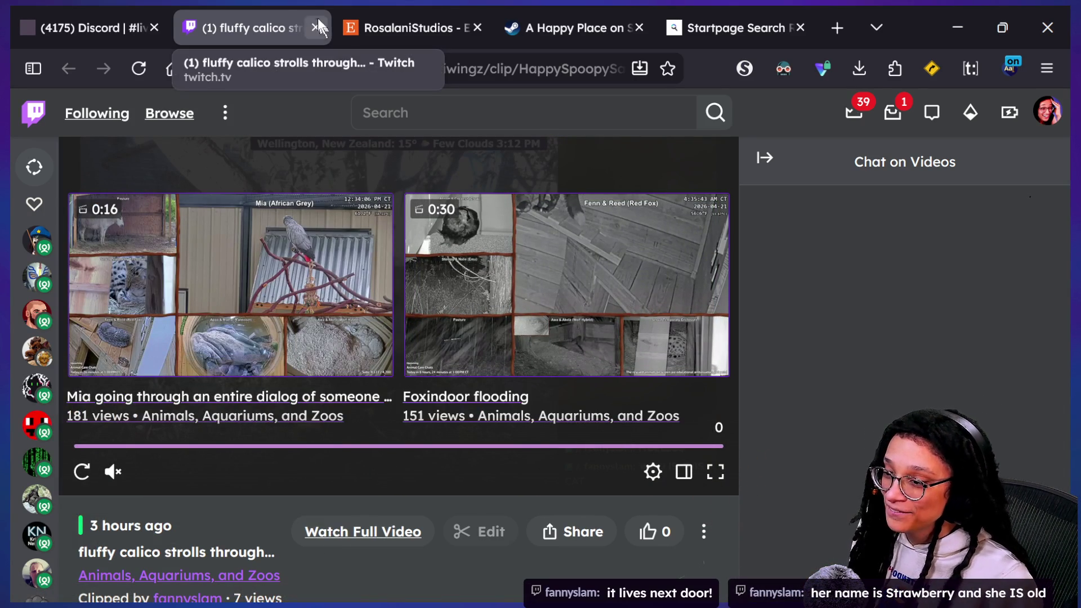
{"action": "left_click", "coordinate": [315, 27]}
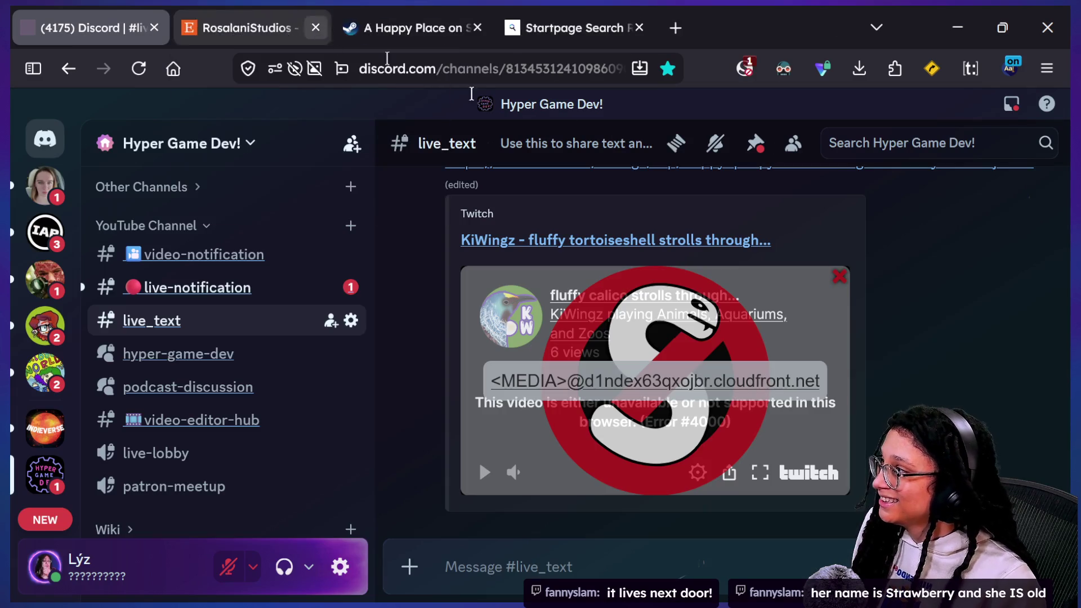
Step: Back in Godot, switch to the running game and open the Post Planner on the desk computer
{"action": "key", "text": "alt+Tab"}
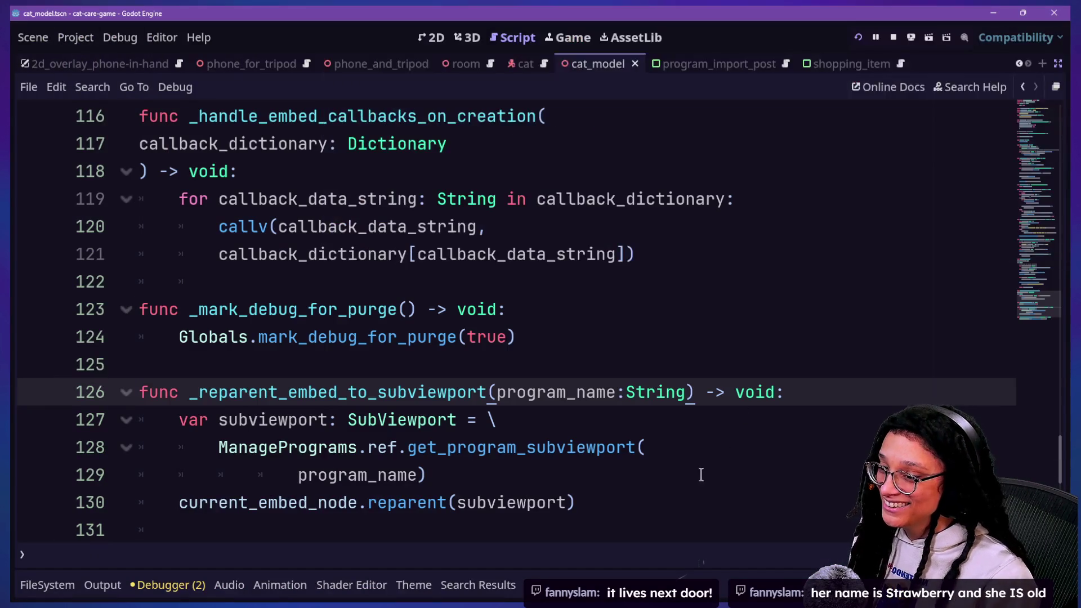
{"action": "left_click", "coordinate": [543, 295]}
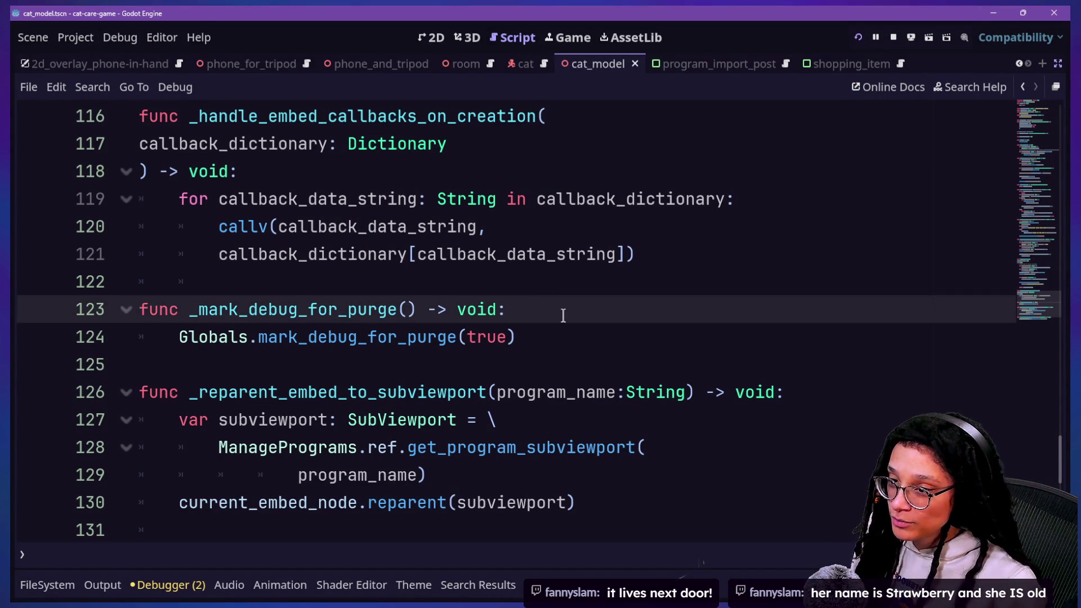
{"action": "left_click", "coordinate": [531, 162]}
{"action": "scroll", "coordinate": [610, 302], "scroll_direction": "up", "scroll_amount": 10}
{"action": "scroll", "coordinate": [603, 229], "scroll_direction": "up", "scroll_amount": 6}
{"action": "scroll", "coordinate": [603, 229], "scroll_direction": "up", "scroll_amount": 8}
{"action": "scroll", "coordinate": [603, 170], "scroll_direction": "up", "scroll_amount": 12}
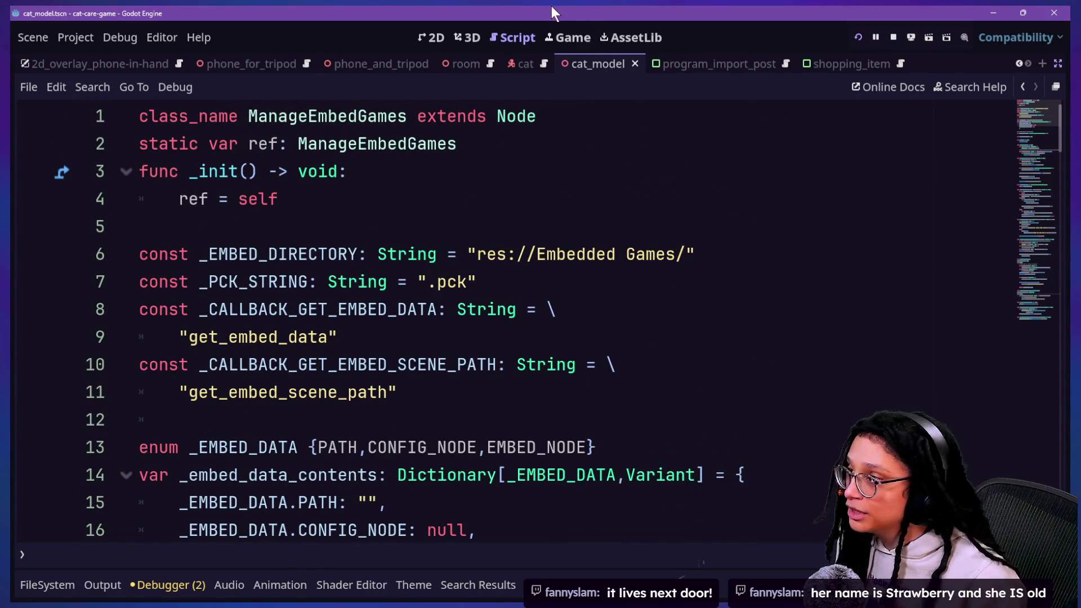
{"action": "left_click", "coordinate": [565, 36]}
{"action": "left_click", "coordinate": [703, 254]}
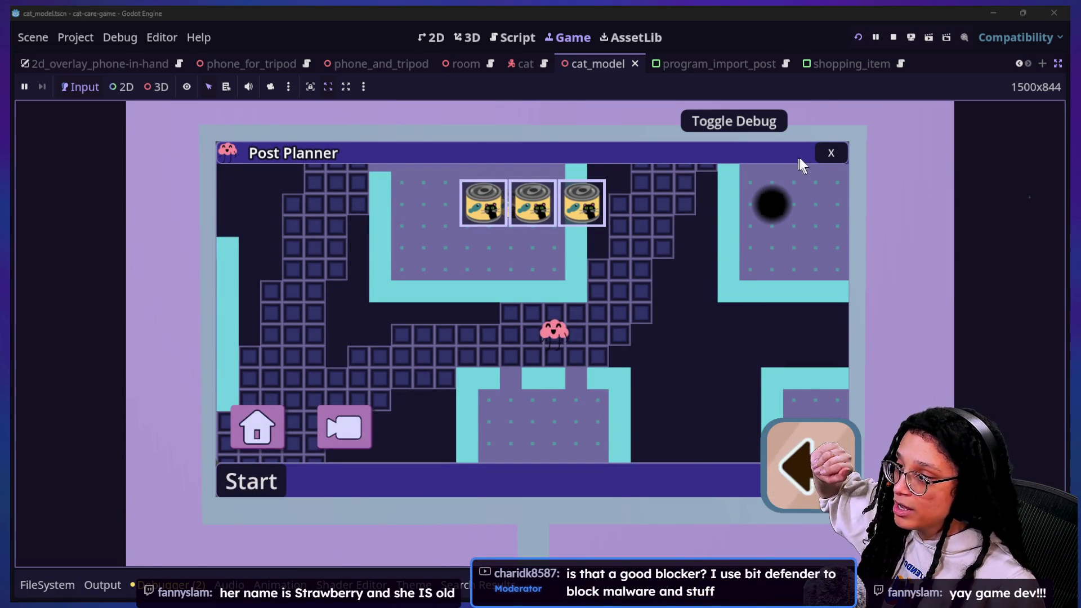
Step: Close the Post Planner, leave the computer for the room, and switch to Firefox
{"action": "left_click", "coordinate": [831, 153]}
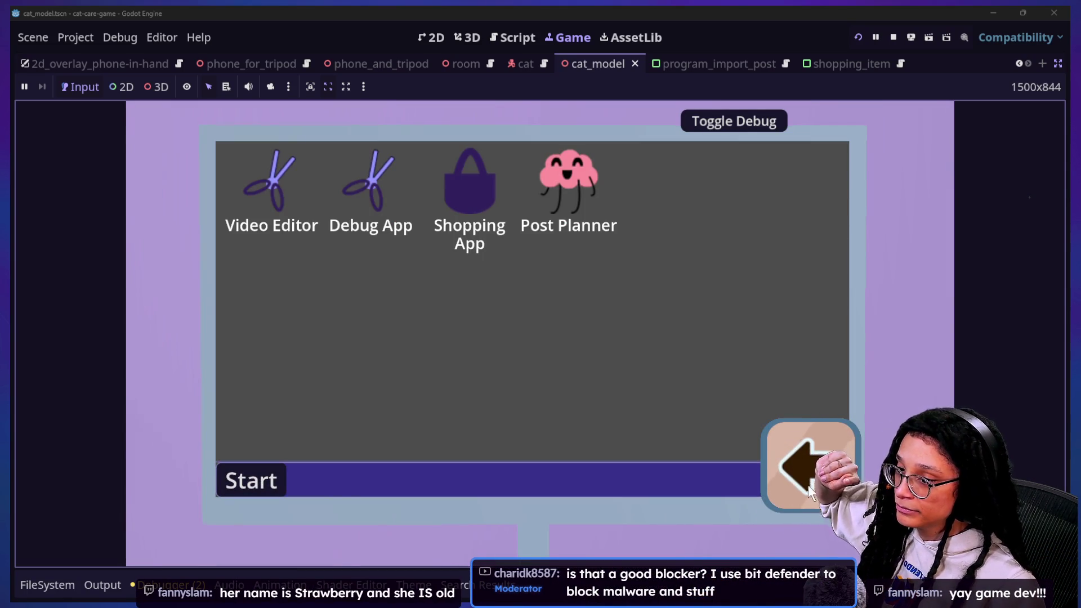
{"action": "left_click", "coordinate": [809, 482]}
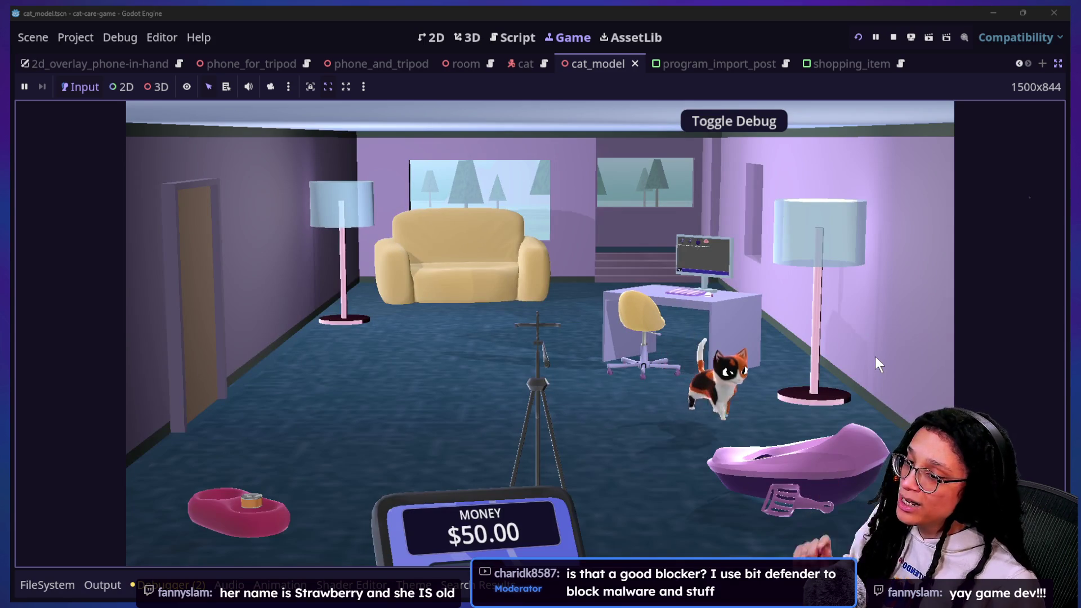
{"action": "key", "text": "alt+Tab"}
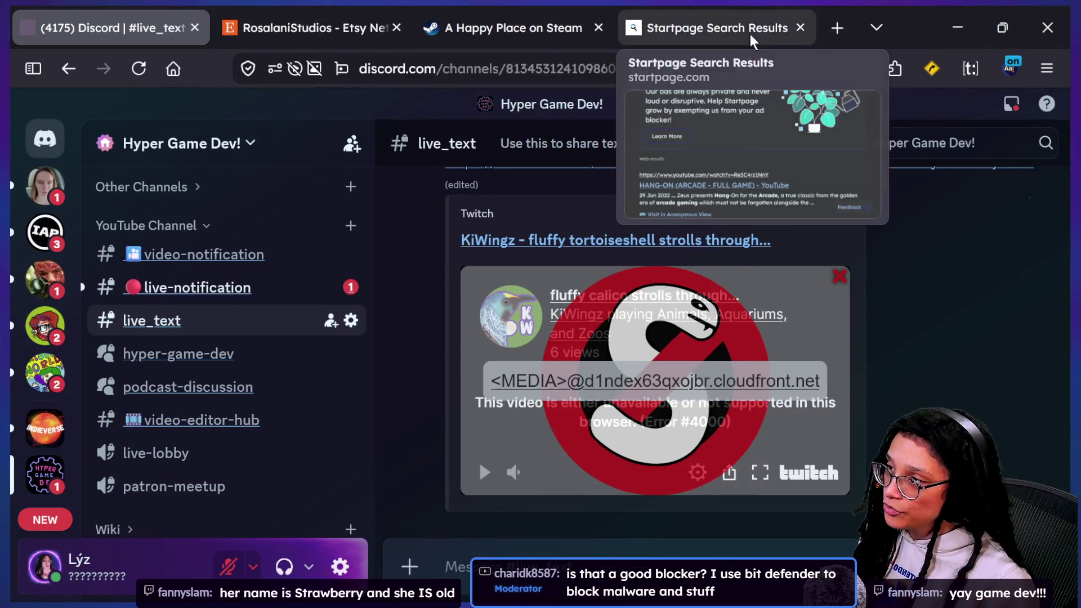
Step: Check NoScript permissions on the A Happy Place store page tab
{"action": "left_click", "coordinate": [530, 12]}
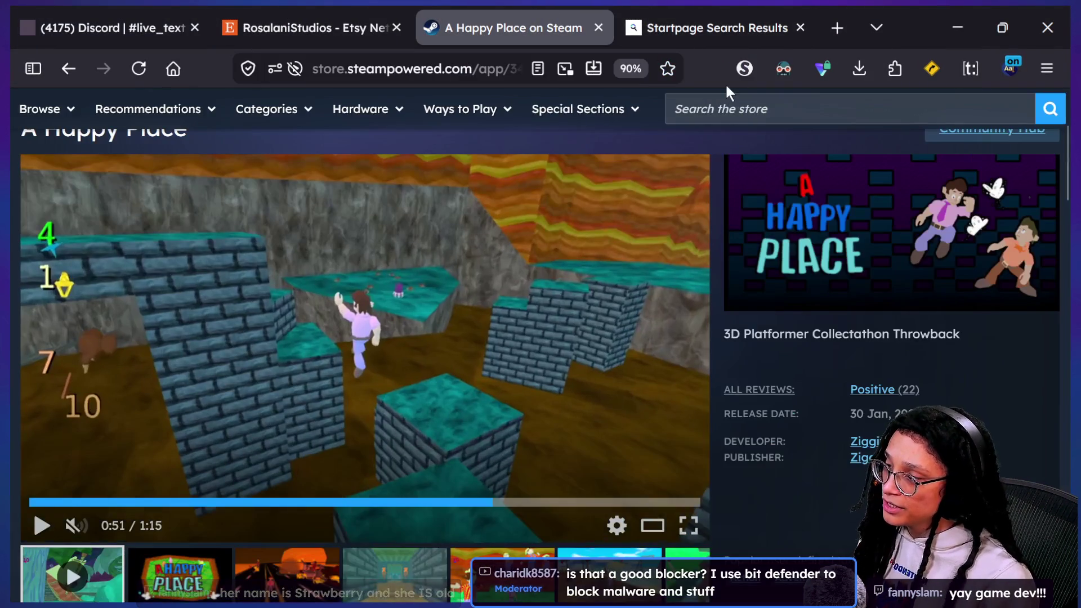
{"action": "left_click", "coordinate": [746, 69]}
{"action": "left_click", "coordinate": [747, 72]}
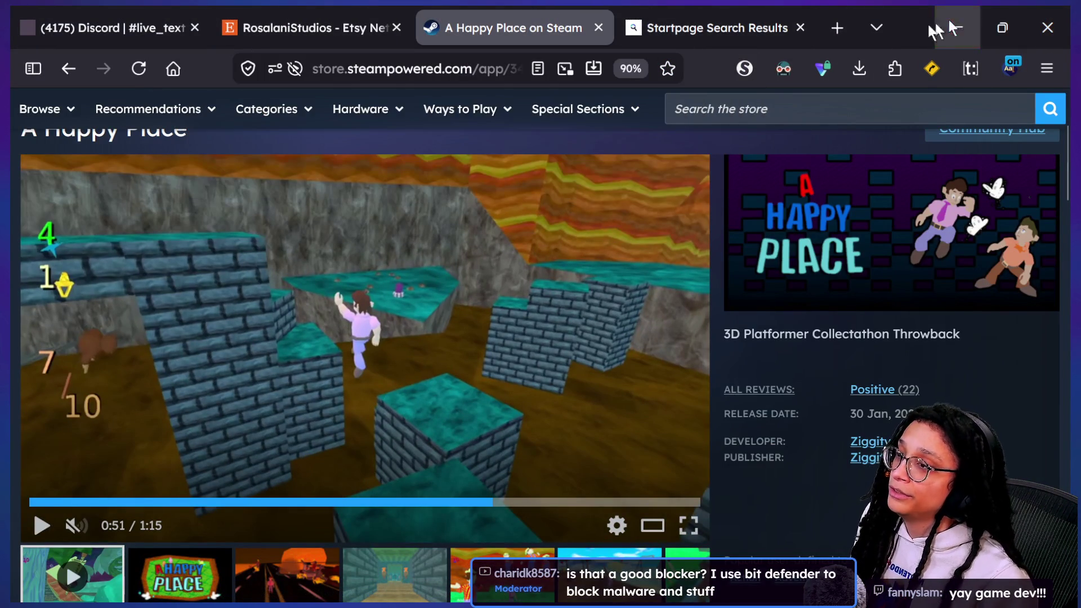
Step: Open a blank new tab, then return to the Discord tab
{"action": "left_click", "coordinate": [850, 31]}
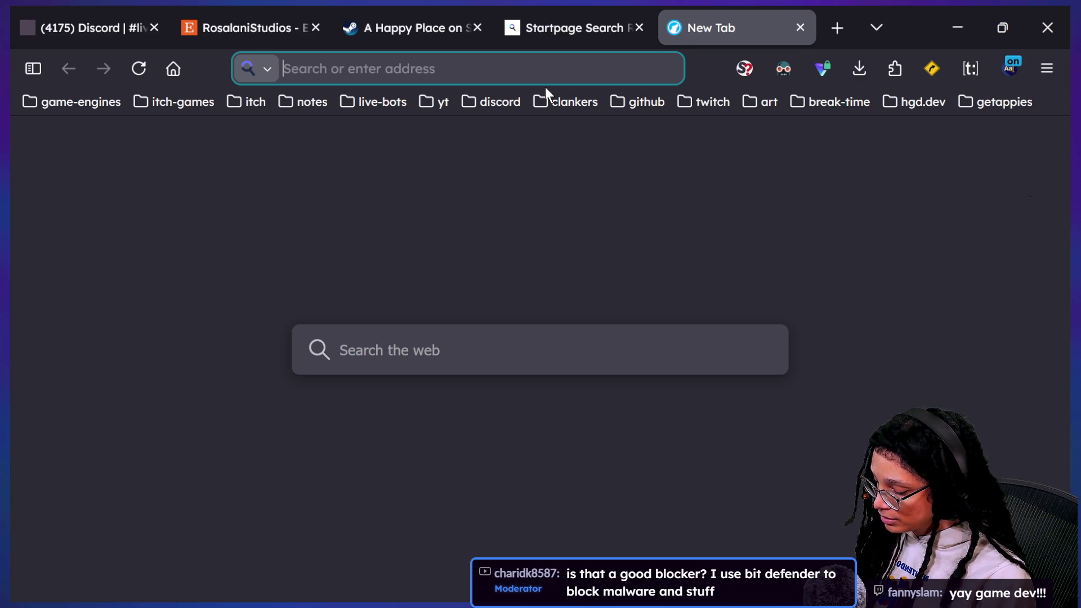
{"action": "type", "text": "ert"}
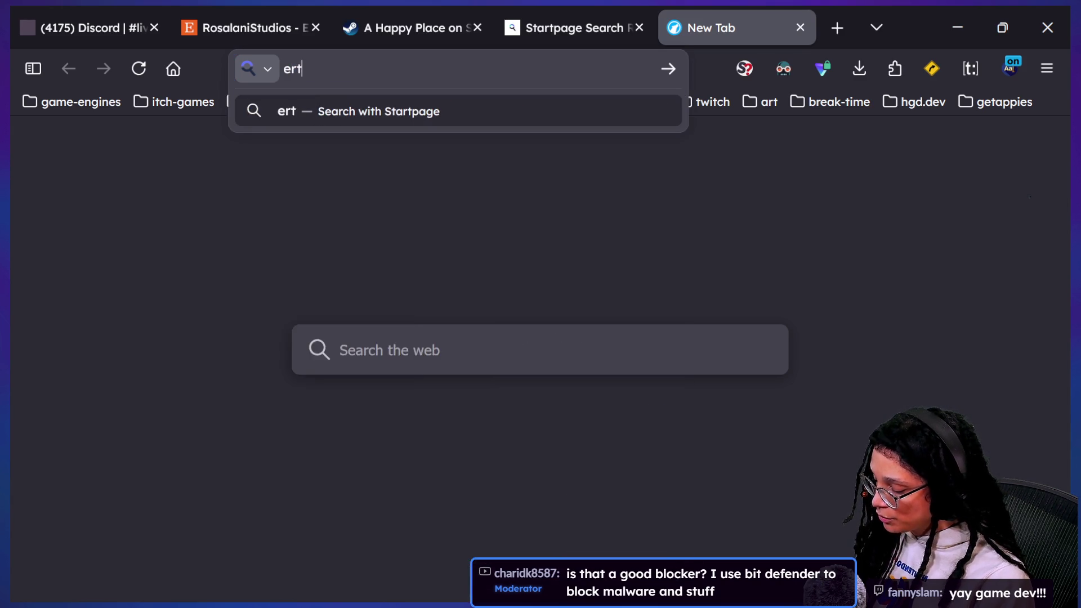
{"action": "key", "text": "BackSpace"}
{"action": "key", "text": "BackSpace"}
{"action": "type", "text": "t"}
{"action": "left_click", "coordinate": [127, 21]}
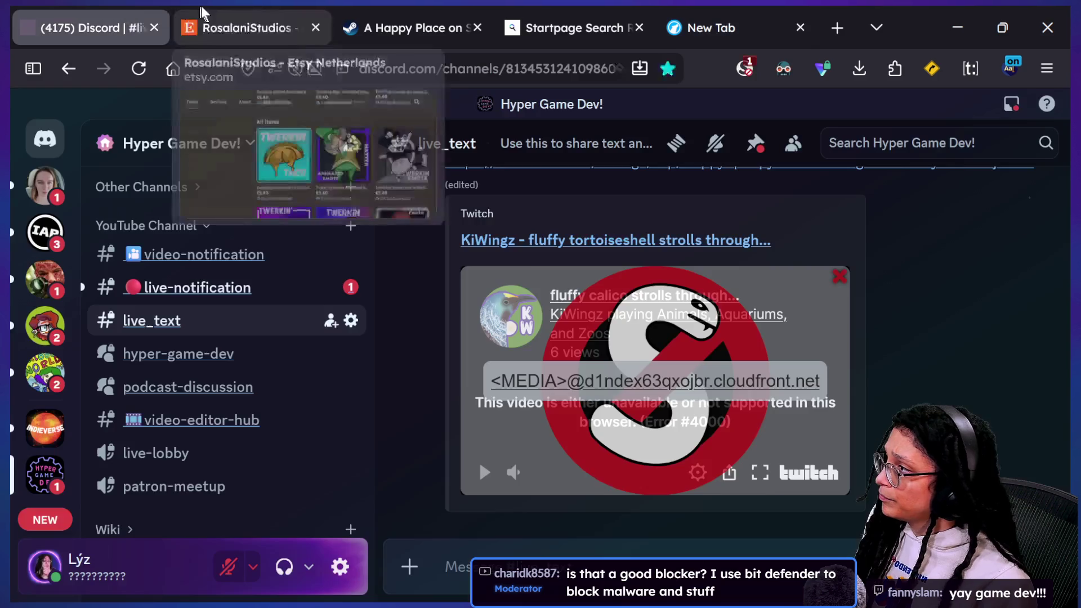
Step: Set etsy.com back to DEFAULT in NoScript and reload the RosalaniStudios shop
{"action": "left_click", "coordinate": [201, 6]}
{"action": "left_click", "coordinate": [747, 68]}
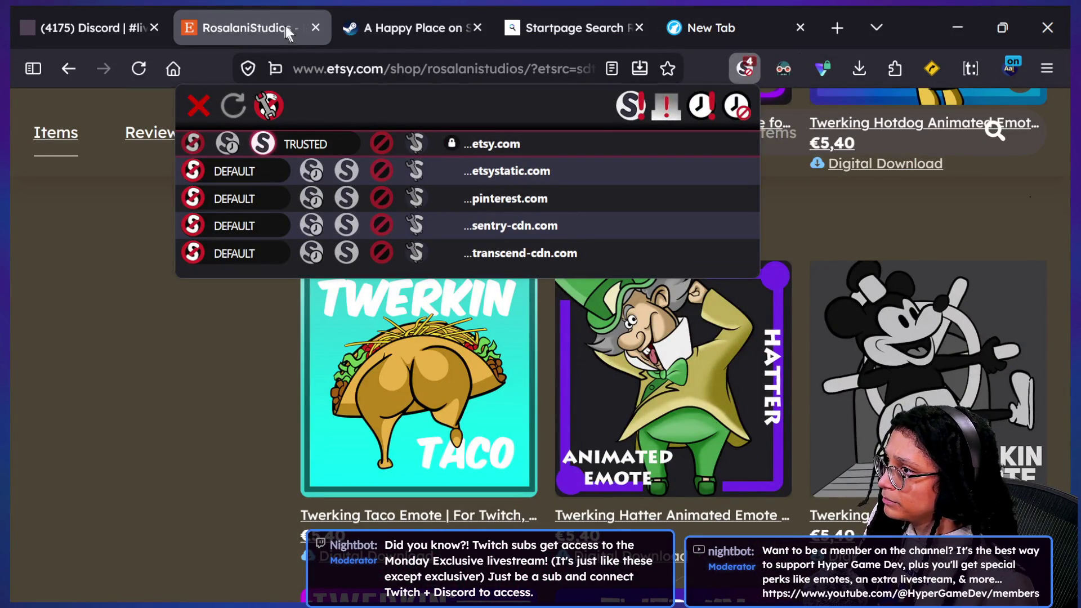
{"action": "left_click", "coordinate": [210, 139]}
{"action": "left_click", "coordinate": [212, 312]}
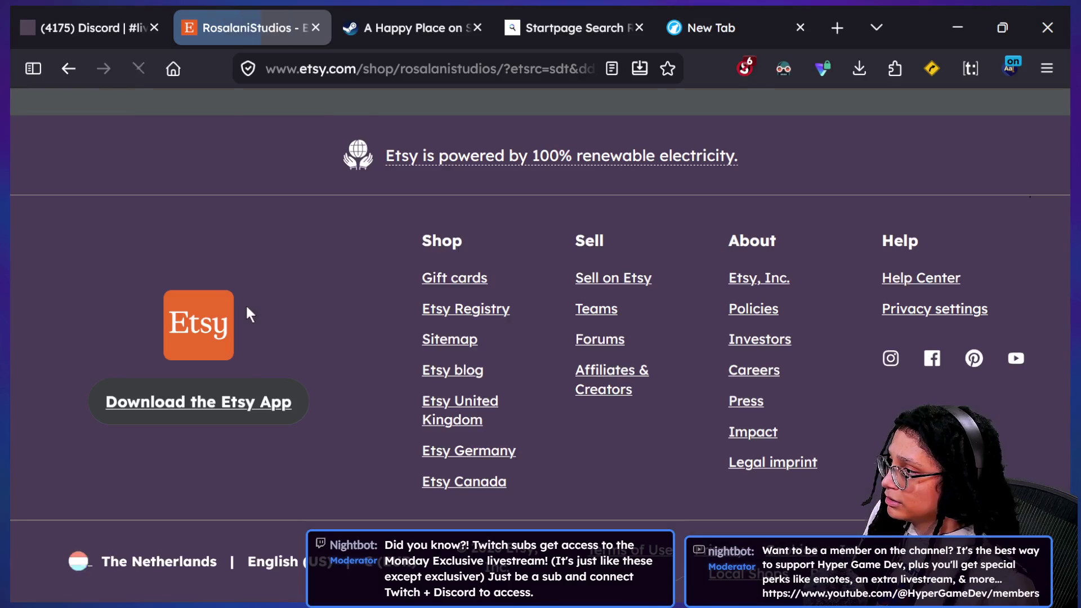
{"action": "scroll", "coordinate": [246, 313], "scroll_direction": "up", "scroll_amount": 10}
{"action": "scroll", "coordinate": [246, 314], "scroll_direction": "up", "scroll_amount": 10}
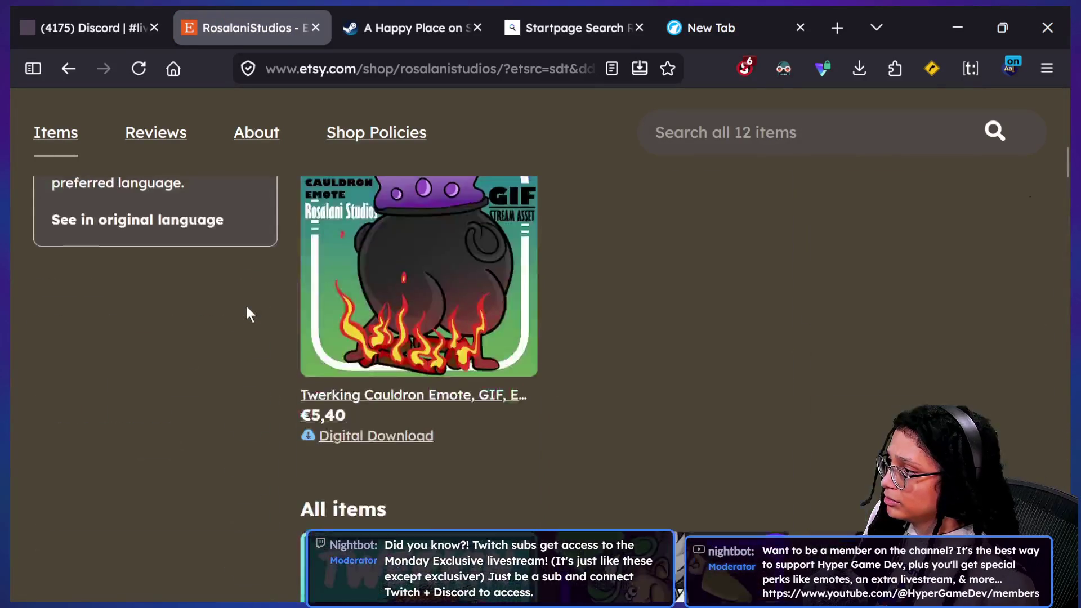
{"action": "scroll", "coordinate": [246, 313], "scroll_direction": "down", "scroll_amount": 5}
{"action": "scroll", "coordinate": [246, 303], "scroll_direction": "up", "scroll_amount": 2}
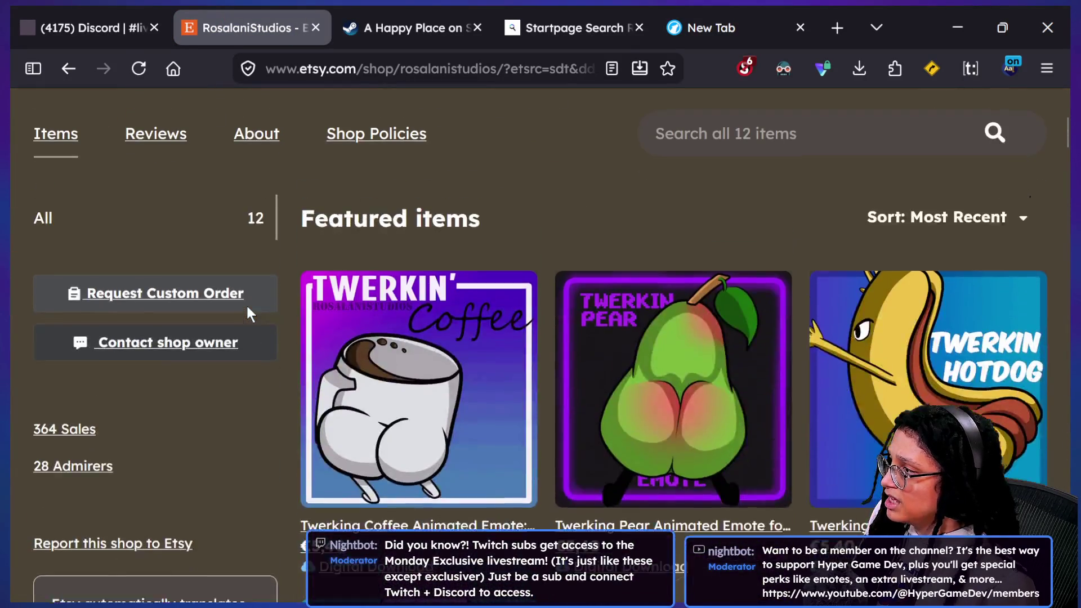
{"action": "scroll", "coordinate": [617, 281], "scroll_direction": "up", "scroll_amount": 3}
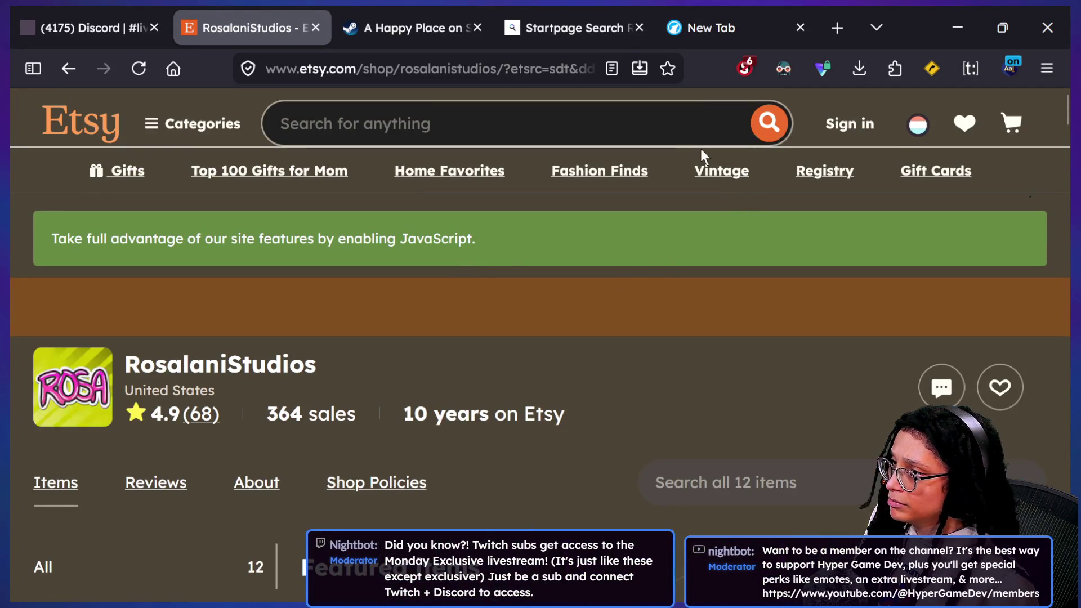
Step: Load streamelements.com in the Etsy tab
{"action": "left_click", "coordinate": [373, 67]}
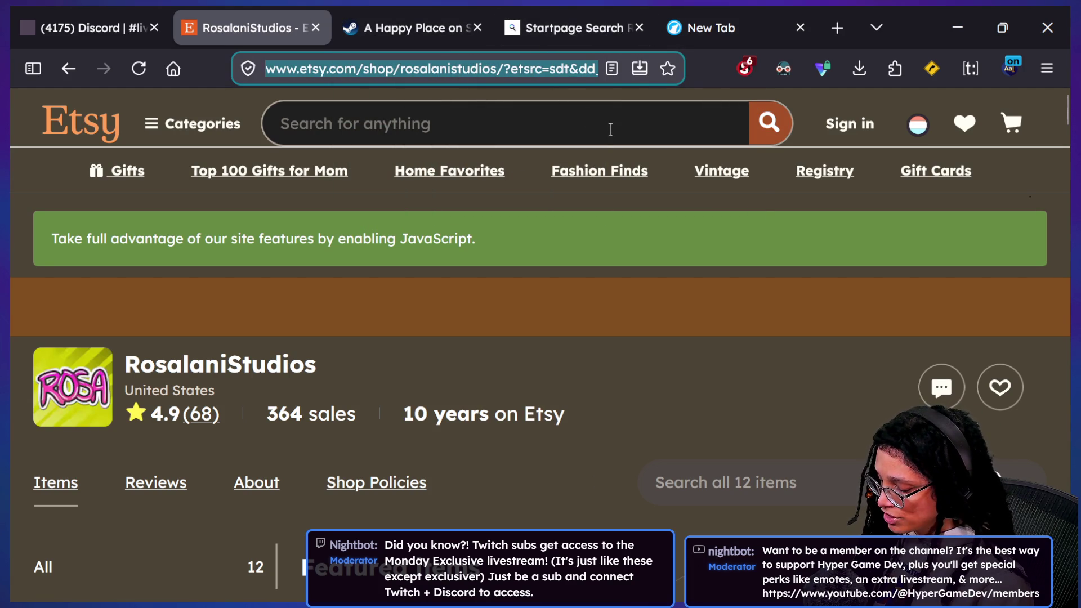
{"action": "type", "text": "streamelements.com"}
{"action": "key", "text": "Return"}
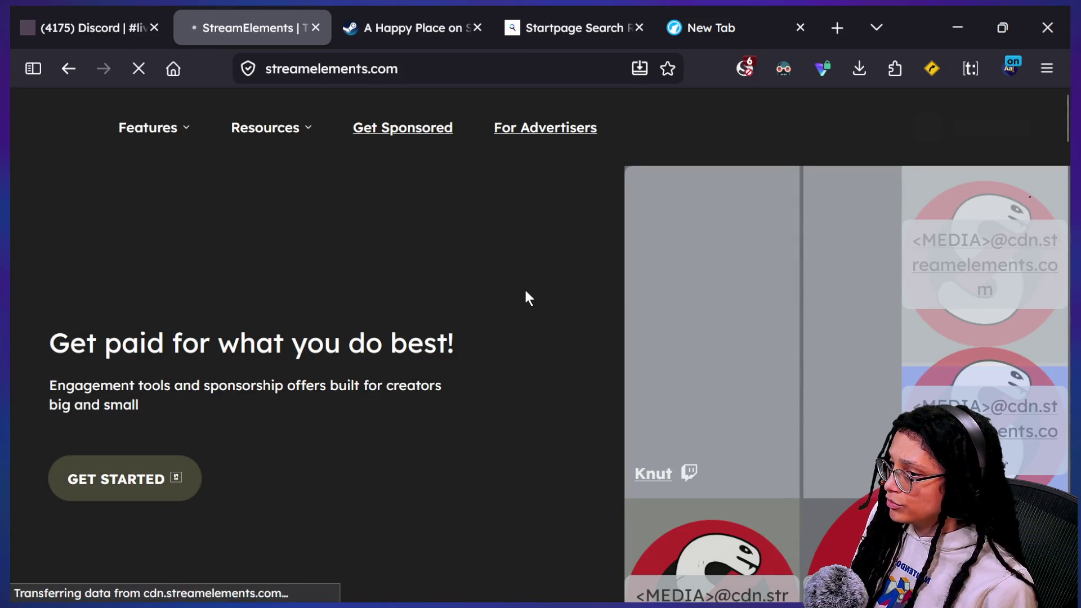
{"action": "scroll", "coordinate": [525, 292], "scroll_direction": "down", "scroll_amount": 2}
{"action": "scroll", "coordinate": [558, 326], "scroll_direction": "down", "scroll_amount": 3}
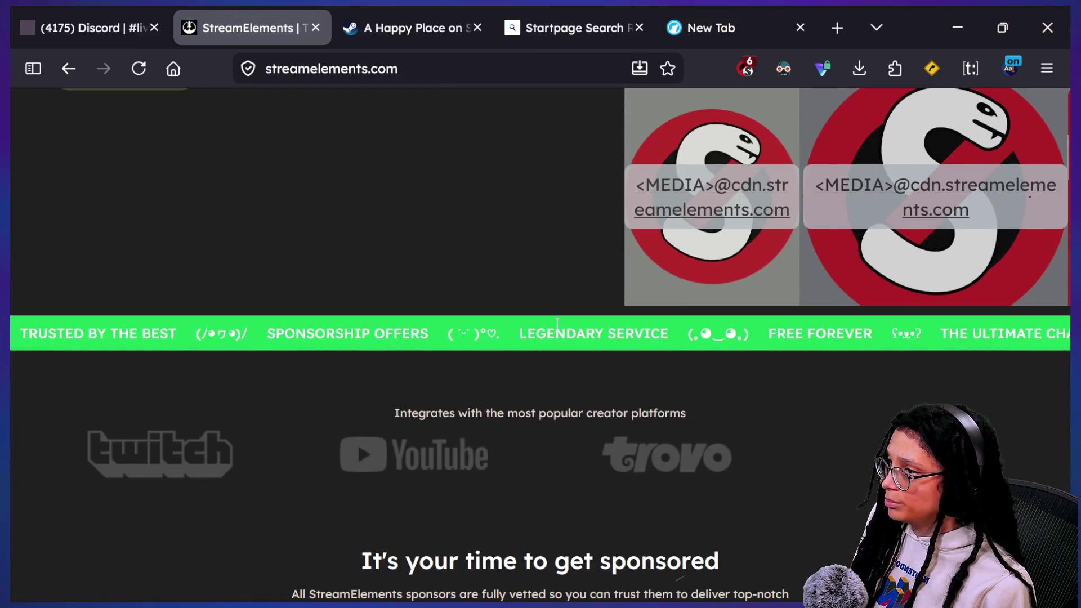
{"action": "scroll", "coordinate": [558, 326], "scroll_direction": "down", "scroll_amount": 1}
{"action": "scroll", "coordinate": [556, 326], "scroll_direction": "up", "scroll_amount": 3}
{"action": "scroll", "coordinate": [557, 325], "scroll_direction": "up", "scroll_amount": 2}
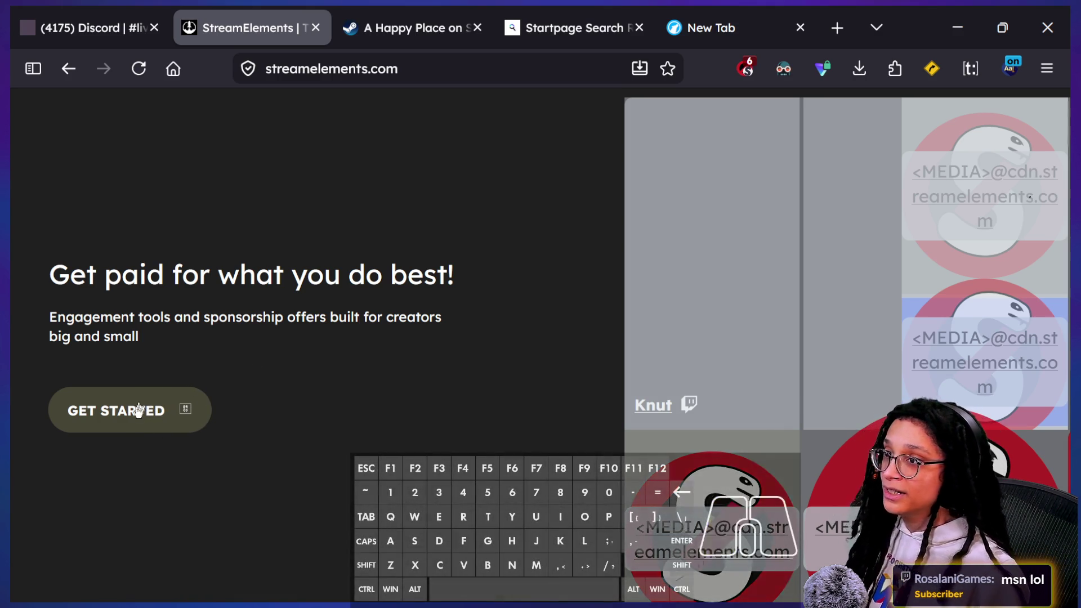
Step: Mark streamelements.com TRUSTED in NoScript, reload, and bring up the LOGIN options
{"action": "left_click", "coordinate": [148, 412]}
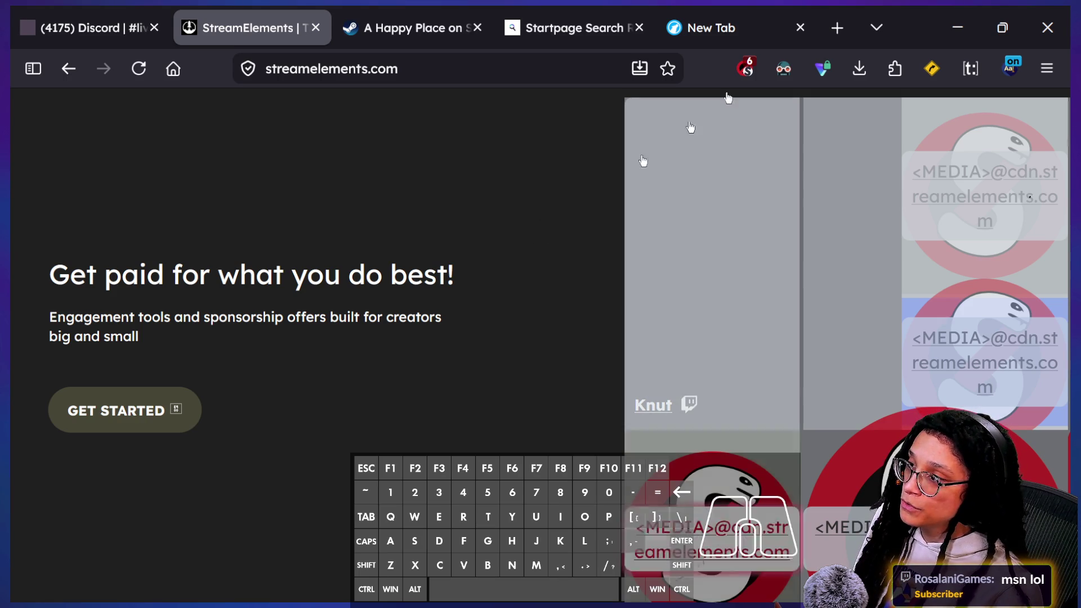
{"action": "left_click", "coordinate": [747, 68]}
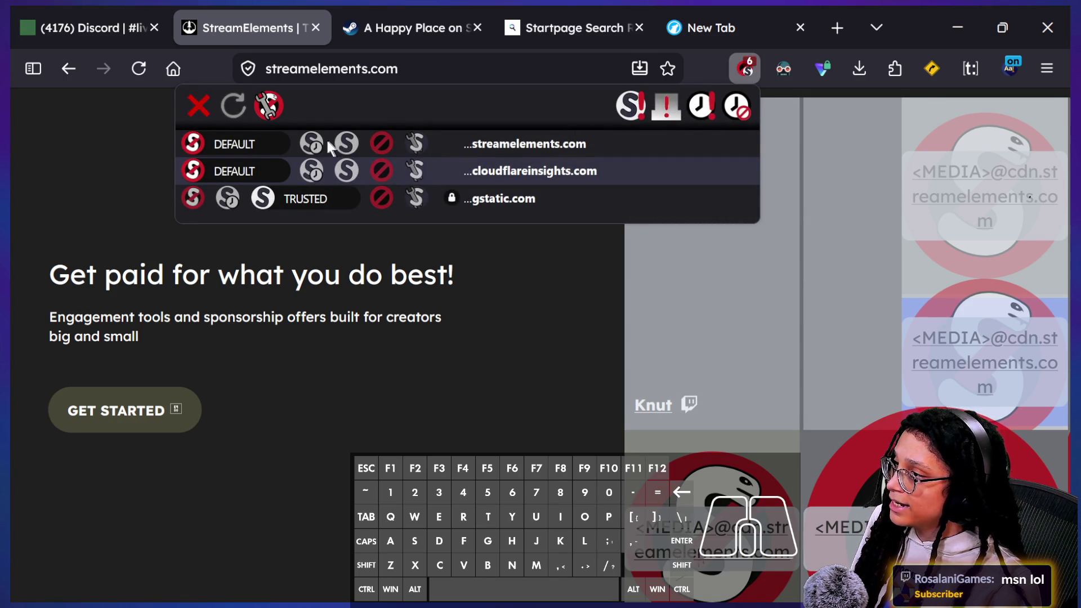
{"action": "left_click", "coordinate": [346, 144]}
{"action": "left_click", "coordinate": [490, 280]}
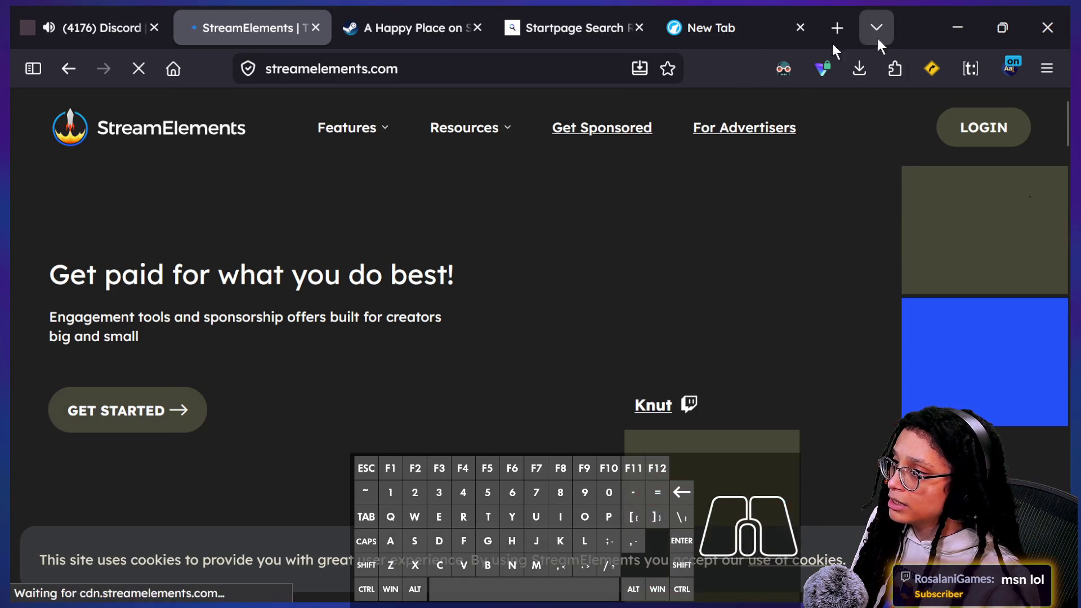
{"action": "left_click", "coordinate": [984, 127]}
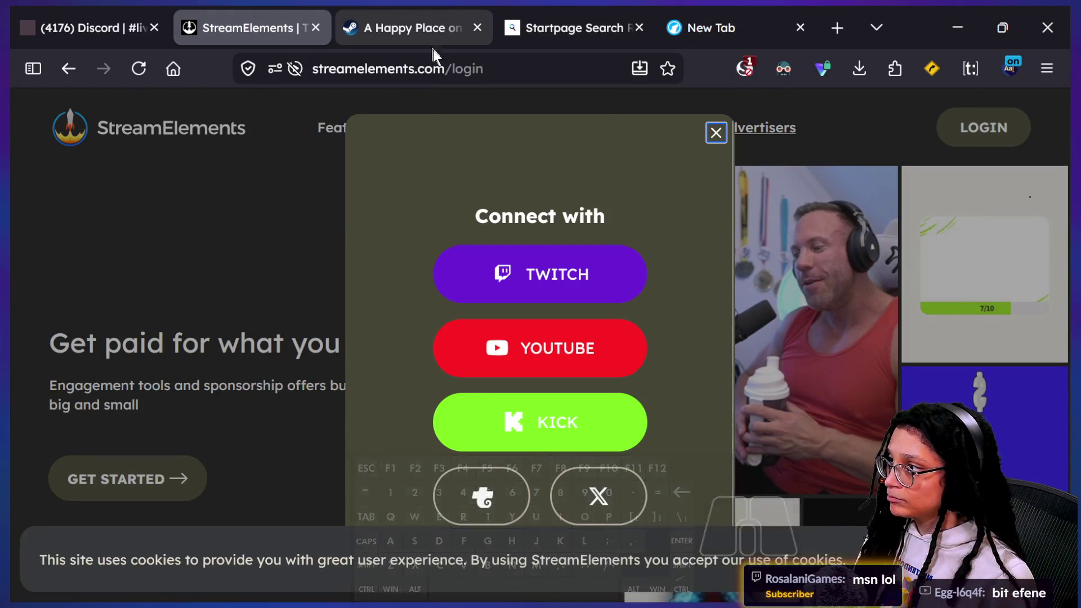
Step: Load msn.com in that tab
{"action": "left_click", "coordinate": [551, 49]}
{"action": "key", "text": "BackSpace"}
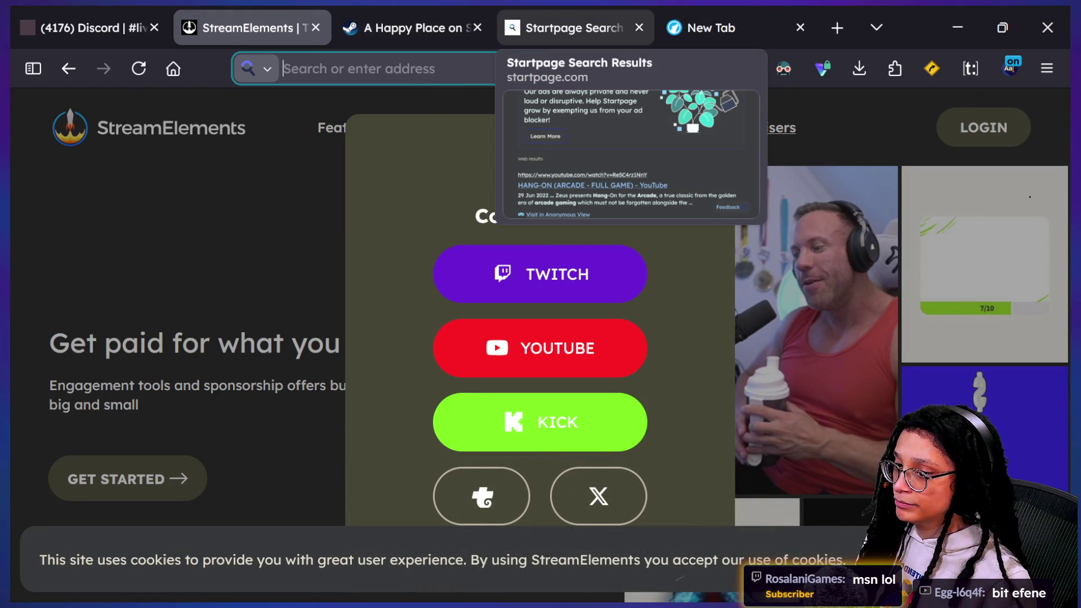
{"action": "type", "text": "msn.com"}
{"action": "key", "text": "Return"}
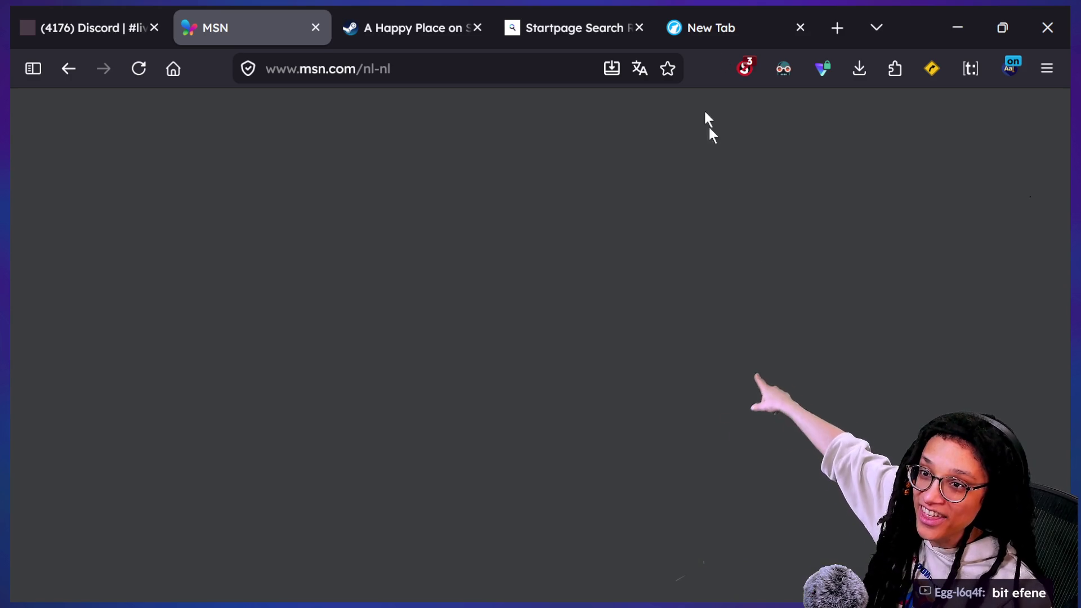
Step: Set msn.com to Temp. TRUSTED in NoScript so the Dutch page loads
{"action": "left_click", "coordinate": [744, 69]}
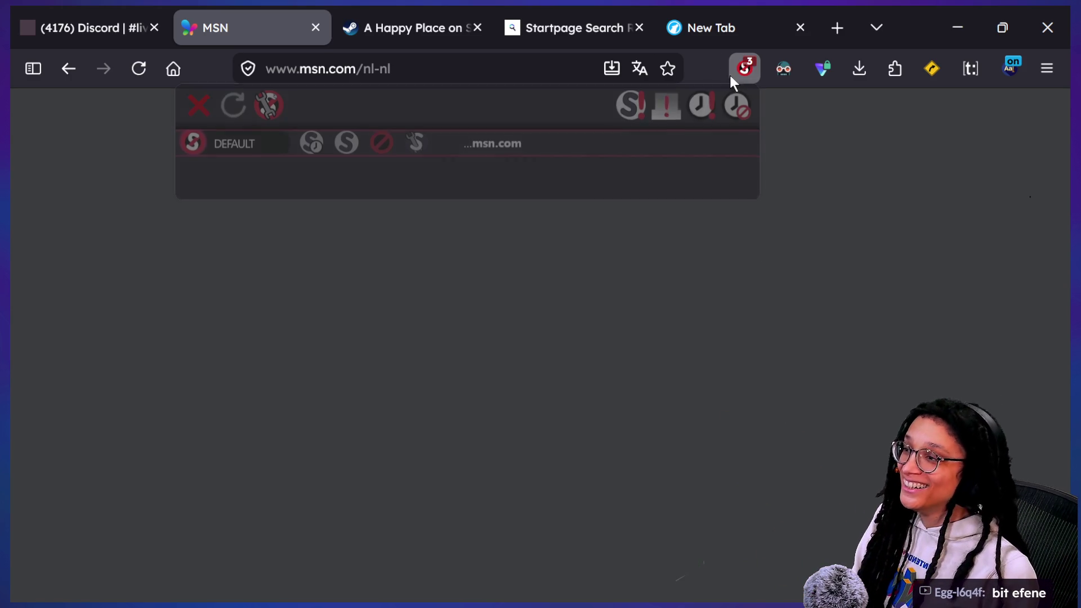
{"action": "left_click", "coordinate": [311, 144]}
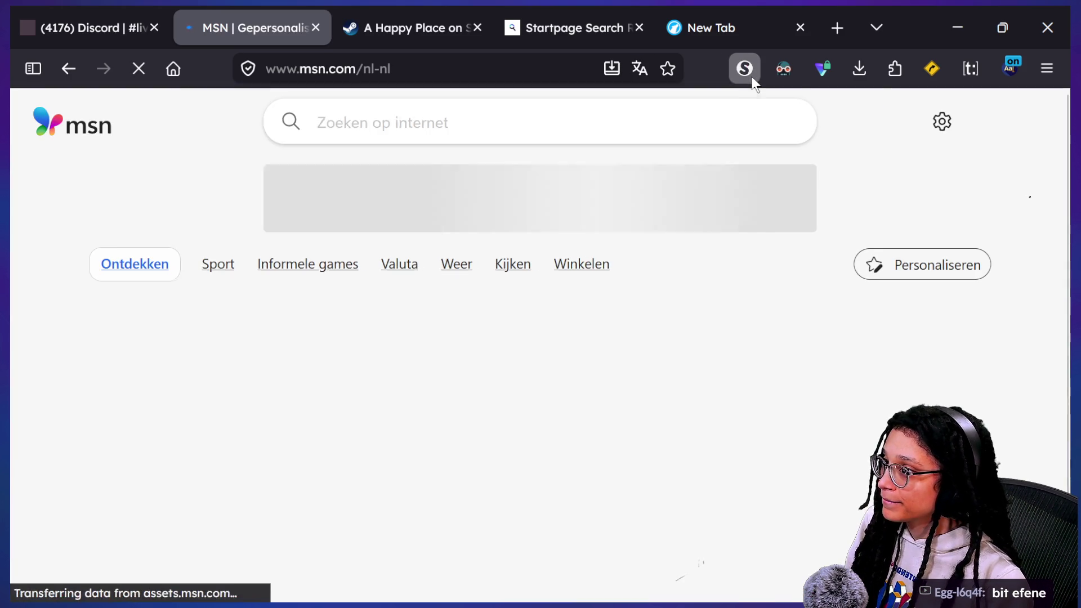
{"action": "left_click", "coordinate": [752, 77]}
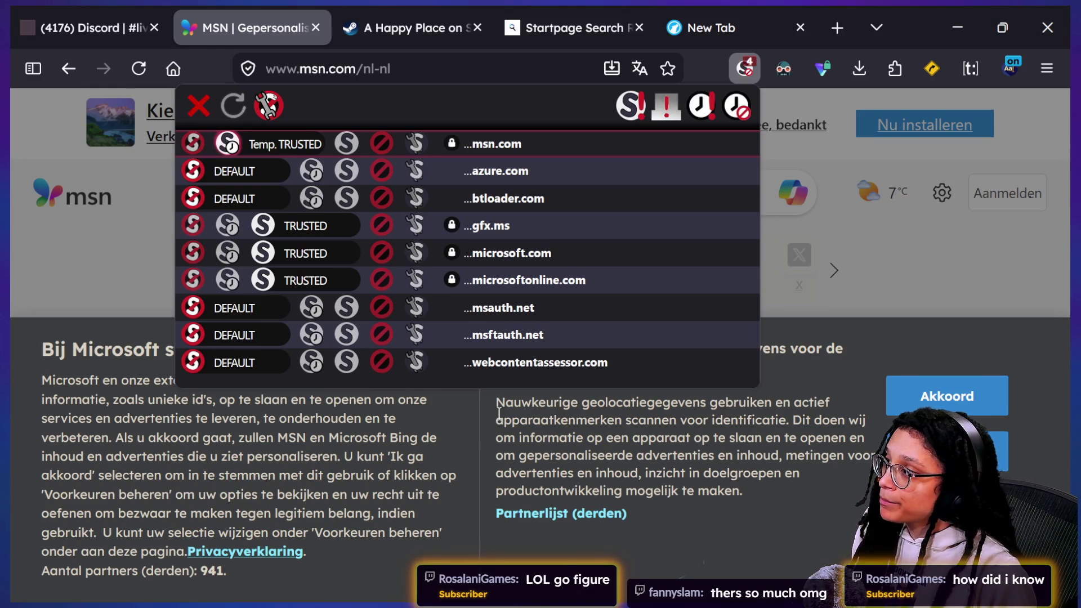
Step: Go on to yahoo.com, reaching its Dutch consent page
{"action": "left_click", "coordinate": [435, 72]}
{"action": "type", "text": "yahop"}
{"action": "type", "text": "c"}
{"action": "type", "text": ".com"}
{"action": "key", "text": "Return"}
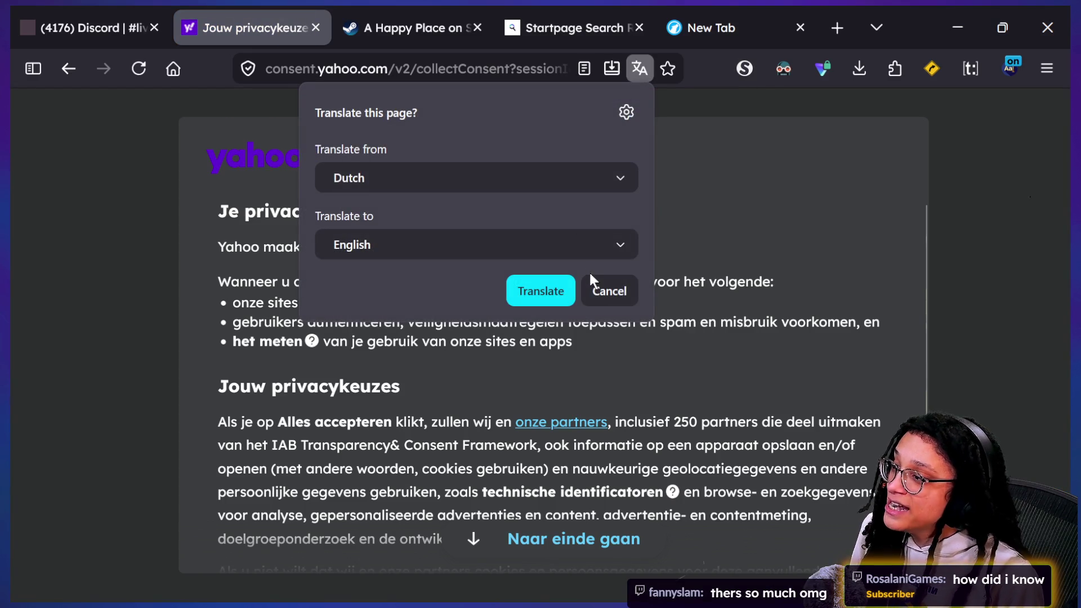
Step: Dismiss the translation offer, accept Yahoo's consent prompt, review its NoScript sources, and close the Yahoo tab
{"action": "left_click", "coordinate": [596, 289]}
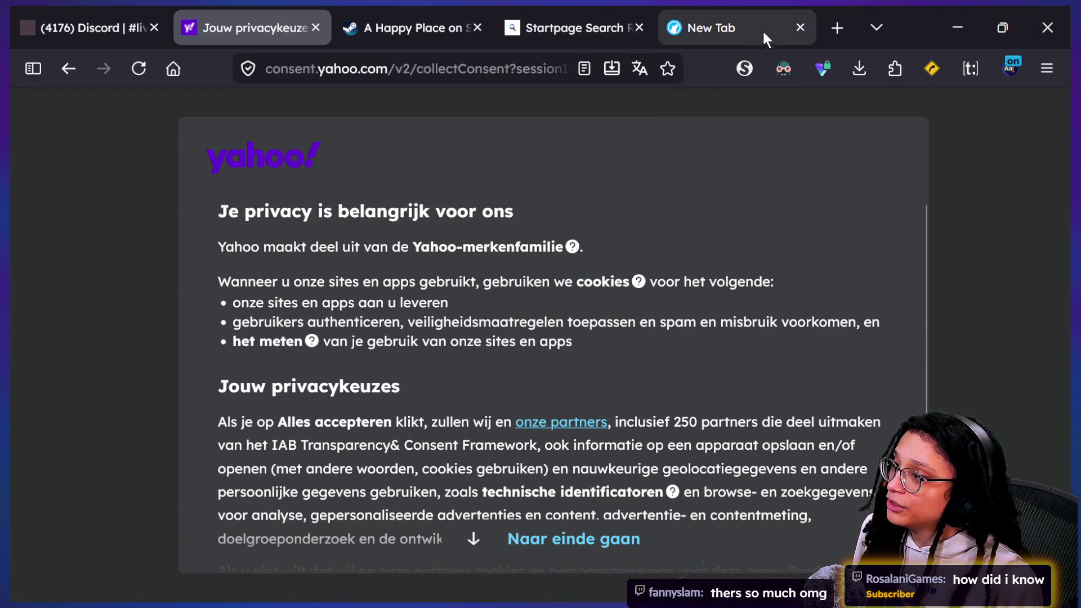
{"action": "scroll", "coordinate": [698, 345], "scroll_direction": "down", "scroll_amount": 3}
{"action": "left_click", "coordinate": [510, 510]}
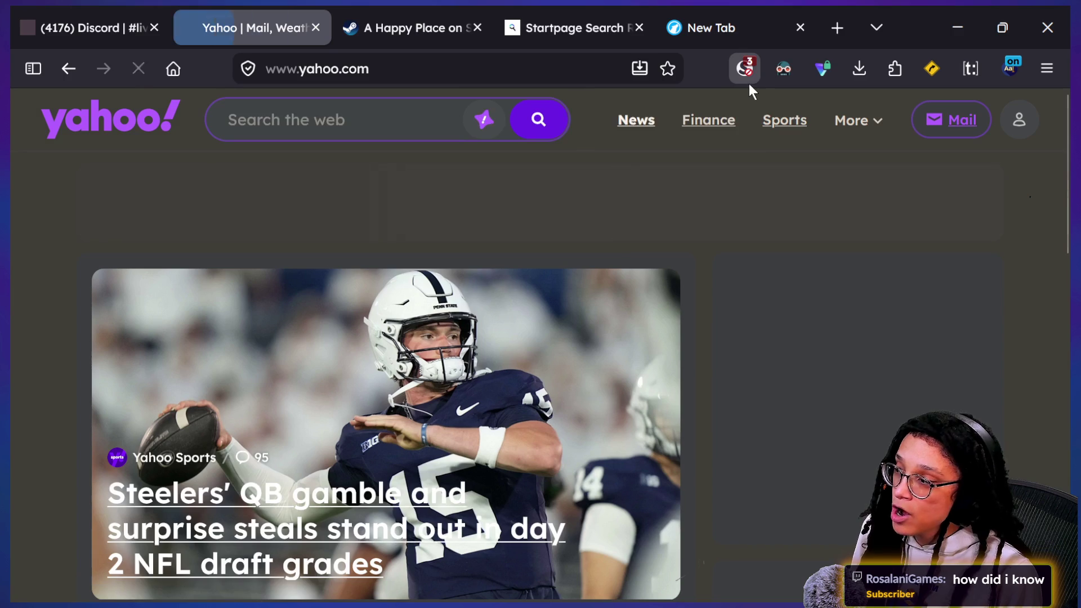
{"action": "left_click", "coordinate": [748, 82]}
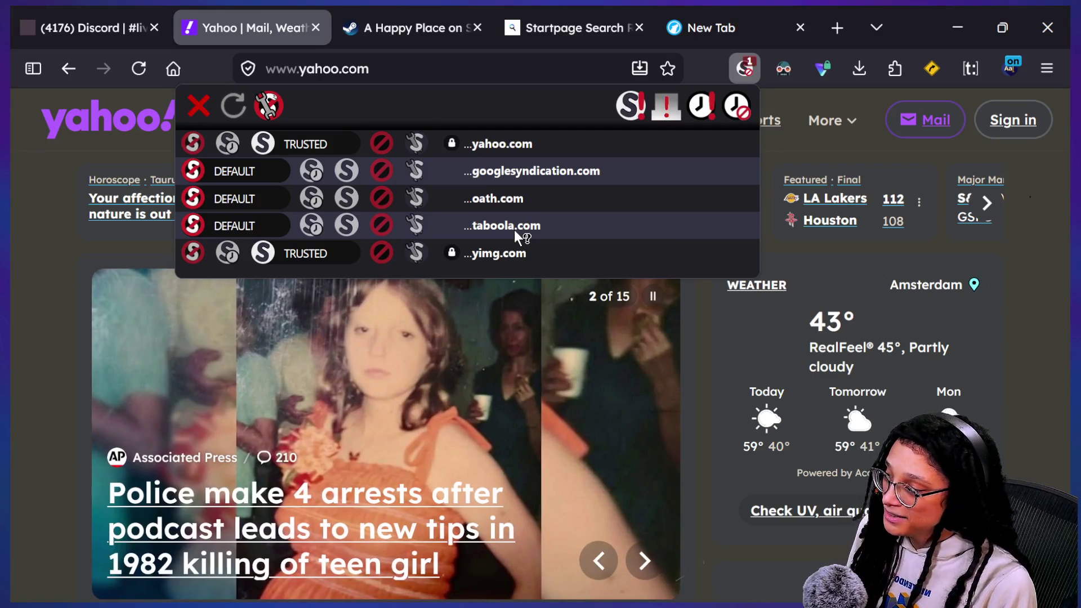
{"action": "key", "text": "Escape"}
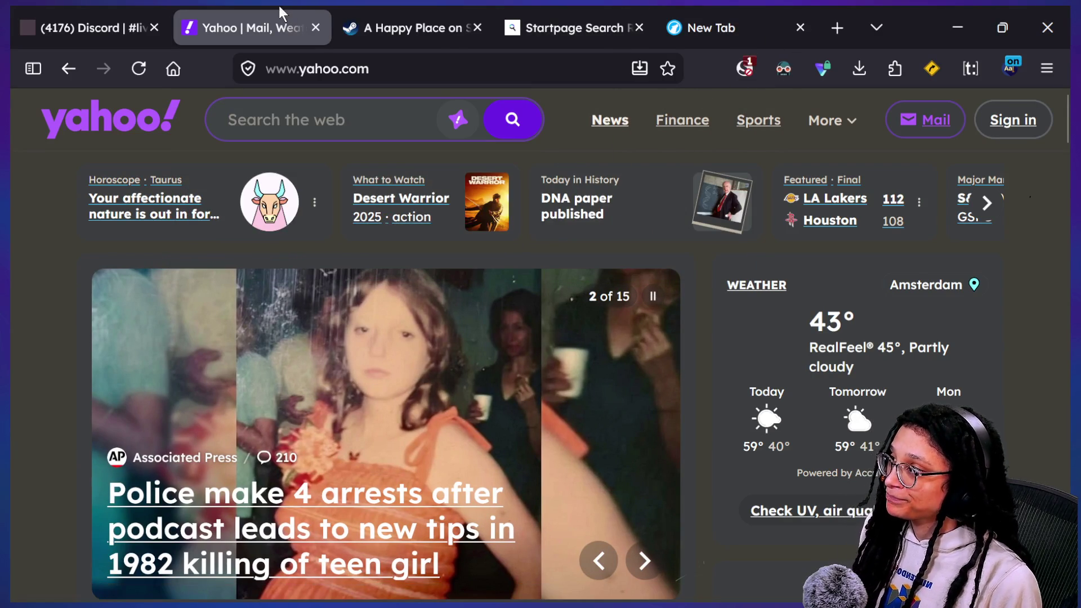
{"action": "left_click", "coordinate": [315, 30]}
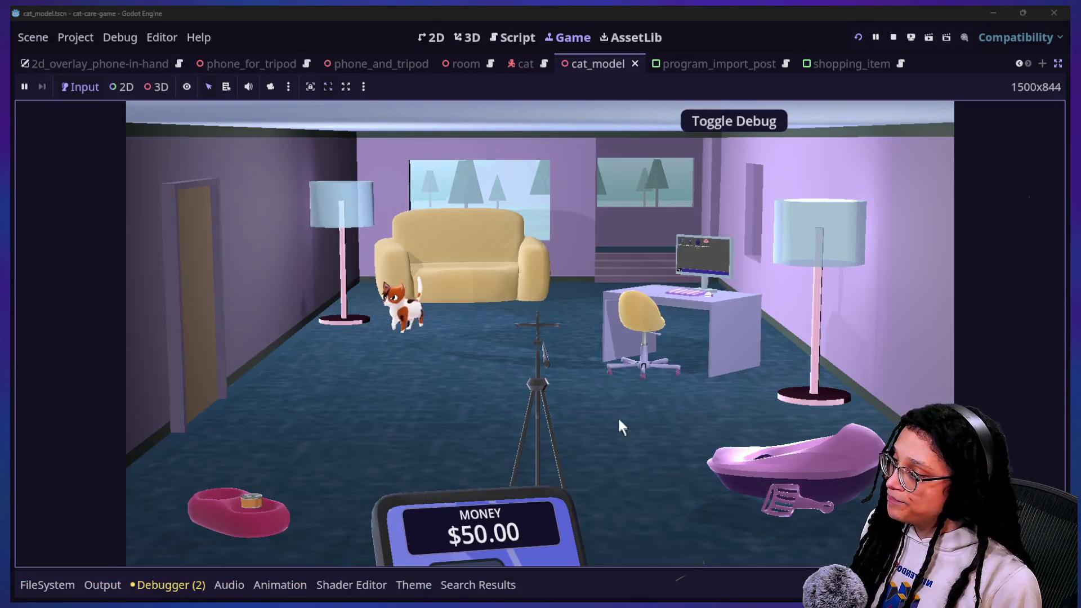
Step: Use the desk computer, start a Post Planner session for the Mewsky platform, then close the Post Planner
{"action": "left_click", "coordinate": [729, 254]}
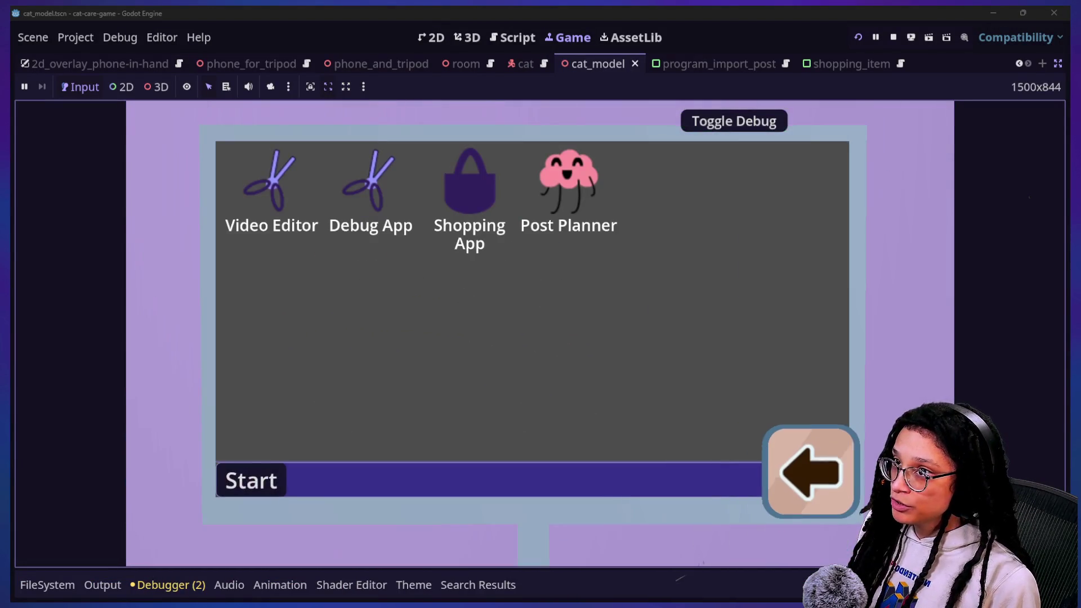
{"action": "left_click", "coordinate": [599, 237]}
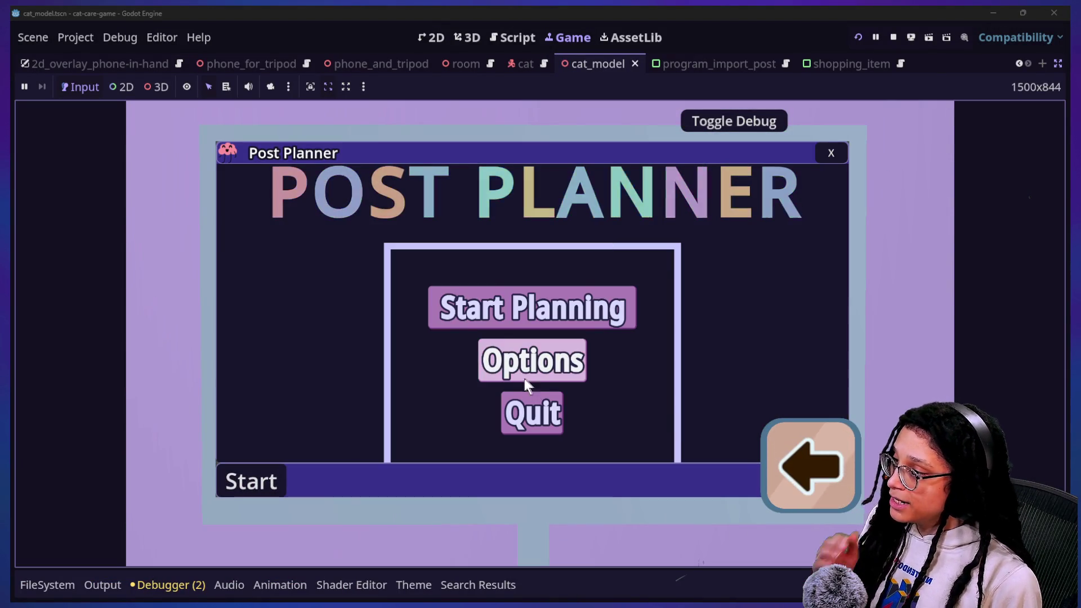
{"action": "left_click", "coordinate": [521, 315]}
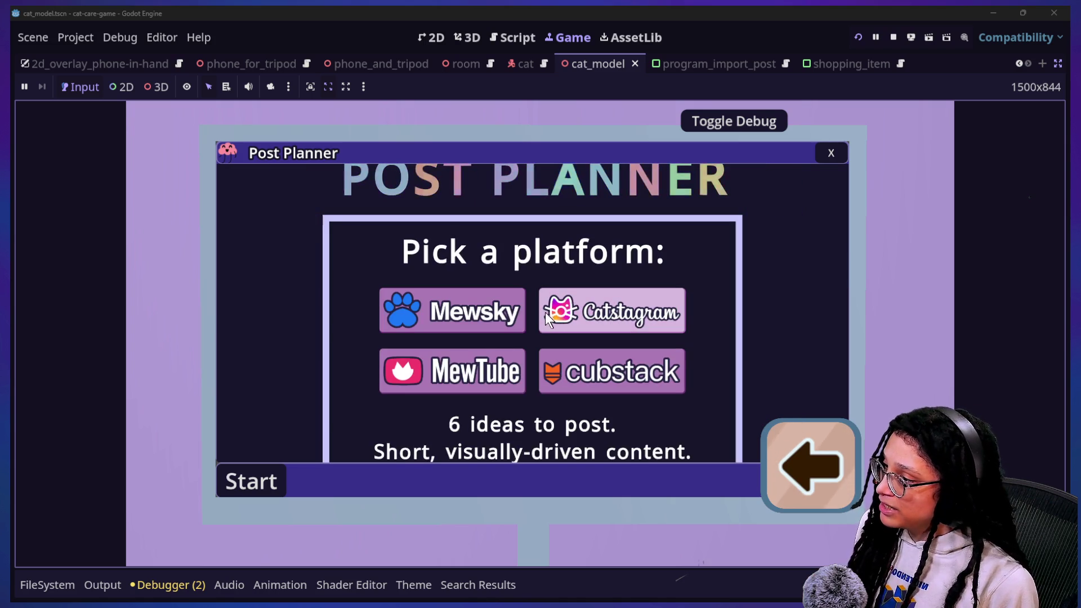
{"action": "left_click", "coordinate": [485, 325]}
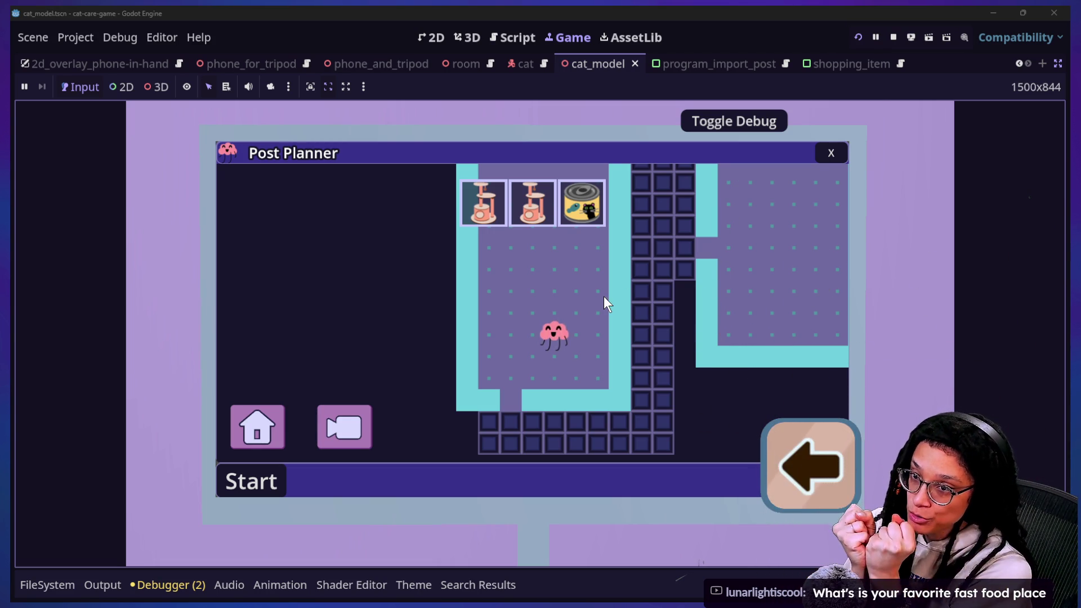
{"action": "left_click", "coordinate": [834, 152]}
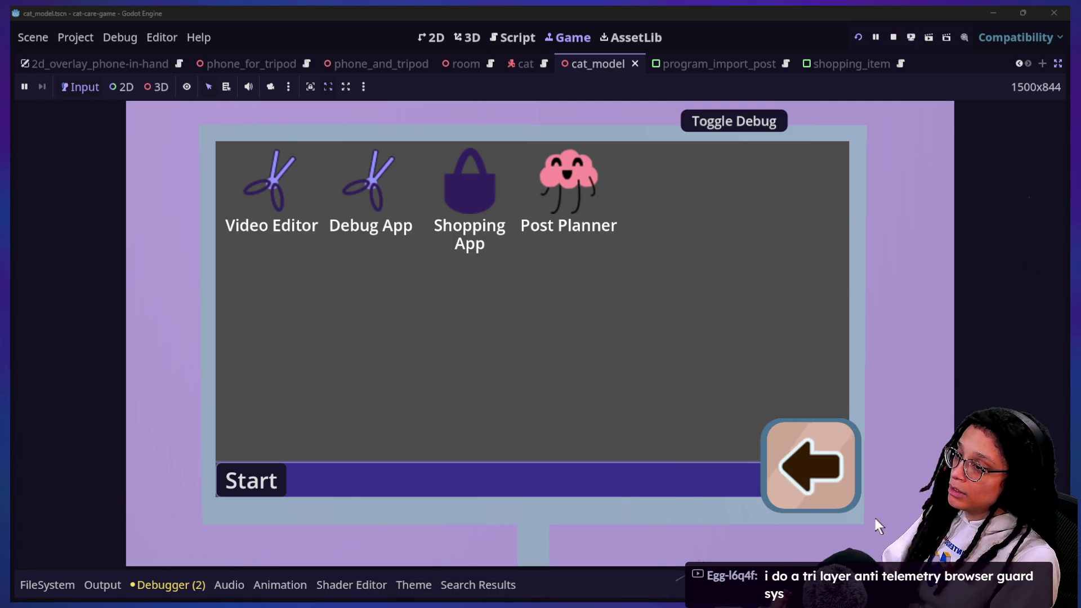
Step: Leave the phone screen and read through manage_embedded_games.gd, including EMBED_NODE and get_embed_data
{"action": "left_click", "coordinate": [807, 465]}
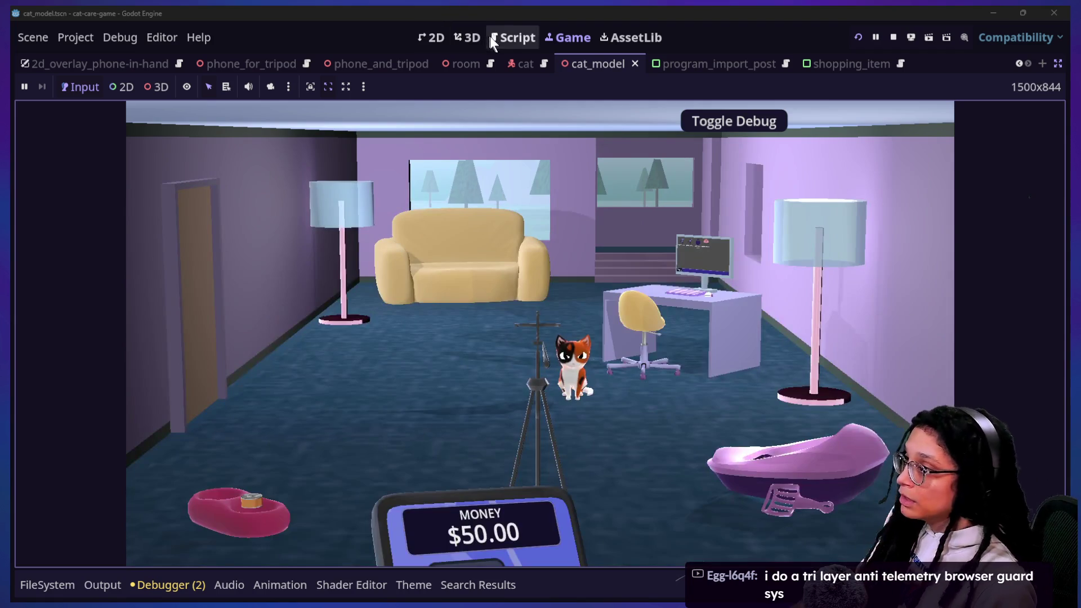
{"action": "left_click", "coordinate": [493, 36]}
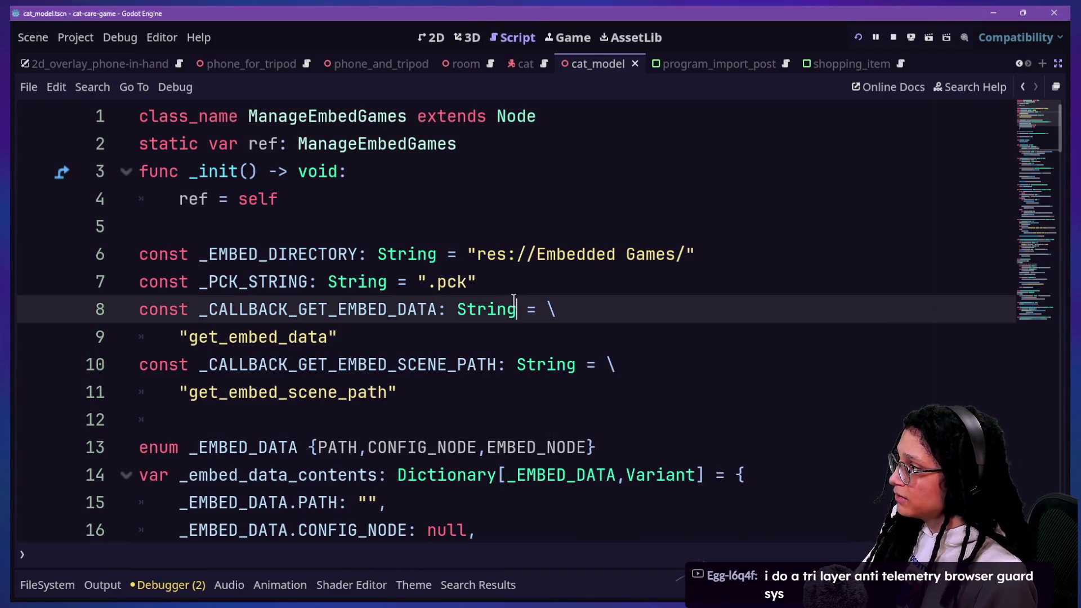
{"action": "key", "text": "Down"}
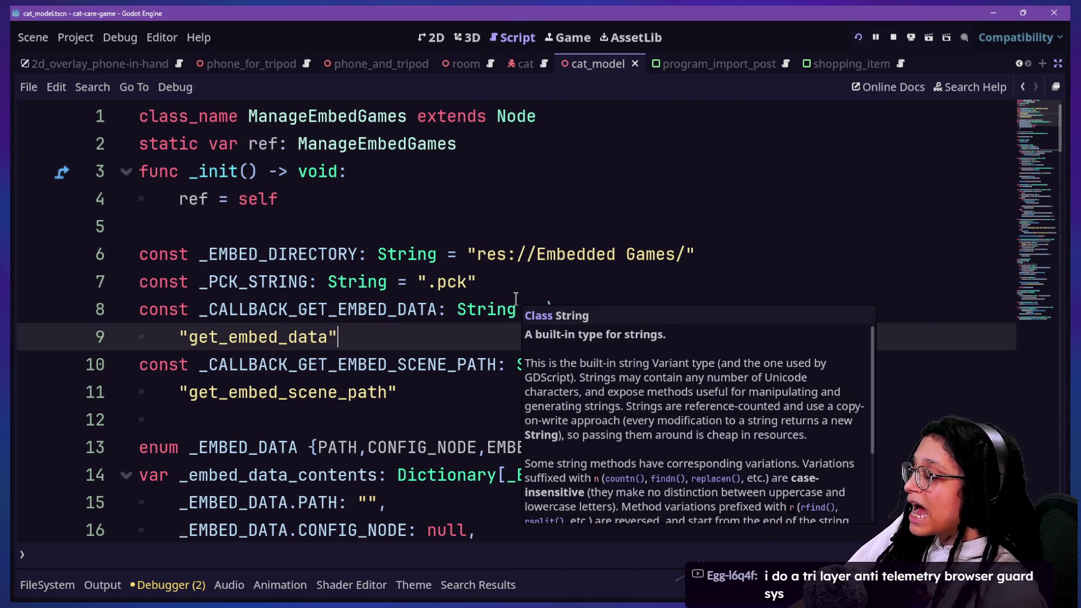
{"action": "scroll", "coordinate": [516, 298], "scroll_direction": "down", "scroll_amount": 2}
{"action": "scroll", "coordinate": [515, 299], "scroll_direction": "down", "scroll_amount": 1}
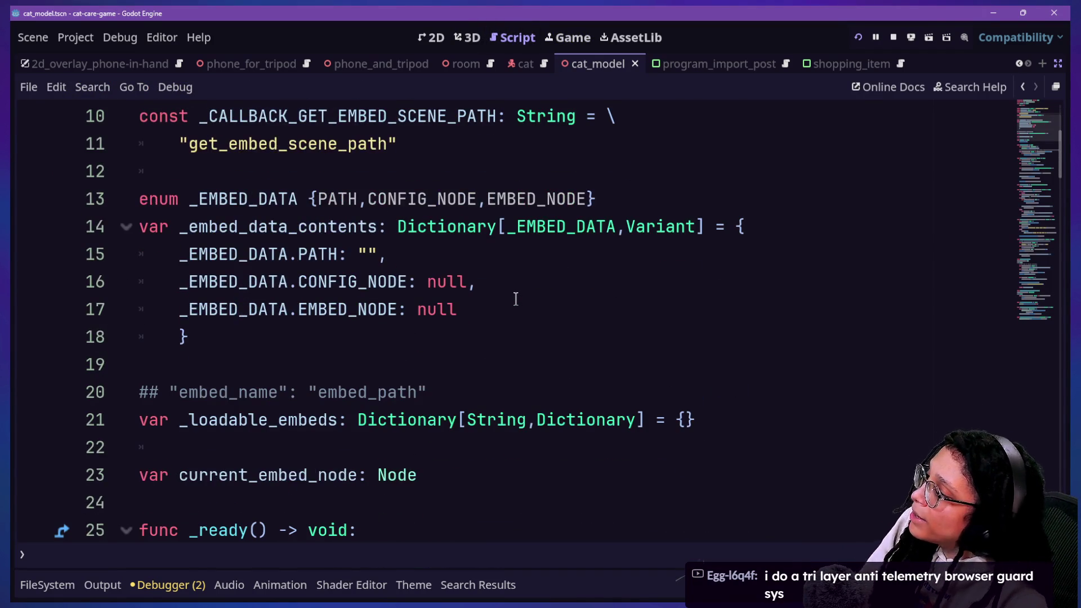
{"action": "scroll", "coordinate": [515, 299], "scroll_direction": "up", "scroll_amount": 1}
{"action": "scroll", "coordinate": [516, 299], "scroll_direction": "up", "scroll_amount": 1}
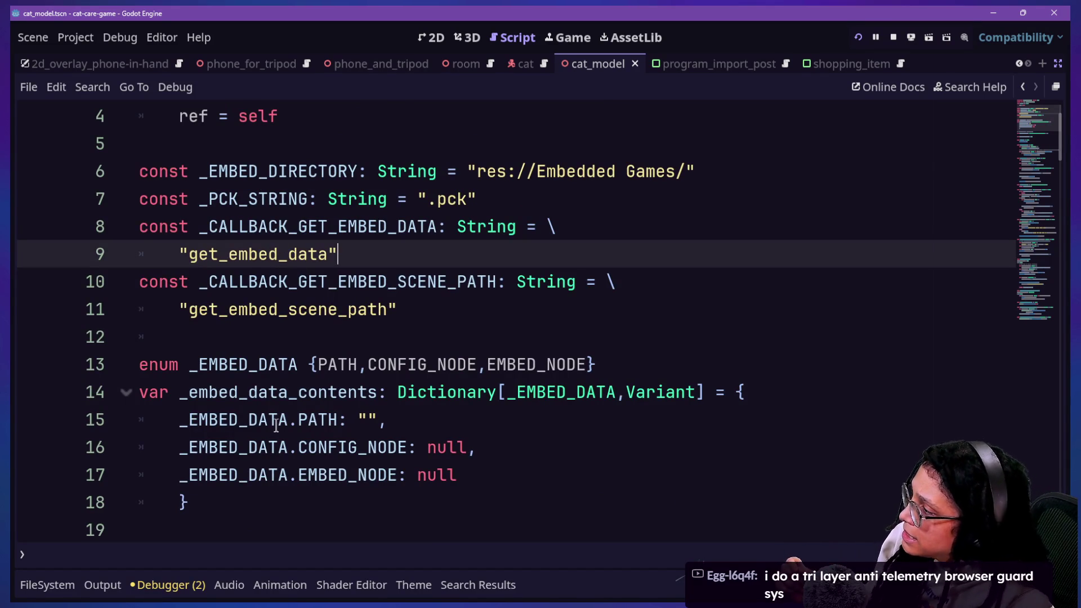
{"action": "scroll", "coordinate": [277, 270], "scroll_direction": "down", "scroll_amount": 1}
{"action": "left_click", "coordinate": [251, 281]}
{"action": "left_click", "coordinate": [356, 392]}
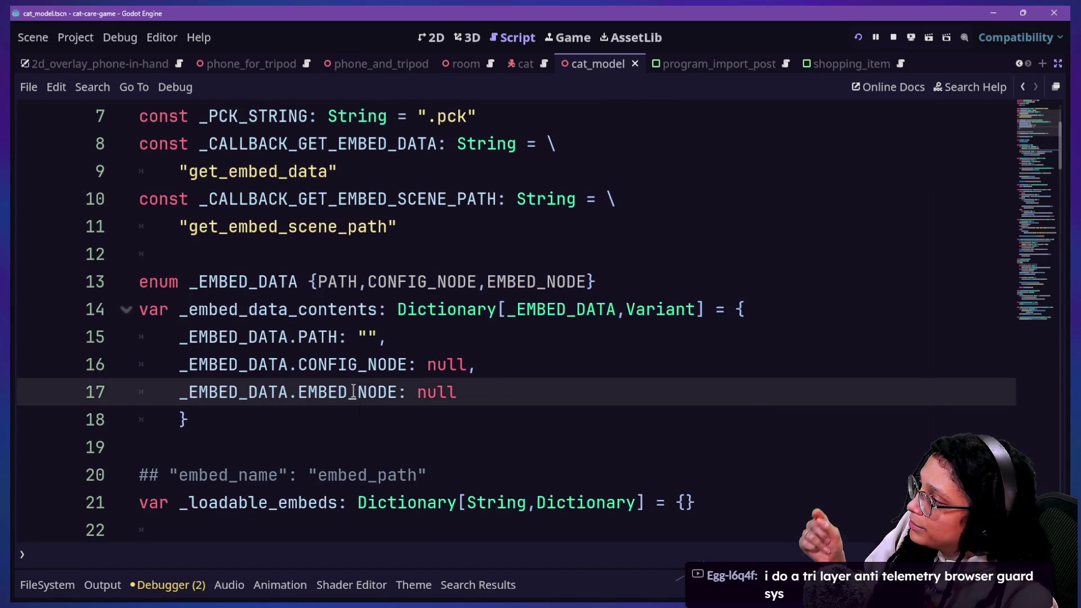
{"action": "scroll", "coordinate": [321, 345], "scroll_direction": "down", "scroll_amount": 1}
{"action": "scroll", "coordinate": [344, 294], "scroll_direction": "down", "scroll_amount": 1}
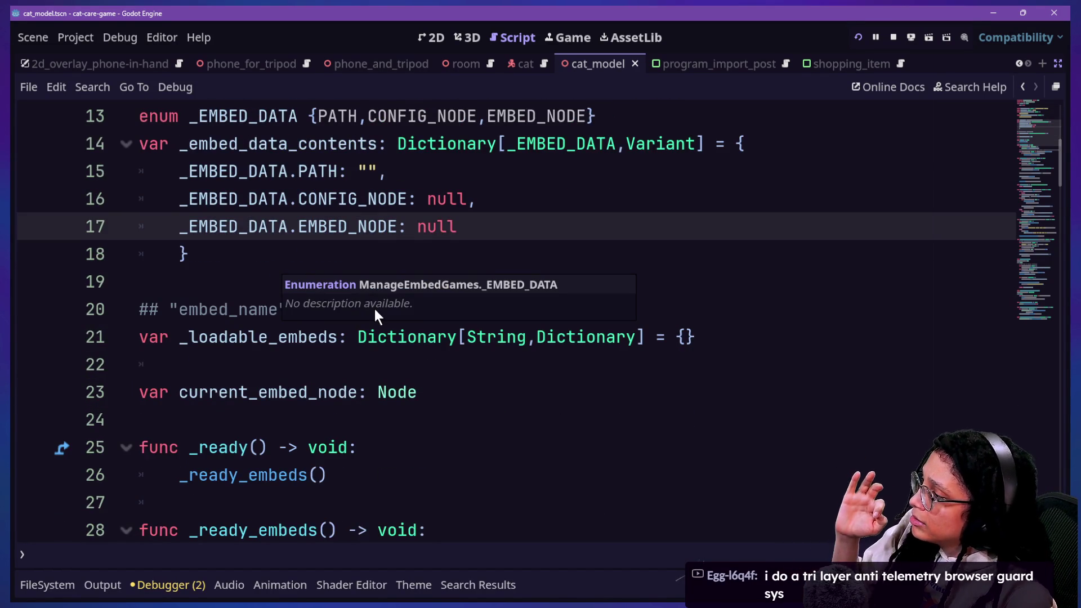
{"action": "scroll", "coordinate": [243, 435], "scroll_direction": "down", "scroll_amount": 2}
{"action": "scroll", "coordinate": [243, 435], "scroll_direction": "down", "scroll_amount": 7}
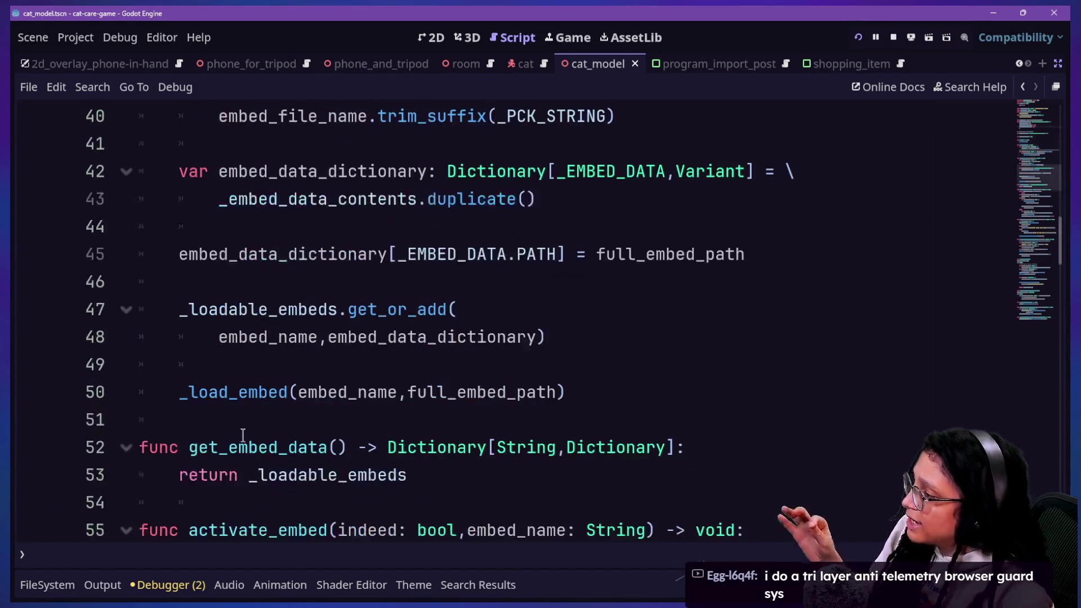
{"action": "scroll", "coordinate": [243, 435], "scroll_direction": "down", "scroll_amount": 1}
{"action": "scroll", "coordinate": [242, 435], "scroll_direction": "down", "scroll_amount": 2}
{"action": "left_click_drag", "start_coordinate": [192, 200], "coordinate": [419, 219]}
{"action": "scroll", "coordinate": [419, 219], "scroll_direction": "down", "scroll_amount": 6}
{"action": "scroll", "coordinate": [419, 218], "scroll_direction": "down", "scroll_amount": 9}
{"action": "scroll", "coordinate": [419, 219], "scroll_direction": "up", "scroll_amount": 2}
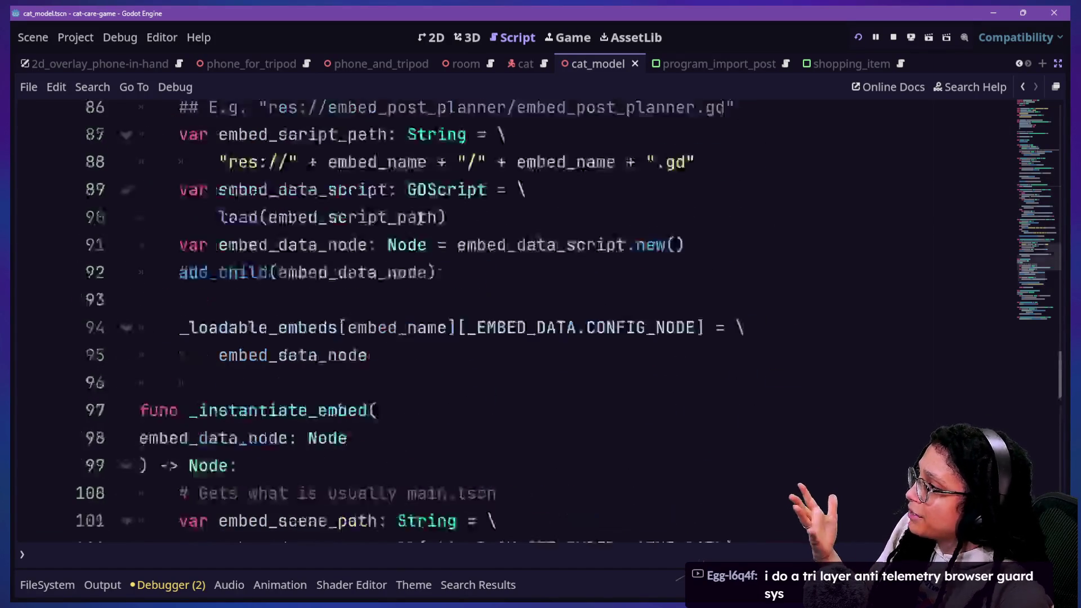
{"action": "scroll", "coordinate": [419, 219], "scroll_direction": "up", "scroll_amount": 13}
{"action": "scroll", "coordinate": [419, 219], "scroll_direction": "up", "scroll_amount": 13}
{"action": "scroll", "coordinate": [419, 218], "scroll_direction": "up", "scroll_amount": 3}
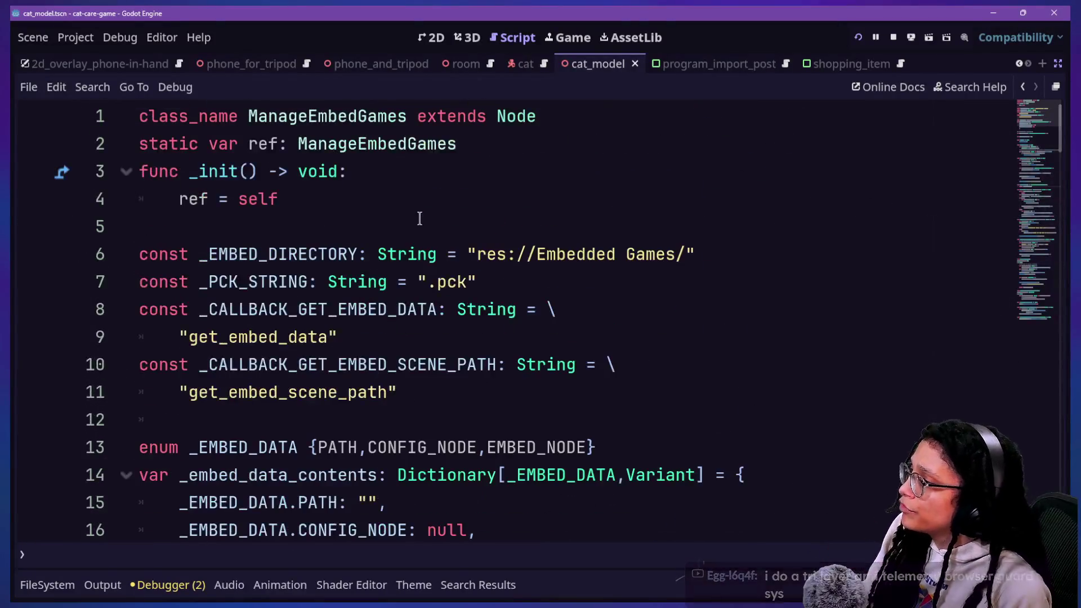
Step: Bring up the Quick Open file list and move toward program_import_post.gd
{"action": "key", "text": "alt+shift+o"}
{"action": "key", "text": "Down"}
{"action": "key", "text": "Down"}
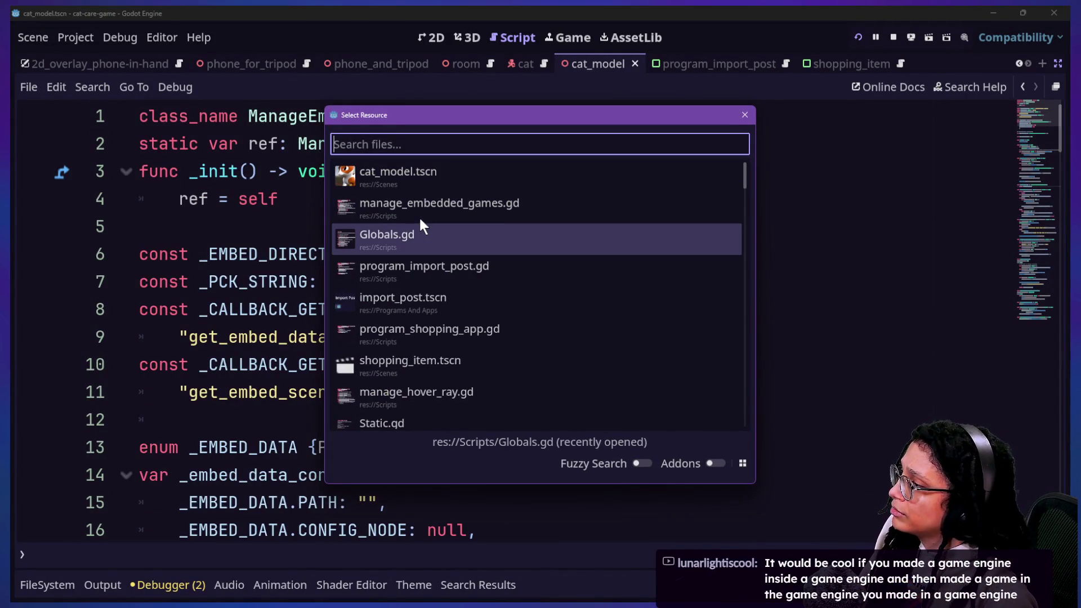
Step: Open program_import_post.gd from Quick Open and read down to its TODO comment
{"action": "key", "text": "Down"}
{"action": "key", "text": "Return"}
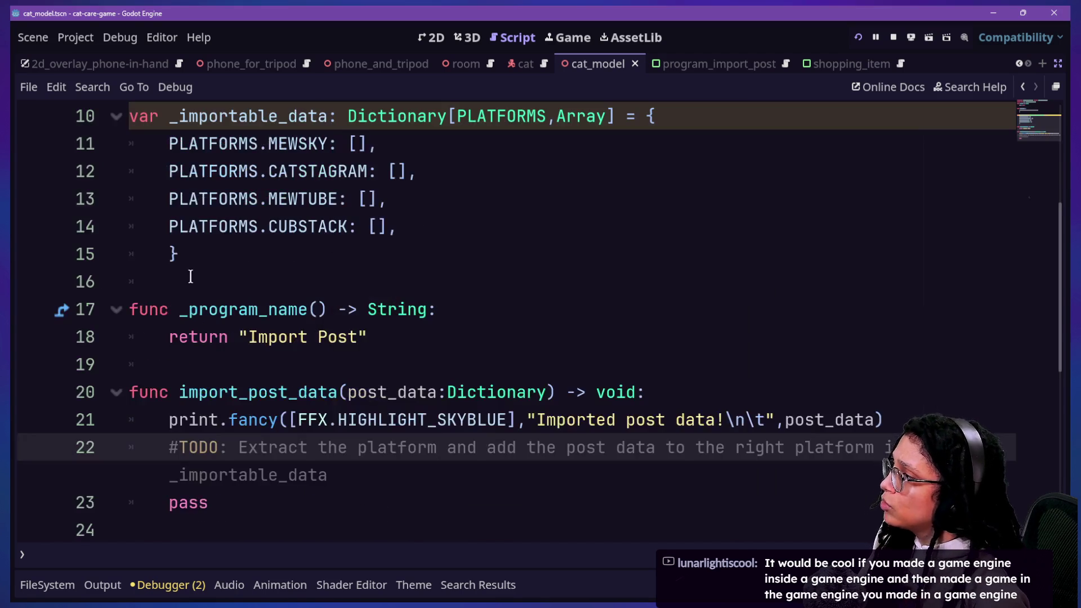
{"action": "scroll", "coordinate": [205, 248], "scroll_direction": "up", "scroll_amount": 1}
{"action": "scroll", "coordinate": [206, 248], "scroll_direction": "up", "scroll_amount": 1}
{"action": "left_click_drag", "start_coordinate": [205, 251], "coordinate": [374, 393]}
{"action": "left_click", "coordinate": [373, 393]}
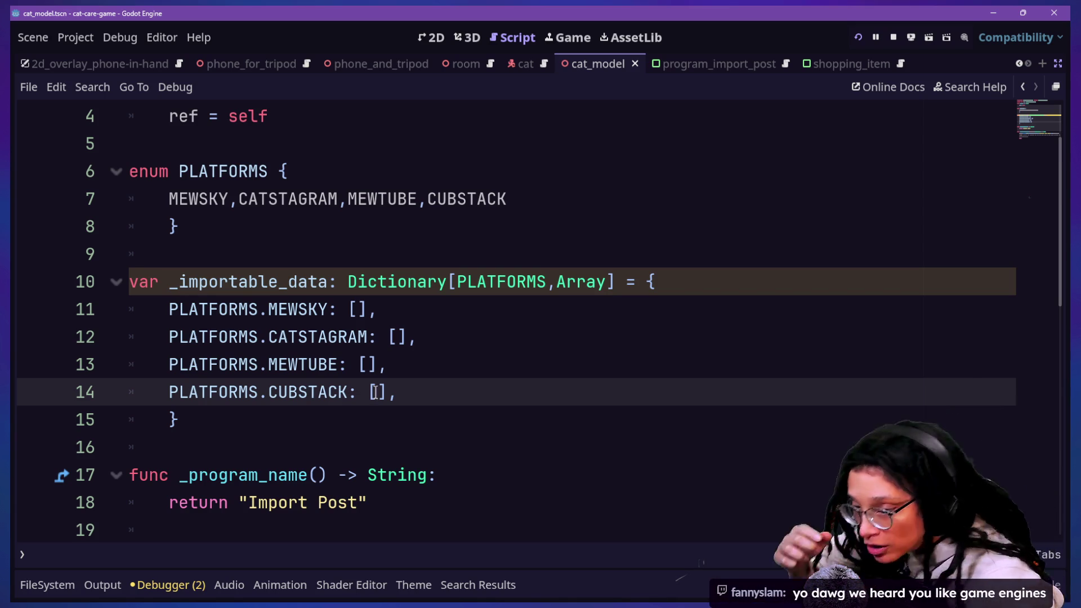
{"action": "key", "text": "Down"}
{"action": "key", "text": "Down"}
{"action": "key", "text": "Down"}
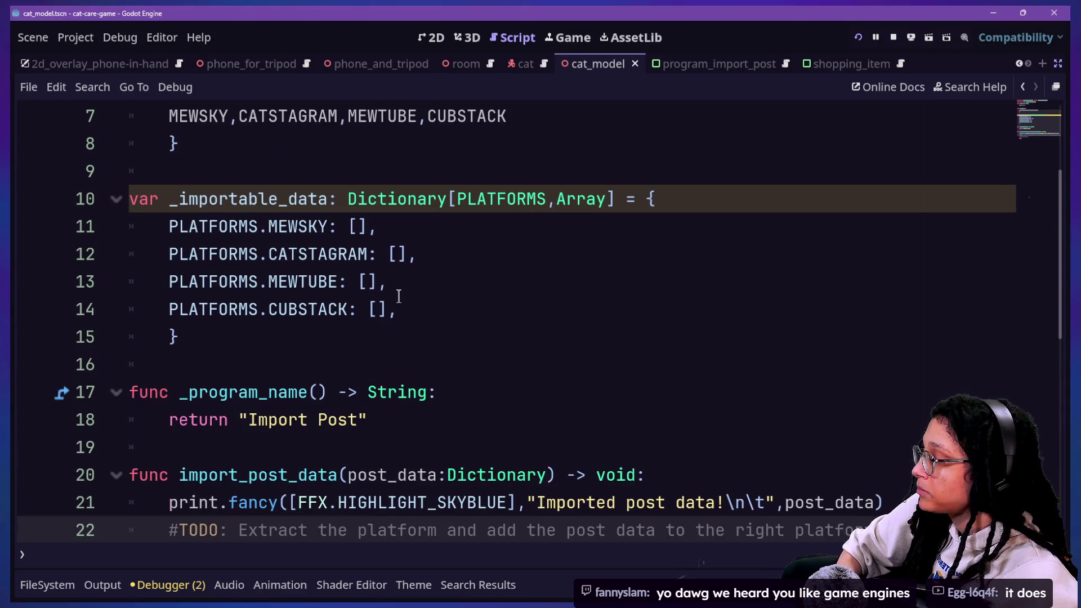
{"action": "scroll", "coordinate": [398, 295], "scroll_direction": "down", "scroll_amount": 3}
{"action": "scroll", "coordinate": [398, 295], "scroll_direction": "up", "scroll_amount": 2}
{"action": "scroll", "coordinate": [398, 294], "scroll_direction": "up", "scroll_amount": 3}
{"action": "left_click_drag", "start_coordinate": [405, 342], "coordinate": [458, 410]}
Step: Step through the Import Post return line, _program_name function and the PLATFORMS data braces
{"action": "left_click", "coordinate": [473, 419]}
{"action": "left_click", "coordinate": [502, 445]}
{"action": "scroll", "coordinate": [501, 446], "scroll_direction": "down", "scroll_amount": 2}
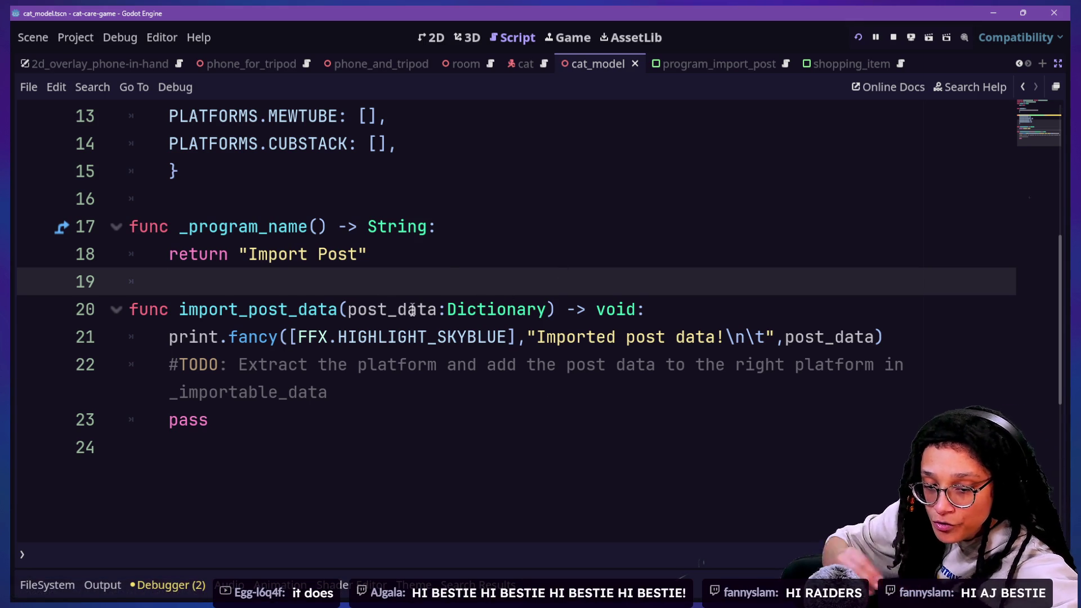
{"action": "left_click", "coordinate": [558, 336]}
{"action": "left_click", "coordinate": [622, 259]}
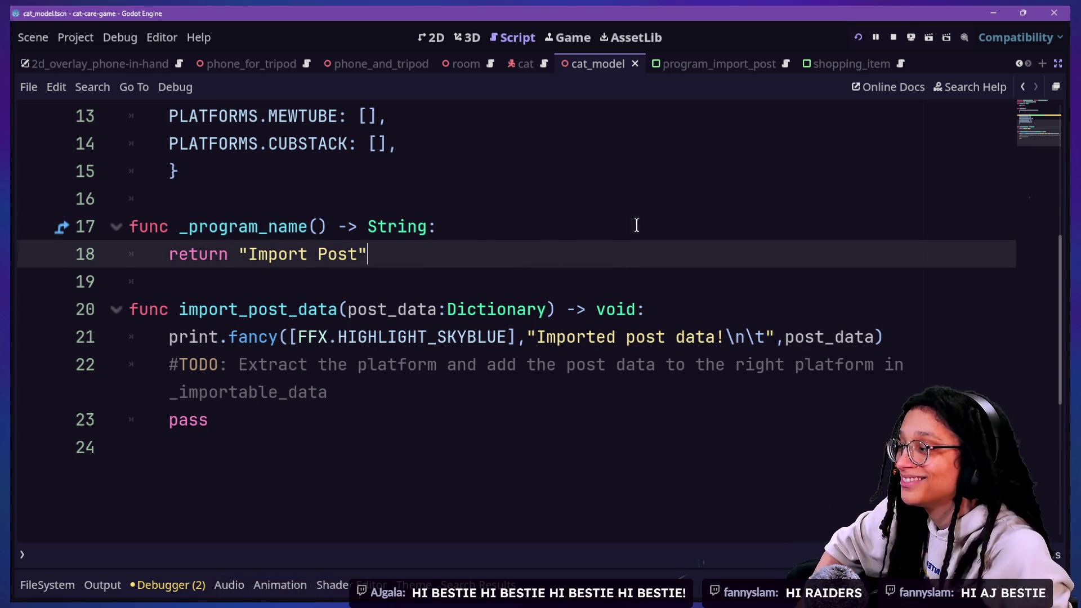
{"action": "key", "text": "Up"}
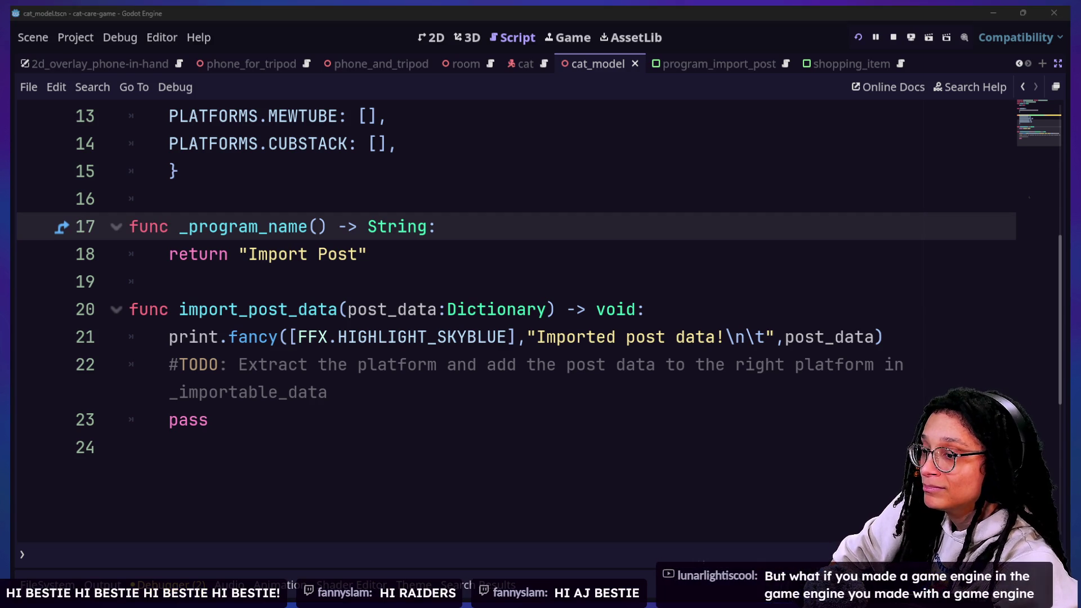
{"action": "left_click", "coordinate": [461, 538]}
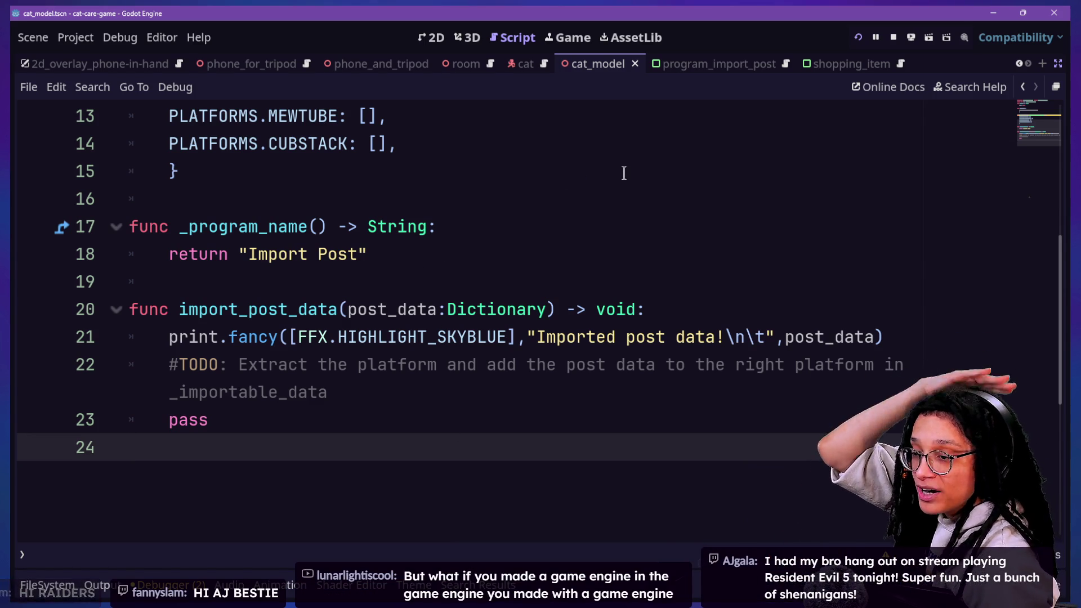
{"action": "left_click", "coordinate": [647, 160]}
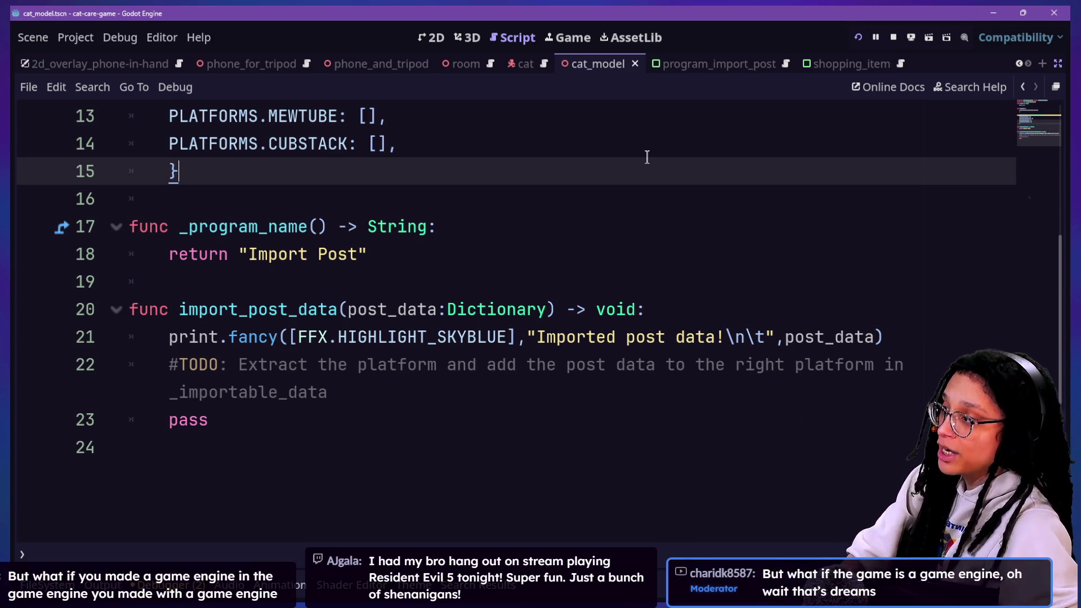
{"action": "scroll", "coordinate": [647, 157], "scroll_direction": "up", "scroll_amount": 4}
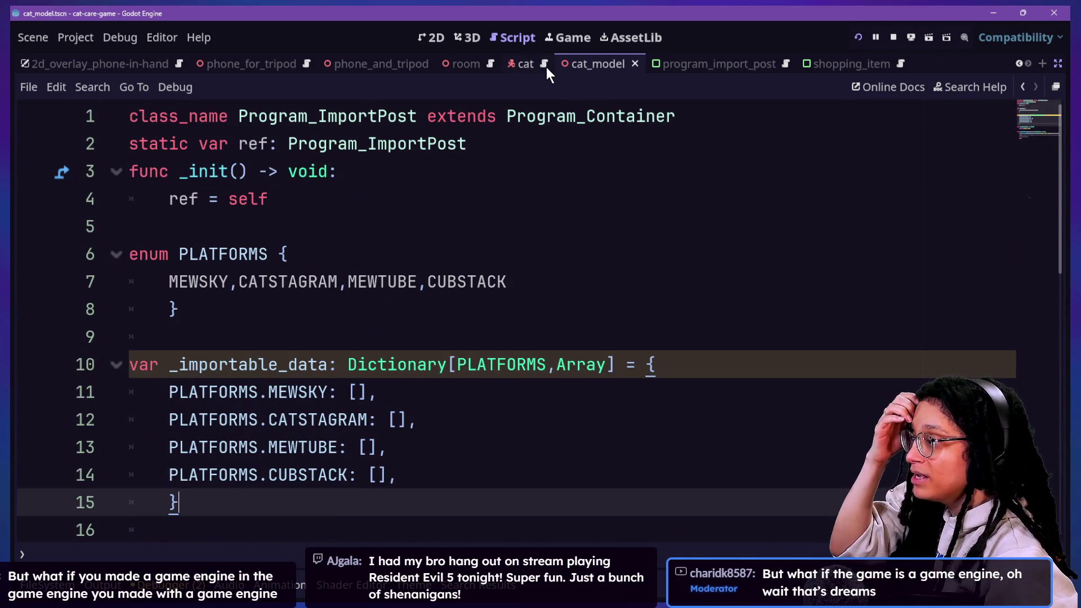
{"action": "left_click", "coordinate": [566, 306]}
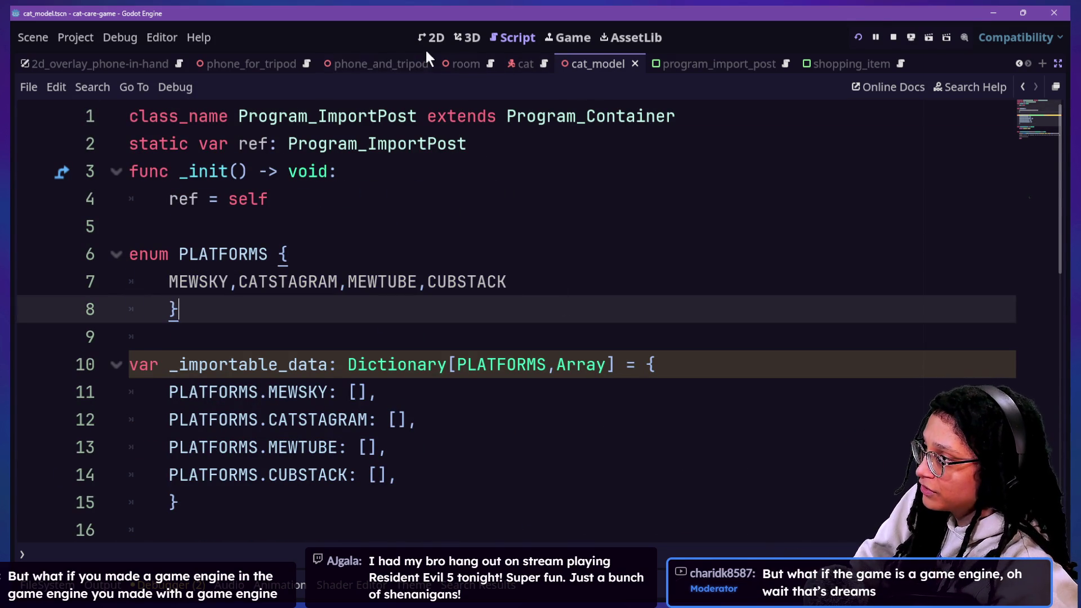
{"action": "left_click", "coordinate": [463, 66]}
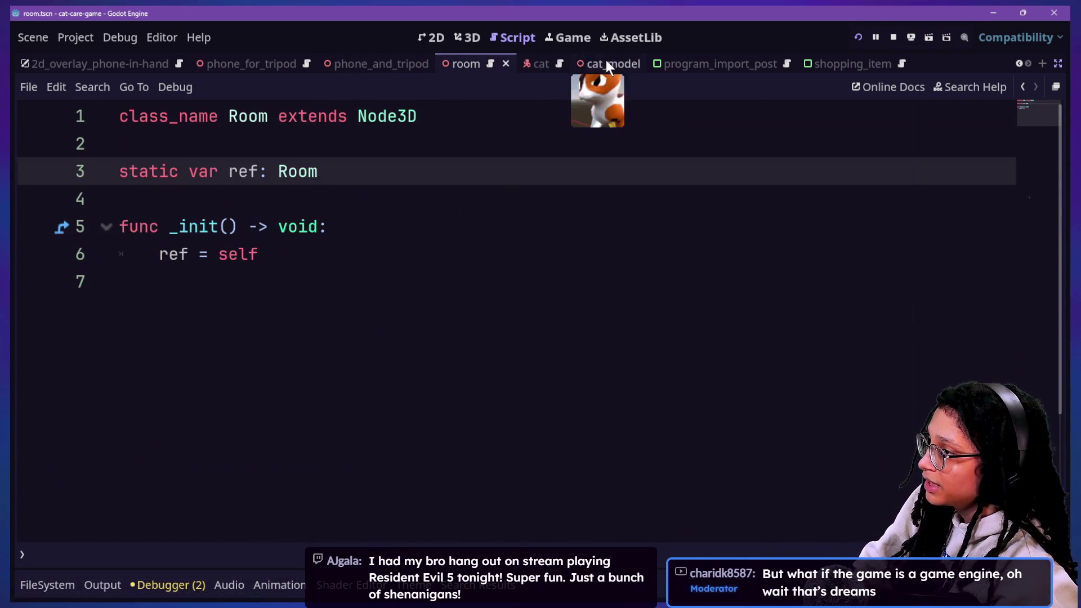
{"action": "left_click", "coordinate": [606, 68]}
{"action": "left_click", "coordinate": [295, 66]}
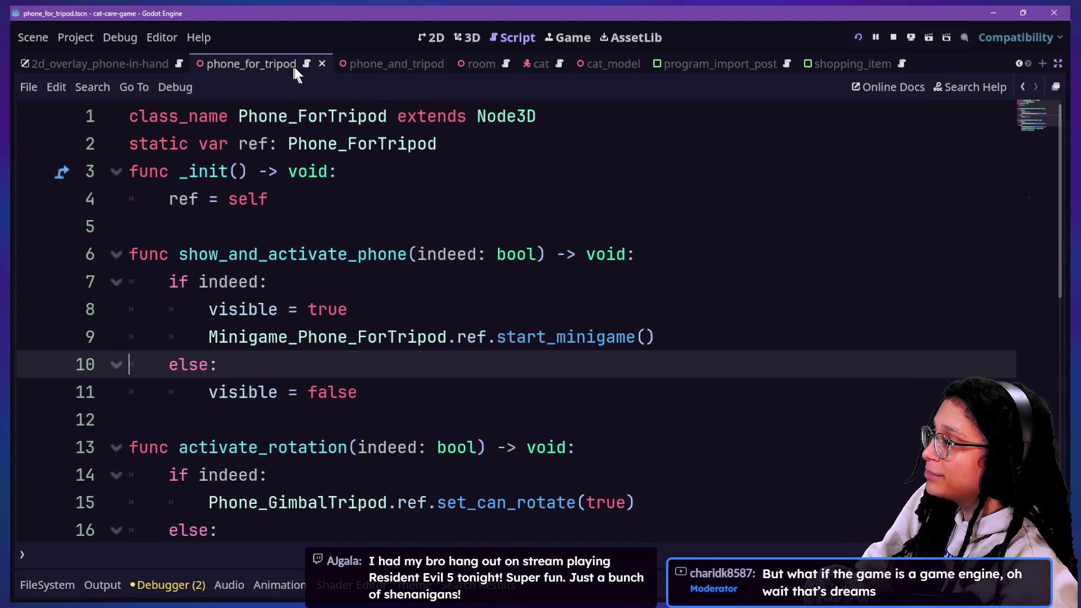
{"action": "left_click", "coordinate": [591, 65]}
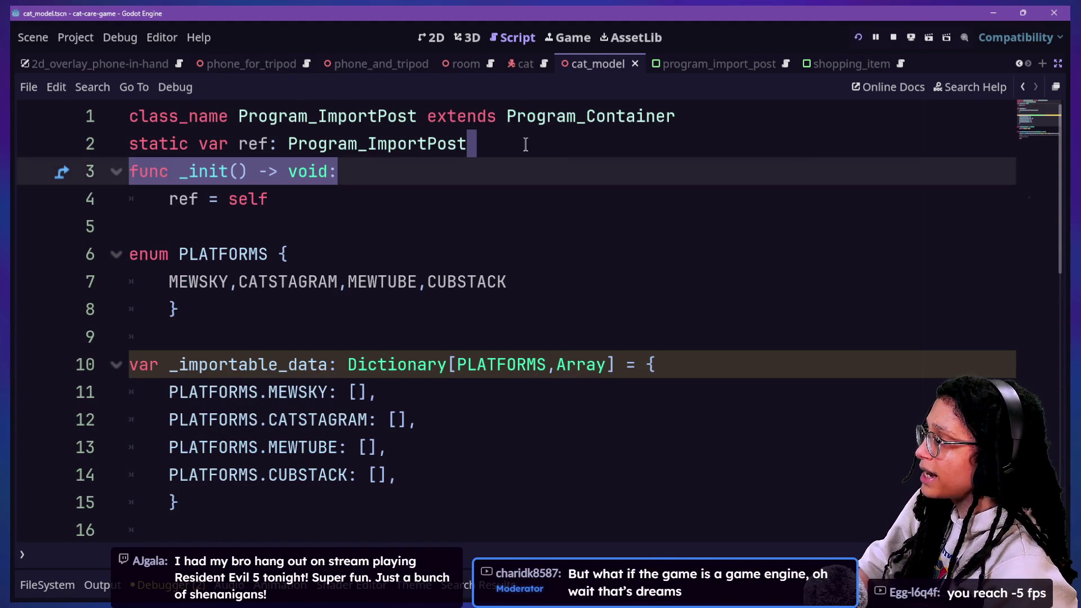
{"action": "scroll", "coordinate": [525, 145], "scroll_direction": "down", "scroll_amount": 5}
{"action": "scroll", "coordinate": [525, 145], "scroll_direction": "up", "scroll_amount": 2}
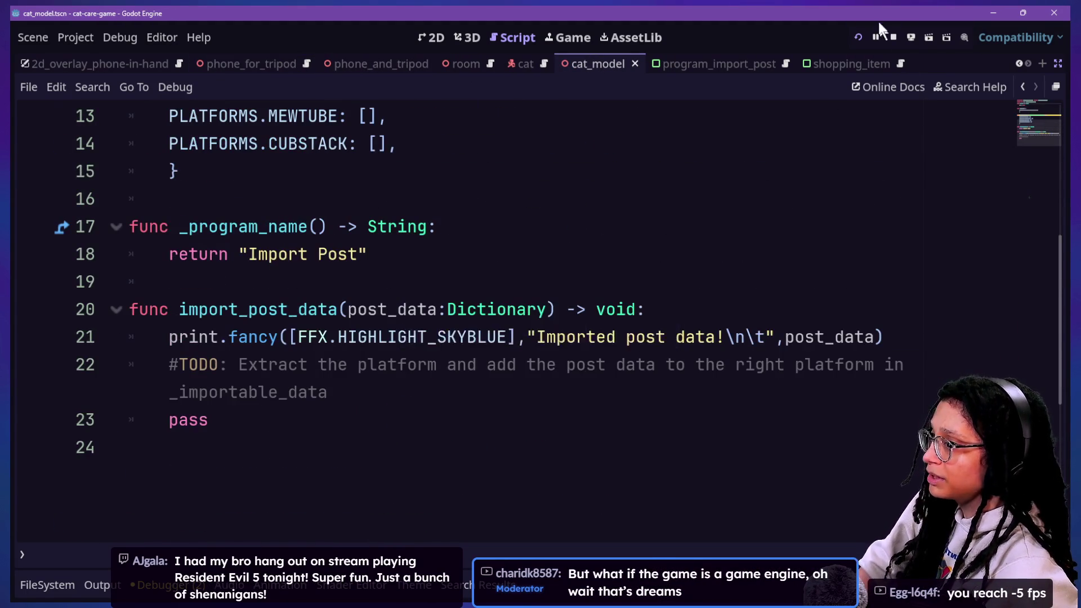
{"action": "left_click", "coordinate": [860, 37]}
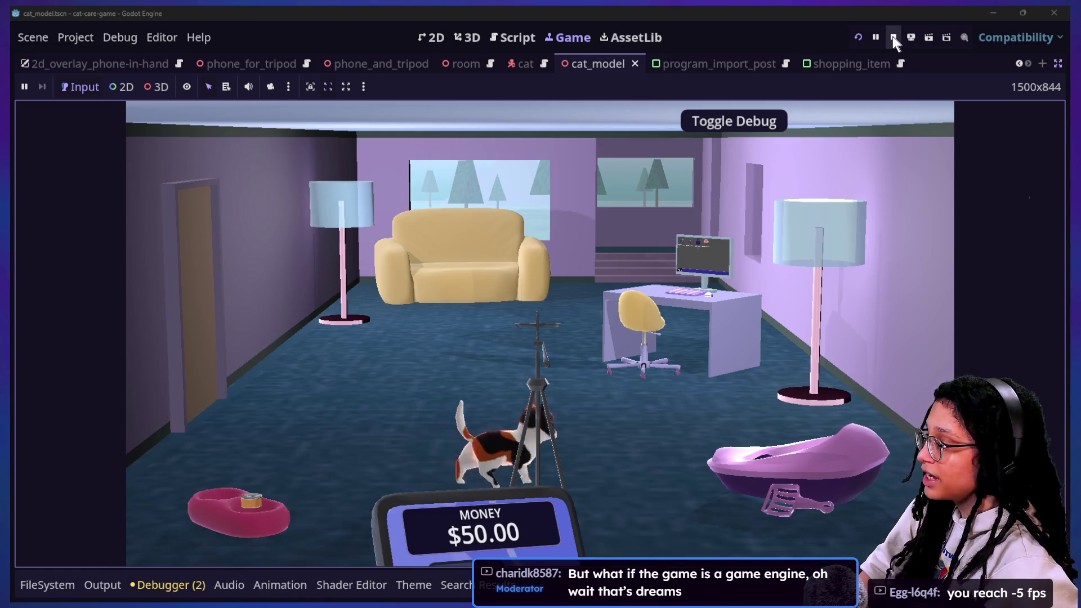
{"action": "left_click", "coordinate": [894, 37]}
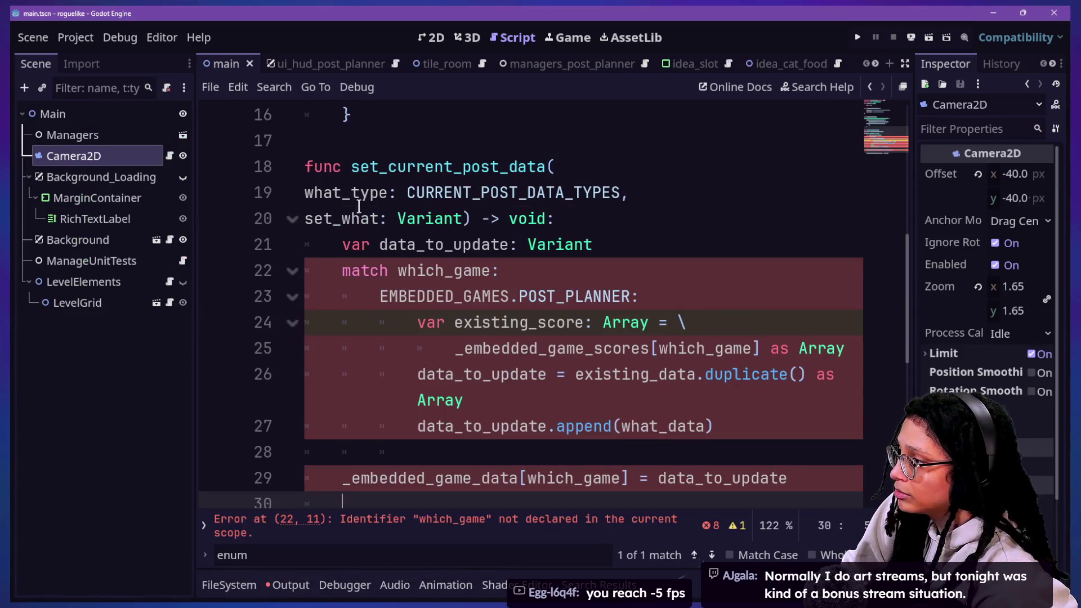
{"action": "left_click", "coordinate": [360, 207]}
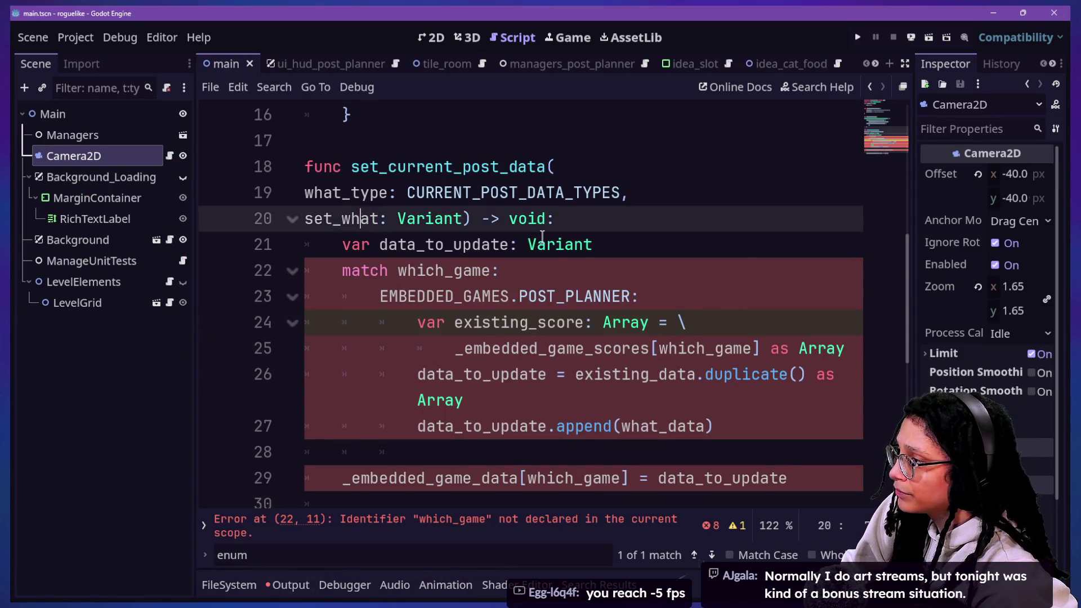
{"action": "scroll", "coordinate": [542, 238], "scroll_direction": "up", "scroll_amount": 2}
{"action": "scroll", "coordinate": [511, 316], "scroll_direction": "down", "scroll_amount": 4}
{"action": "scroll", "coordinate": [511, 317], "scroll_direction": "up", "scroll_amount": 2}
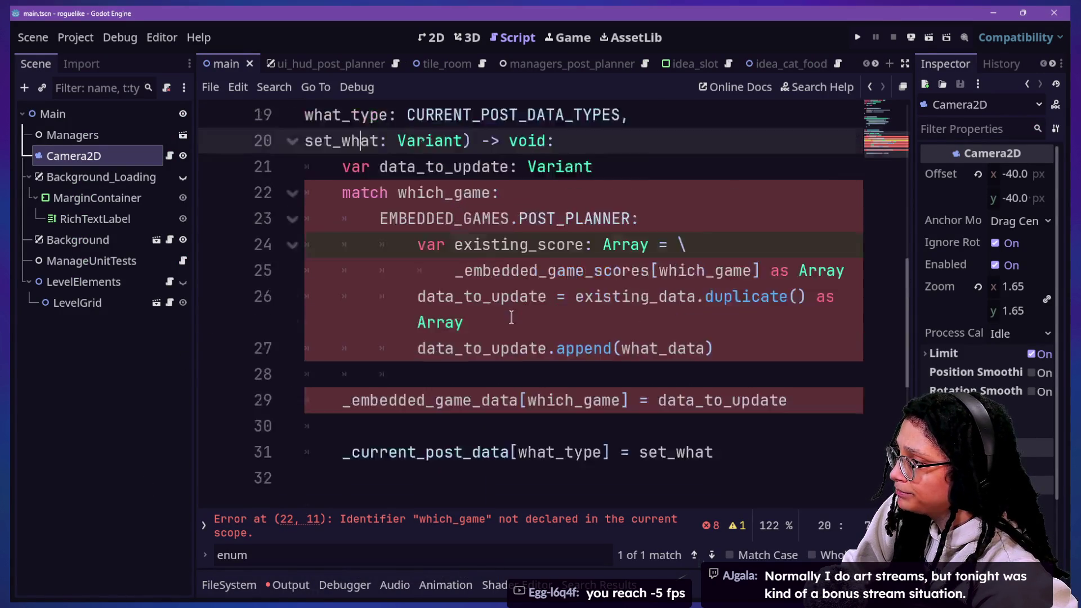
{"action": "scroll", "coordinate": [512, 316], "scroll_direction": "up", "scroll_amount": 2}
Step: Comment out the whole set_current_post_data function with Ctrl+K
{"action": "left_click_drag", "start_coordinate": [466, 245], "coordinate": [512, 374]}
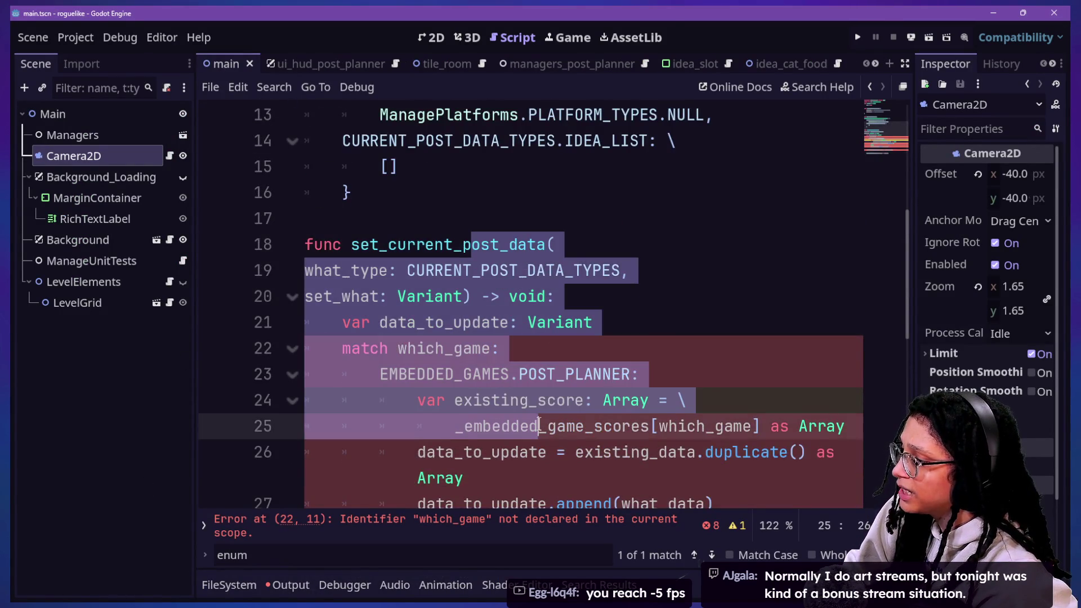
{"action": "key", "text": "ctrl+k"}
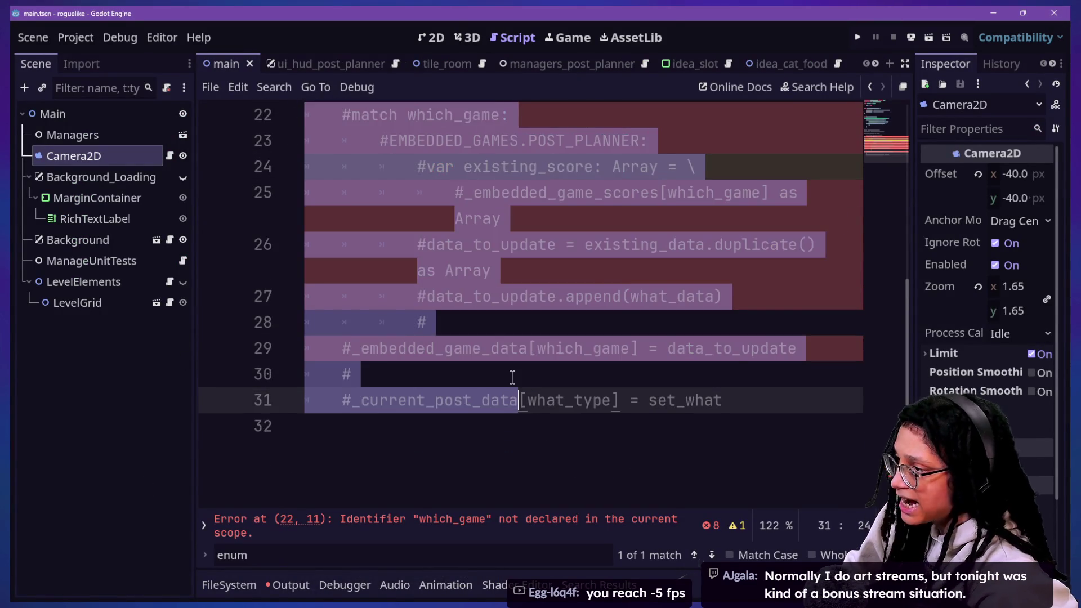
{"action": "scroll", "coordinate": [512, 374], "scroll_direction": "up", "scroll_amount": 4}
{"action": "scroll", "coordinate": [512, 374], "scroll_direction": "up", "scroll_amount": 3}
{"action": "left_click", "coordinate": [687, 271]}
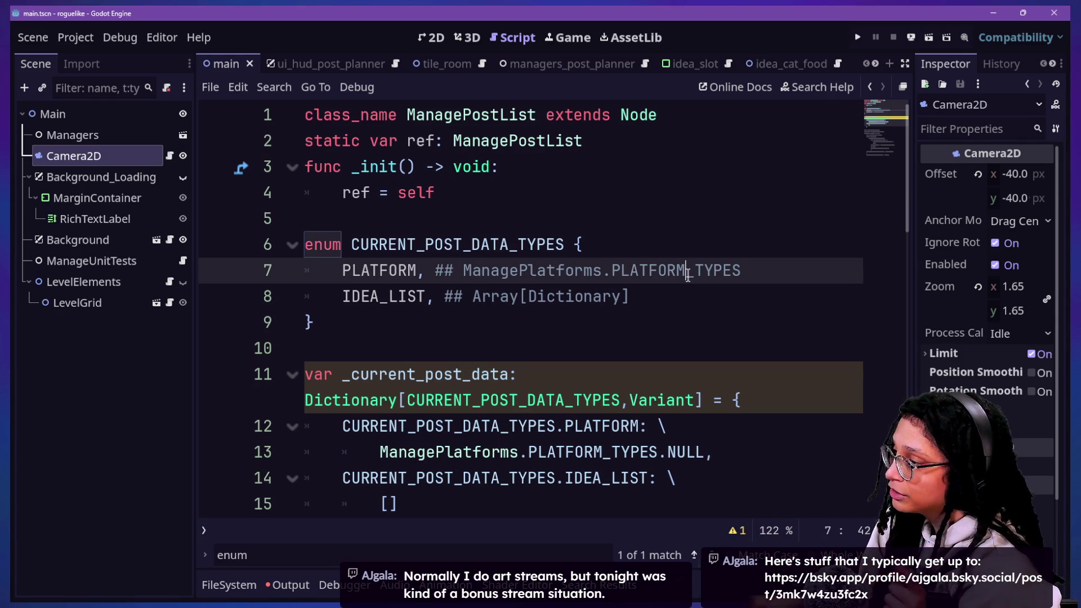
Step: Review the PLATFORM enum lines down to the NULL entry, then switch over to the to-do notes
{"action": "left_click", "coordinate": [622, 452]}
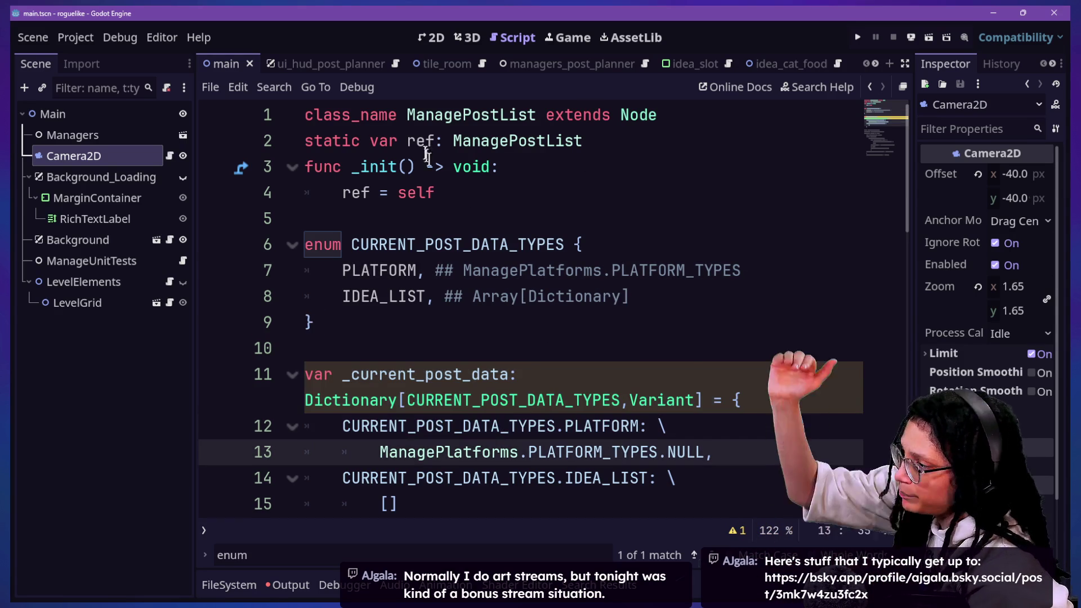
{"action": "left_click_drag", "start_coordinate": [425, 141], "coordinate": [622, 452]}
{"action": "scroll", "coordinate": [623, 476], "scroll_direction": "down", "scroll_amount": 2}
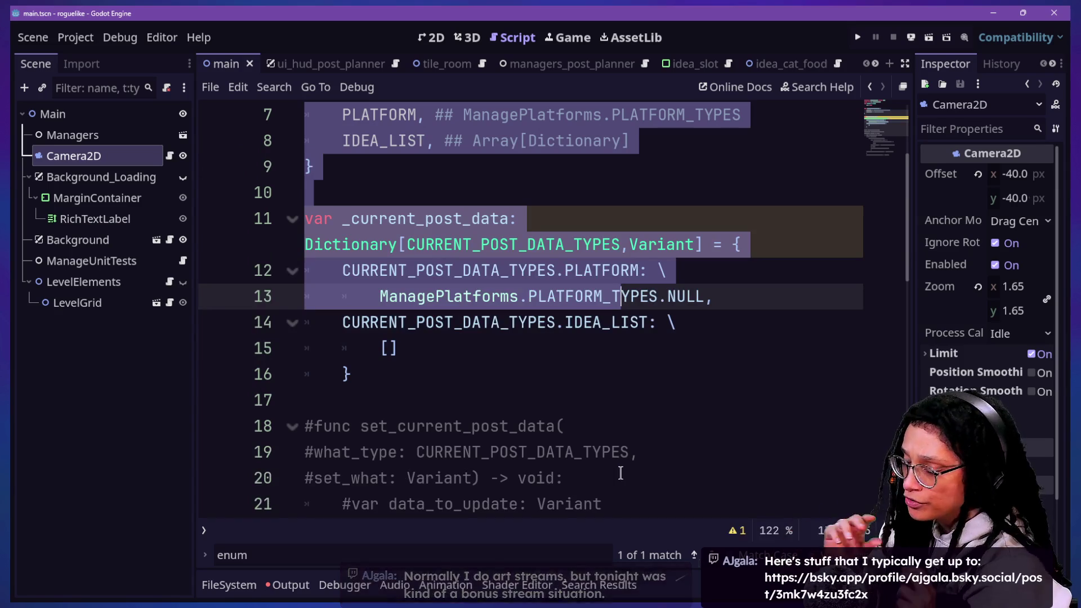
{"action": "left_click", "coordinate": [620, 474]}
{"action": "scroll", "coordinate": [659, 494], "scroll_direction": "up", "scroll_amount": 2}
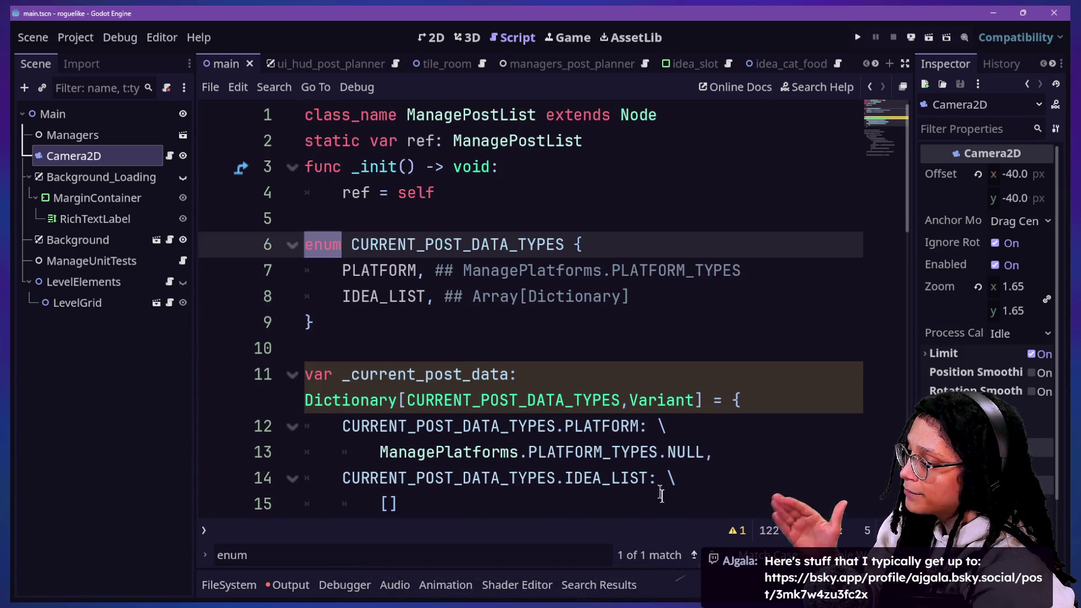
{"action": "left_click", "coordinate": [629, 356]}
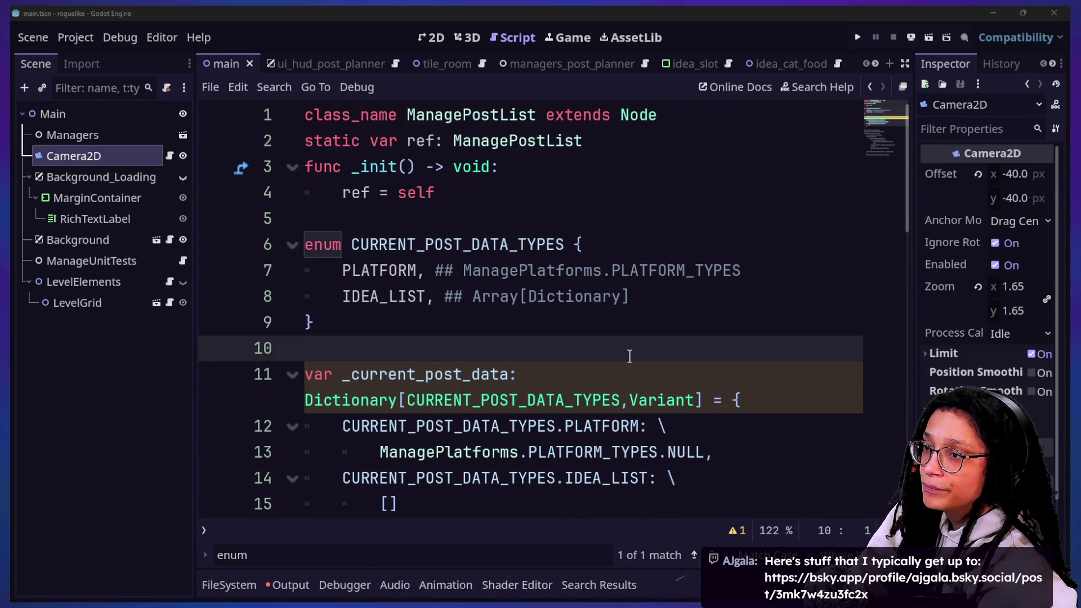
{"action": "key", "text": "alt+Tab"}
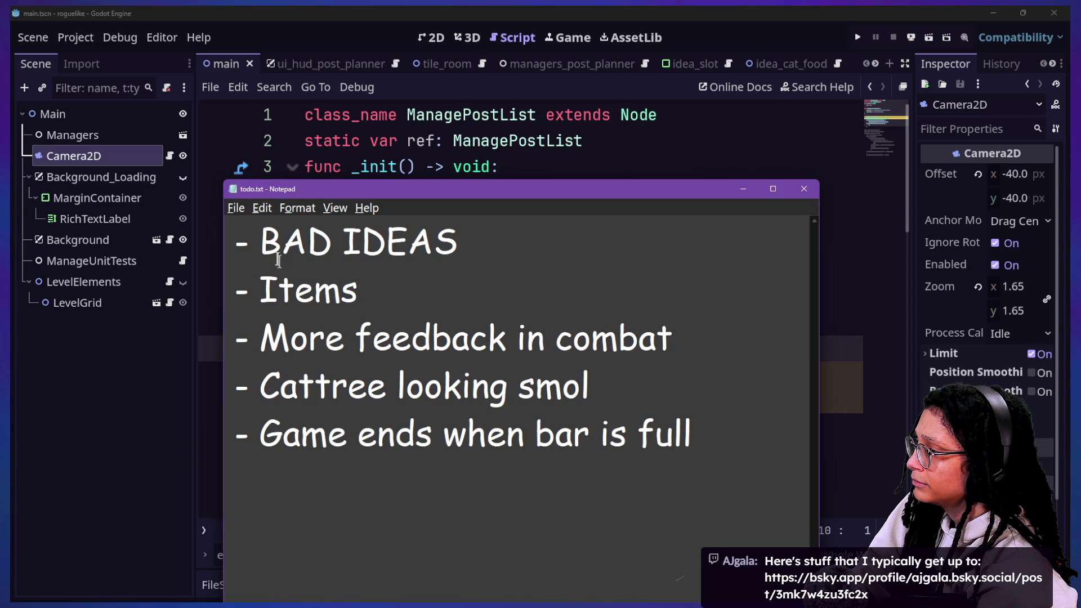
{"action": "left_click_drag", "start_coordinate": [279, 261], "coordinate": [536, 221]}
{"action": "left_click", "coordinate": [536, 222]}
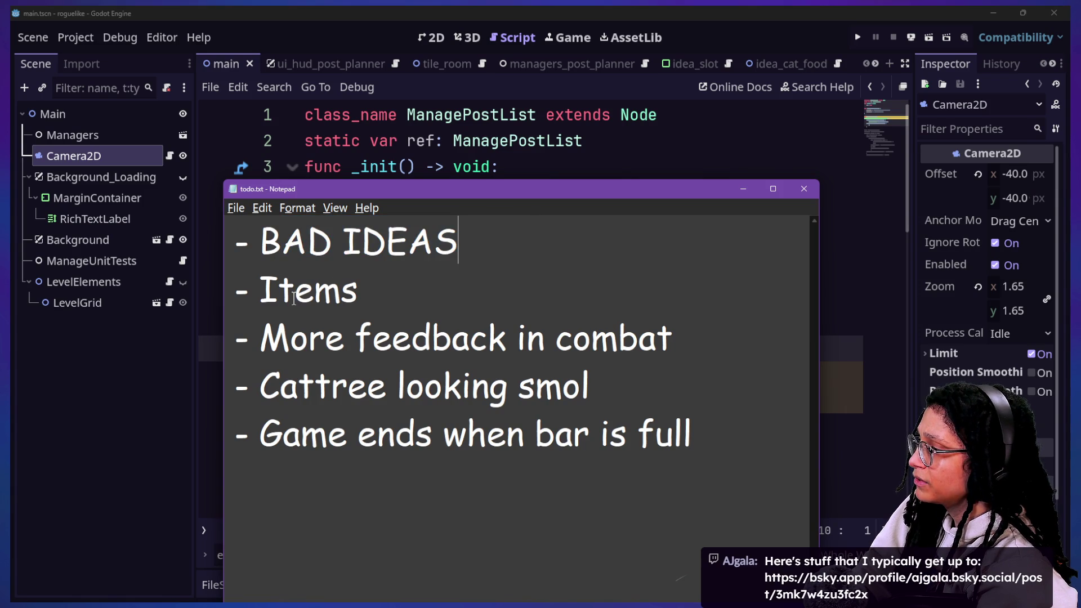
{"action": "left_click", "coordinate": [376, 296]}
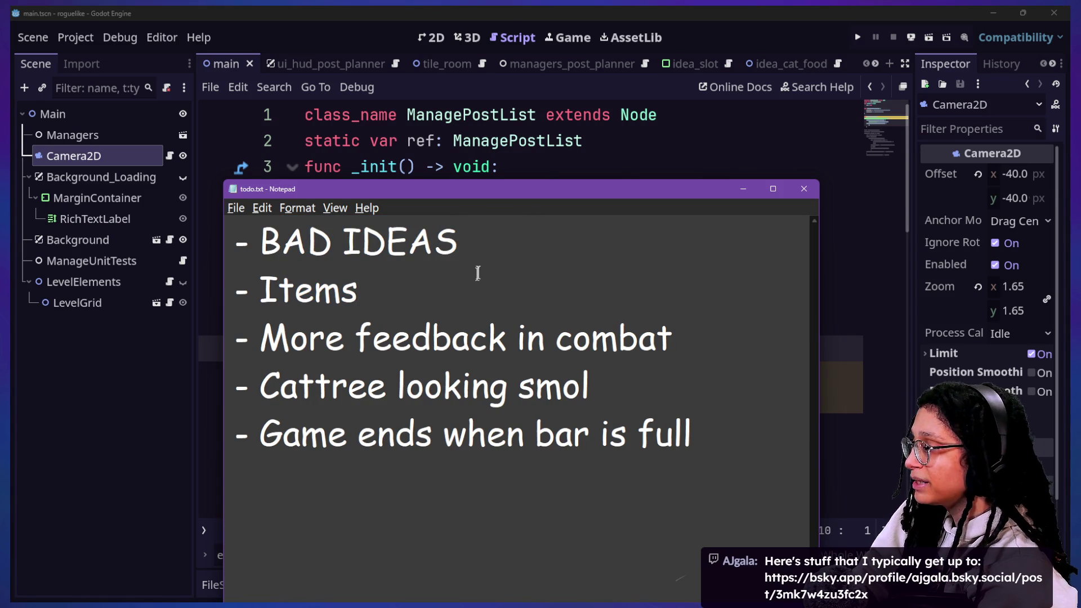
{"action": "left_click_drag", "start_coordinate": [458, 244], "coordinate": [217, 249]}
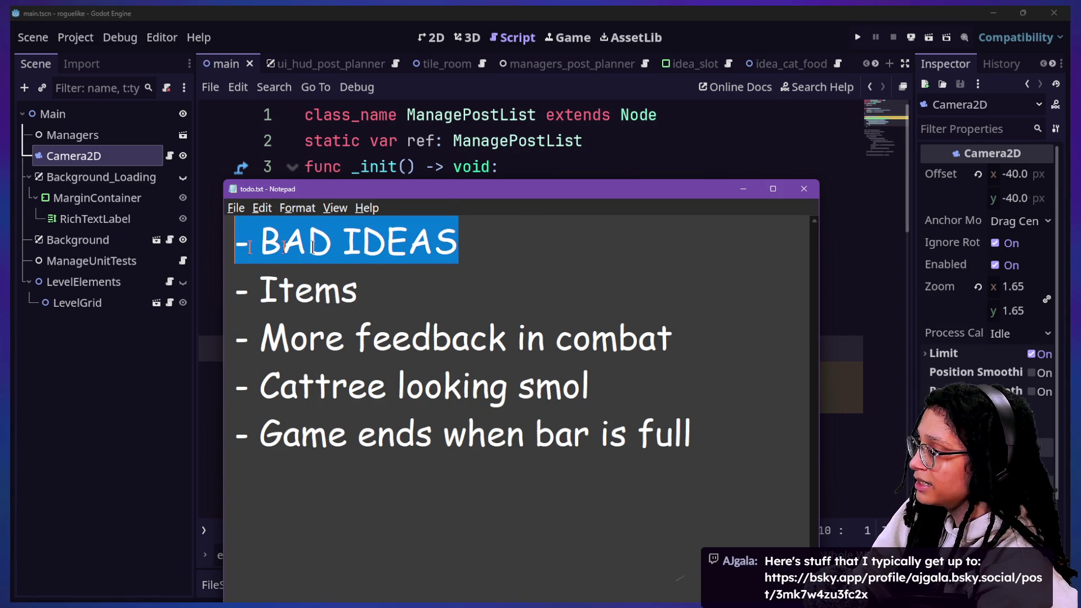
{"action": "left_click", "coordinate": [449, 280]}
{"action": "left_click", "coordinate": [414, 285]}
{"action": "key", "text": "shift+Home"}
{"action": "key", "text": "Right"}
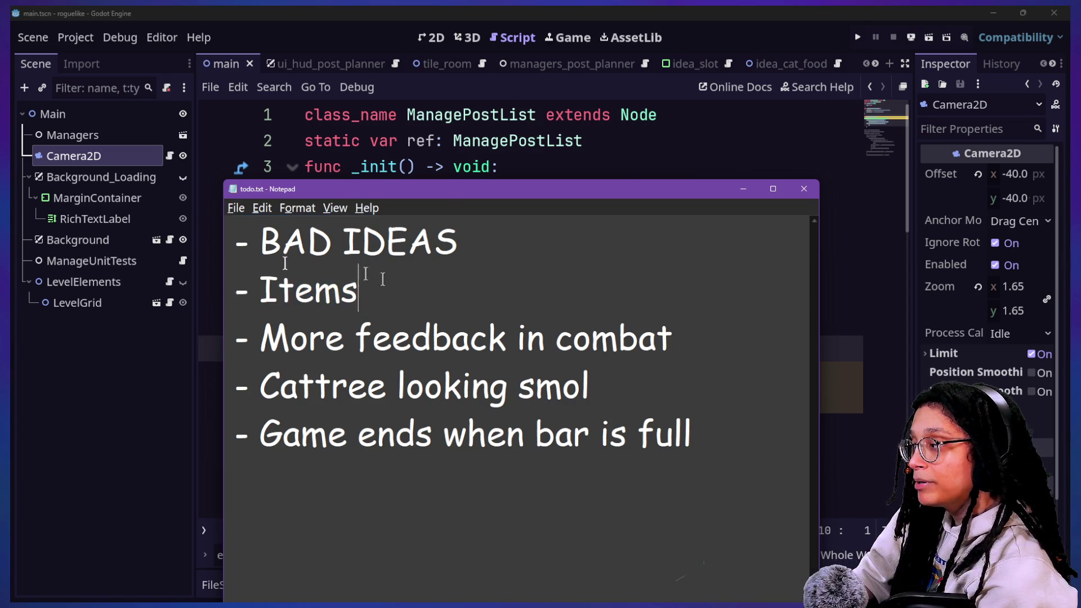
{"action": "left_click_drag", "start_coordinate": [393, 275], "coordinate": [217, 286]}
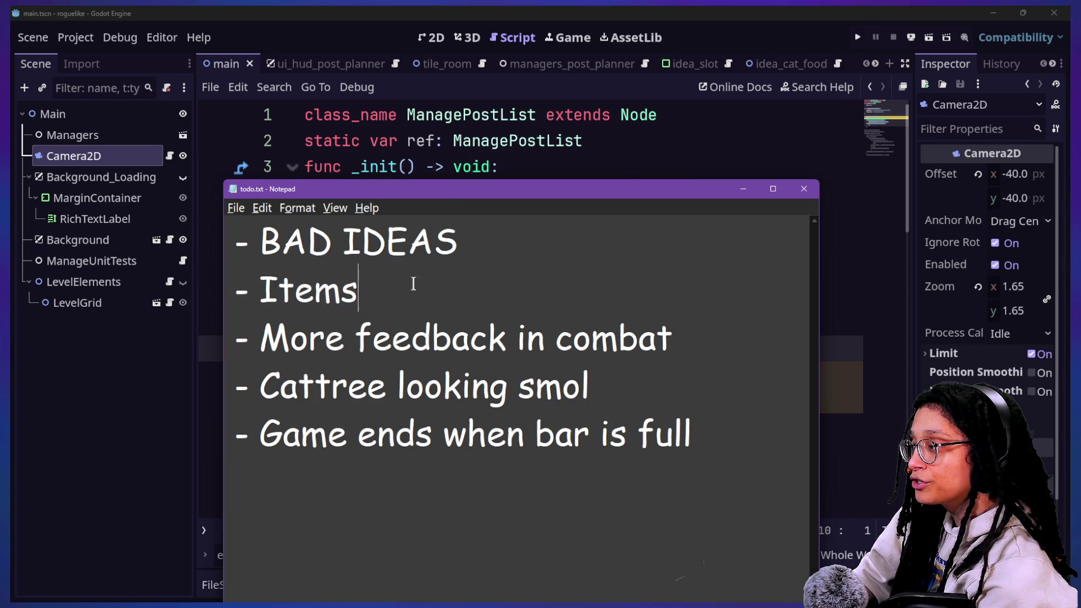
{"action": "left_click_drag", "start_coordinate": [643, 339], "coordinate": [621, 342]}
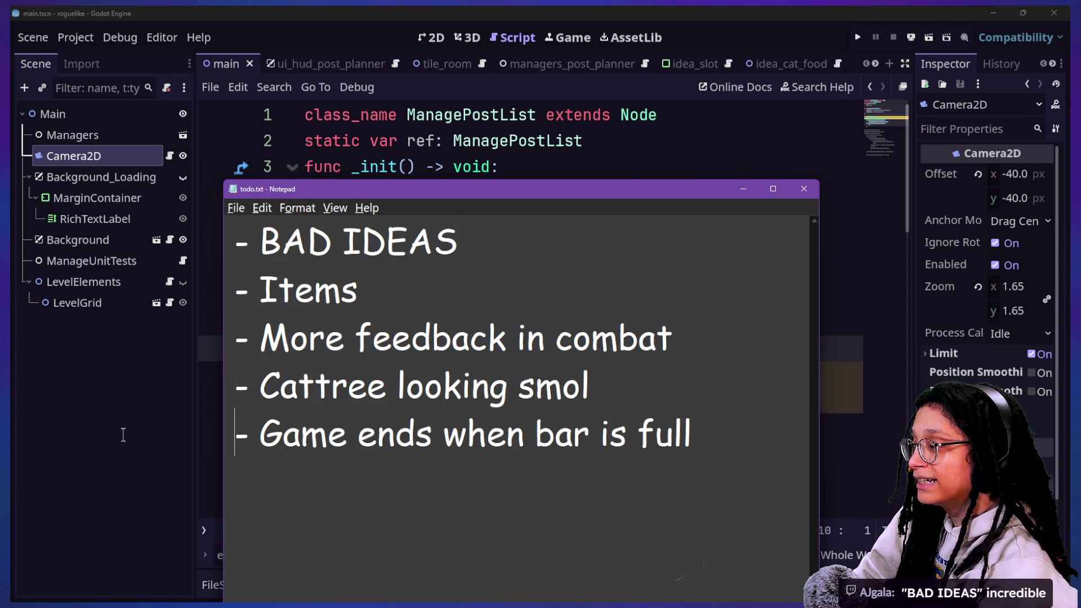
{"action": "left_click_drag", "start_coordinate": [122, 436], "coordinate": [147, 367]}
{"action": "left_click_drag", "start_coordinate": [736, 430], "coordinate": [263, 393]}
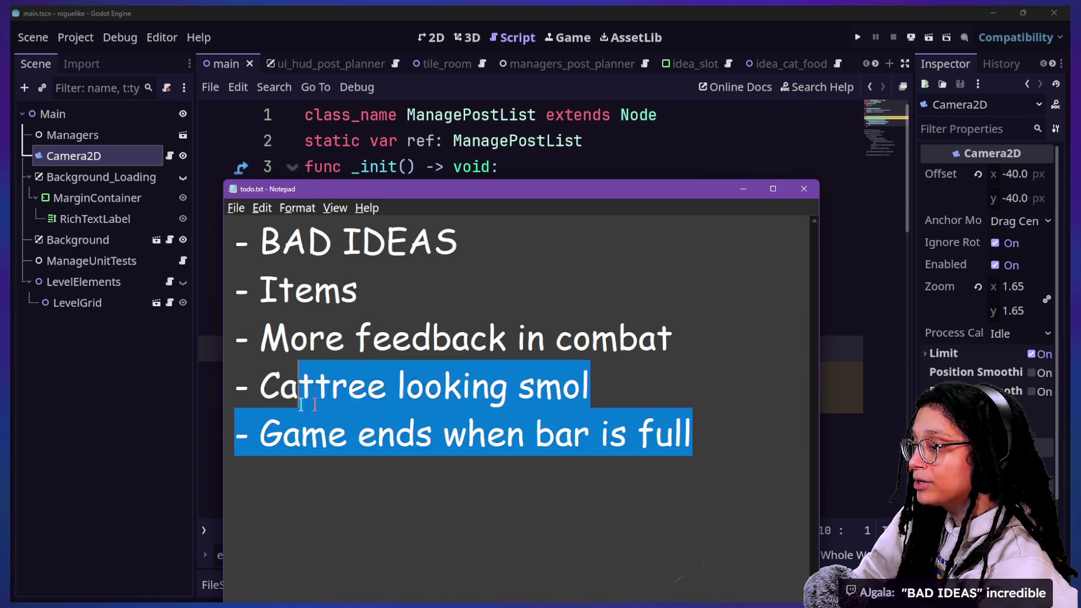
{"action": "left_click", "coordinate": [723, 128]}
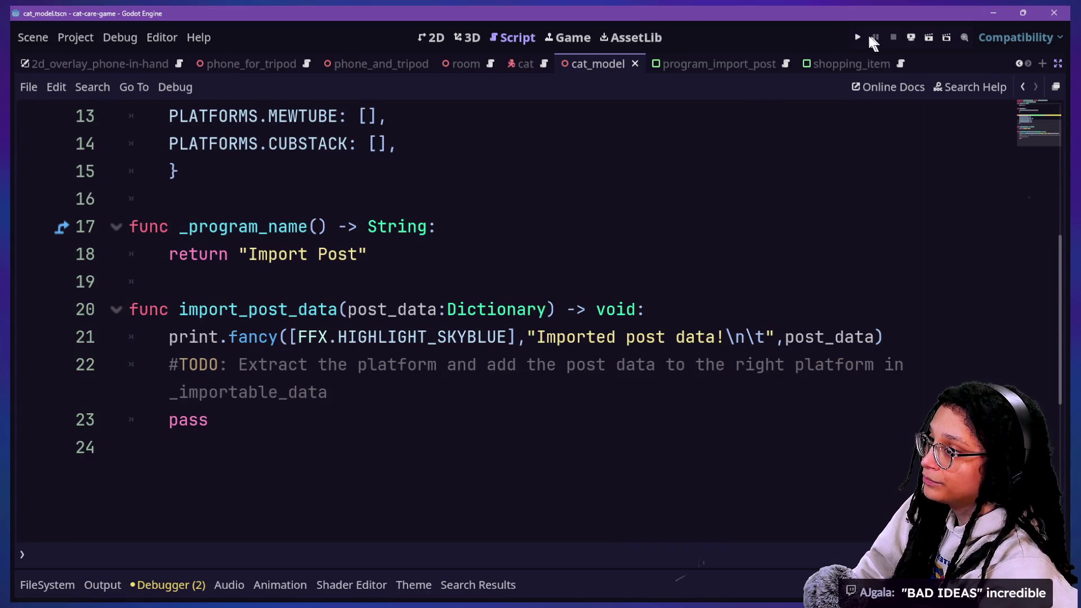
{"action": "left_click", "coordinate": [858, 37]}
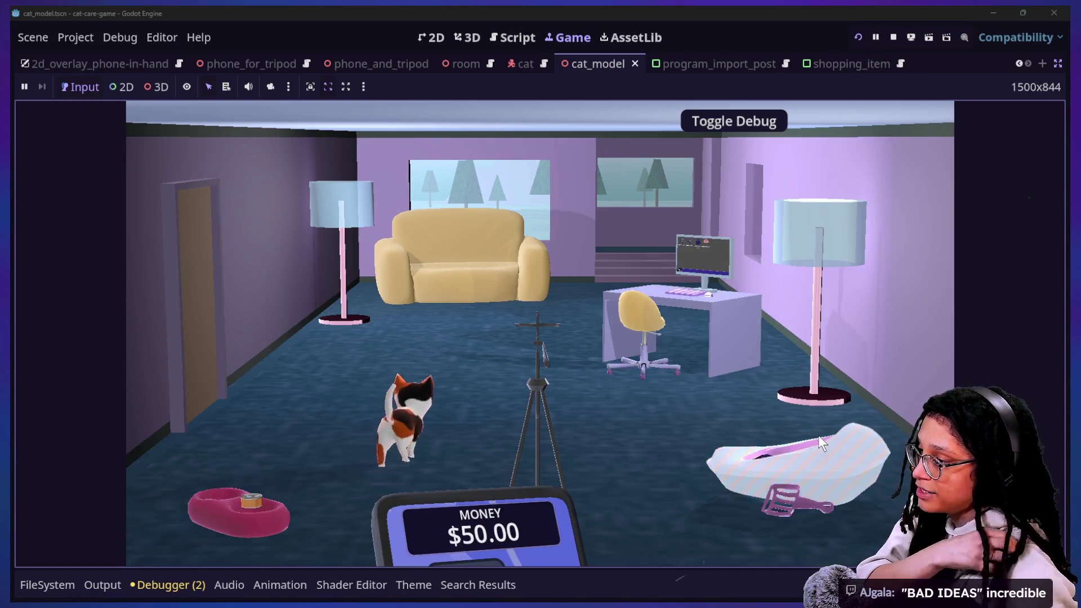
Step: Visit the litter box, phone and food bowl close-ups in the running cat game, backing out of each
{"action": "left_click", "coordinate": [814, 436]}
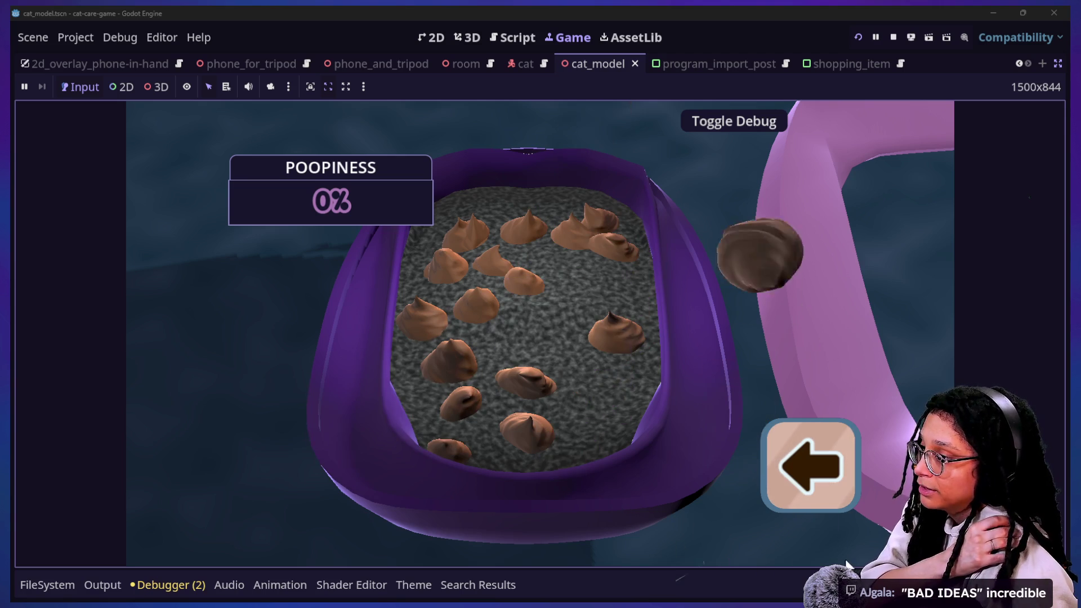
{"action": "left_click", "coordinate": [797, 504]}
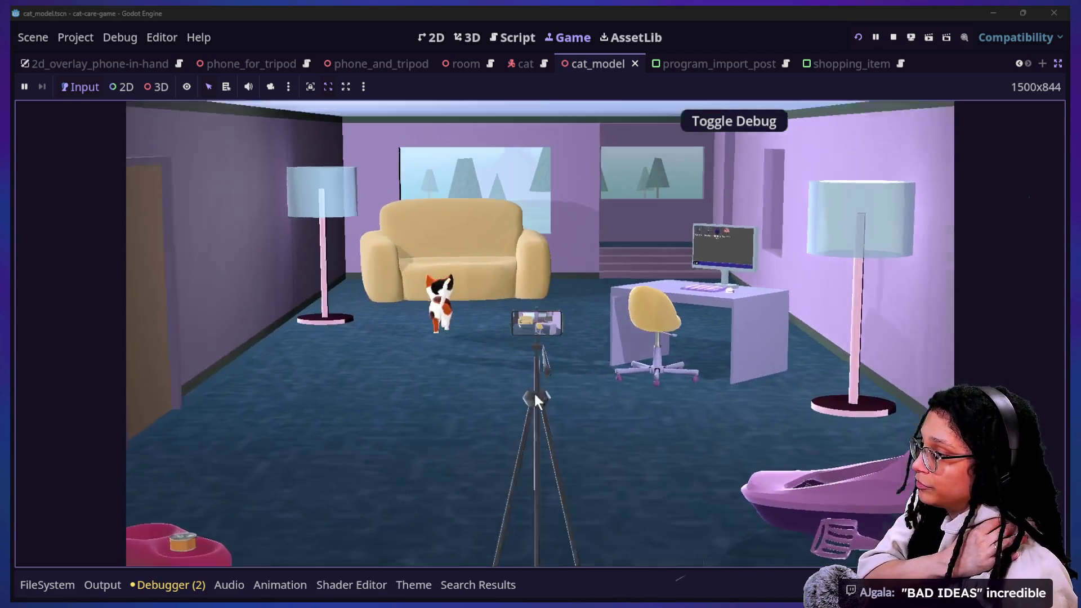
{"action": "left_click", "coordinate": [532, 397]}
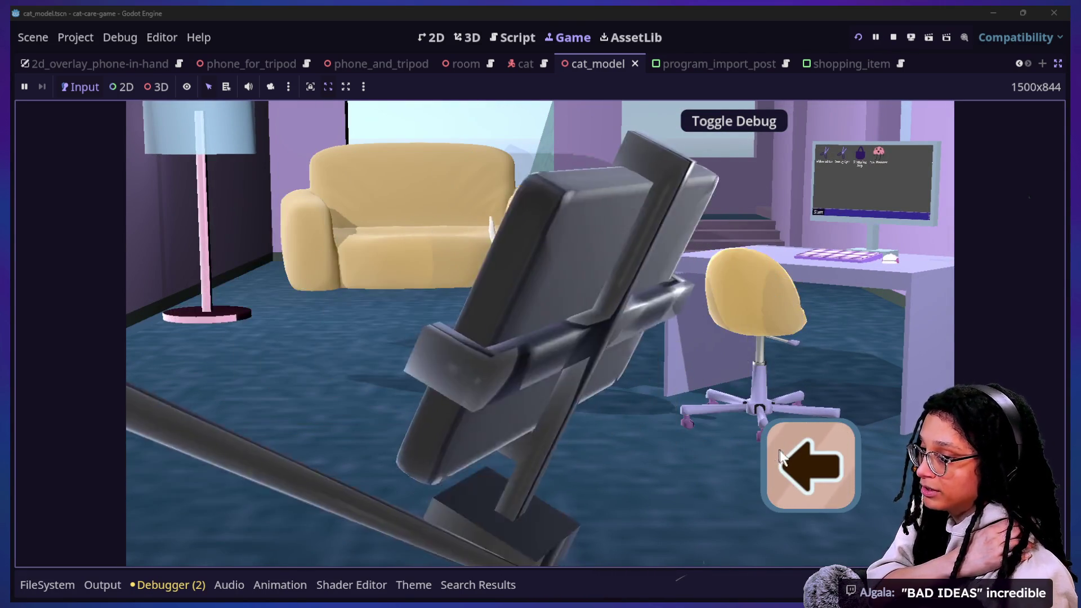
{"action": "left_click", "coordinate": [775, 440]}
{"action": "left_click", "coordinate": [207, 507]}
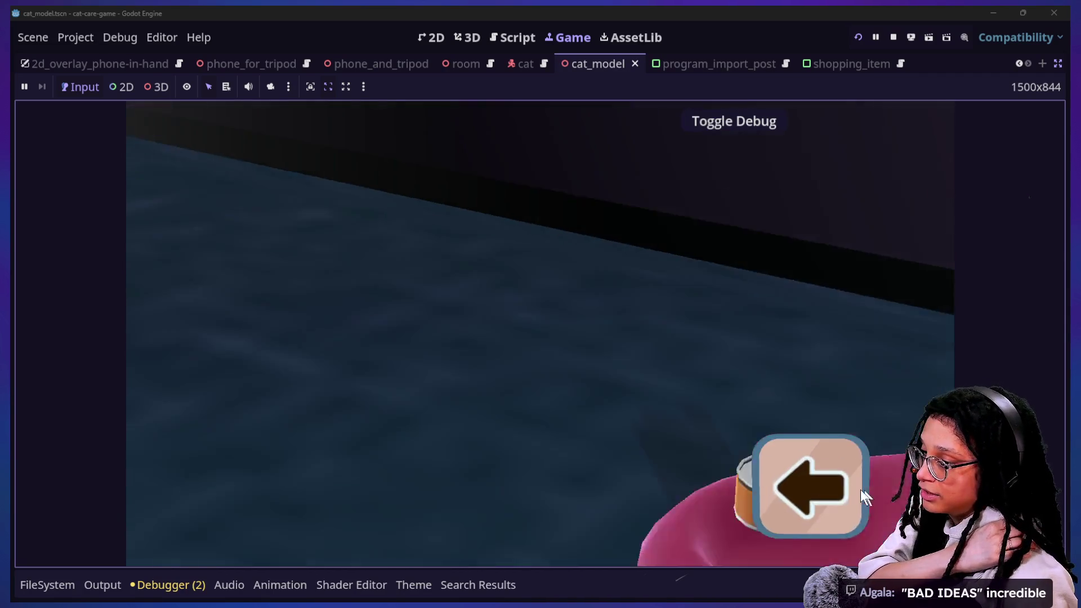
{"action": "left_click", "coordinate": [853, 487]}
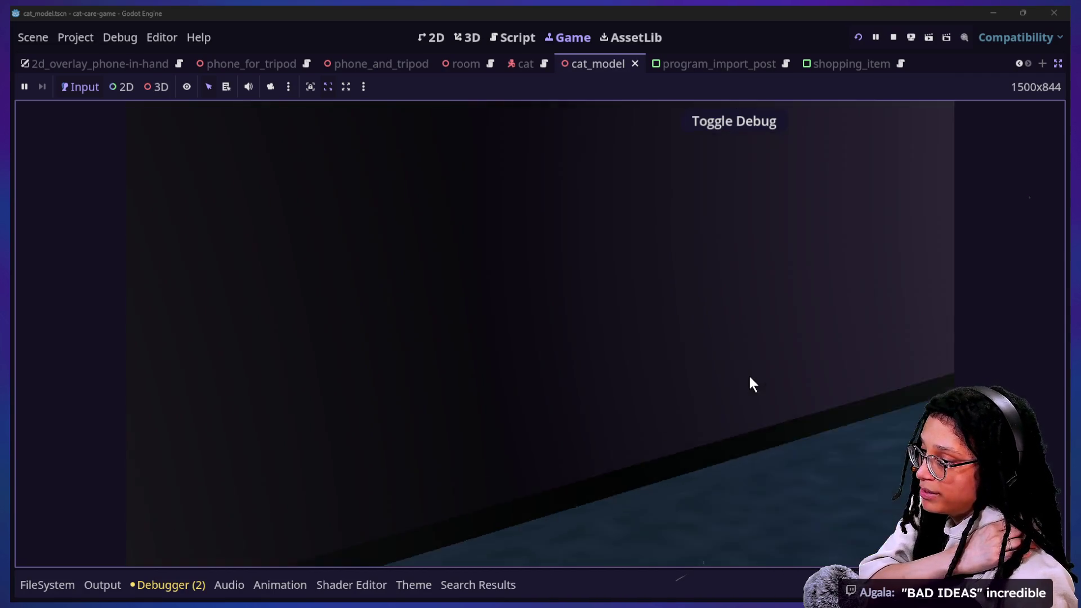
Step: Pet the cat on the couch, then approach the desk and bring up the in-game computer desktop
{"action": "left_click", "coordinate": [528, 251]}
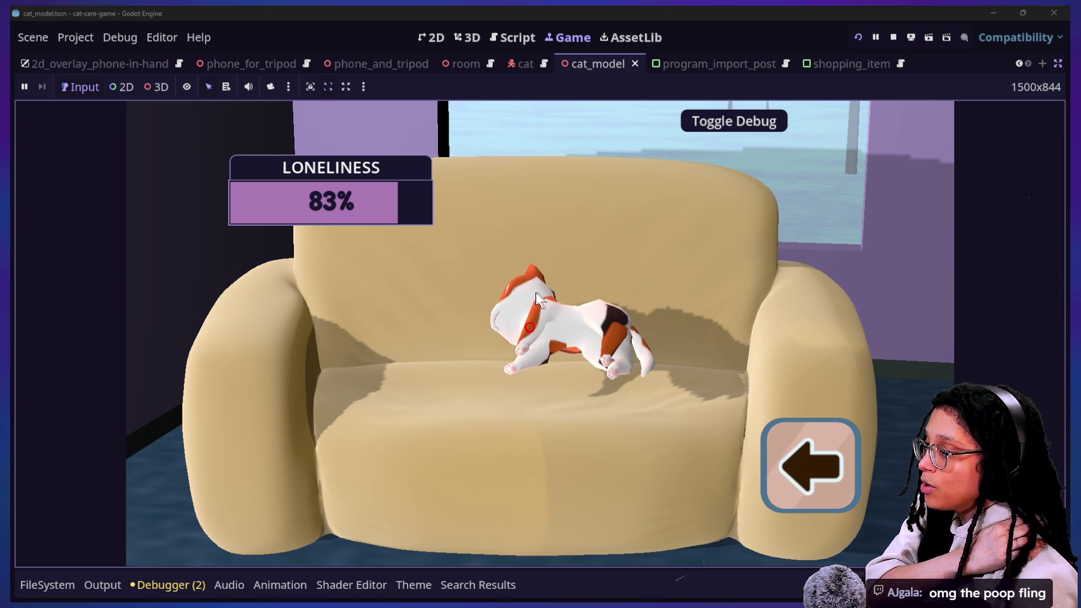
{"action": "left_click", "coordinate": [547, 320]}
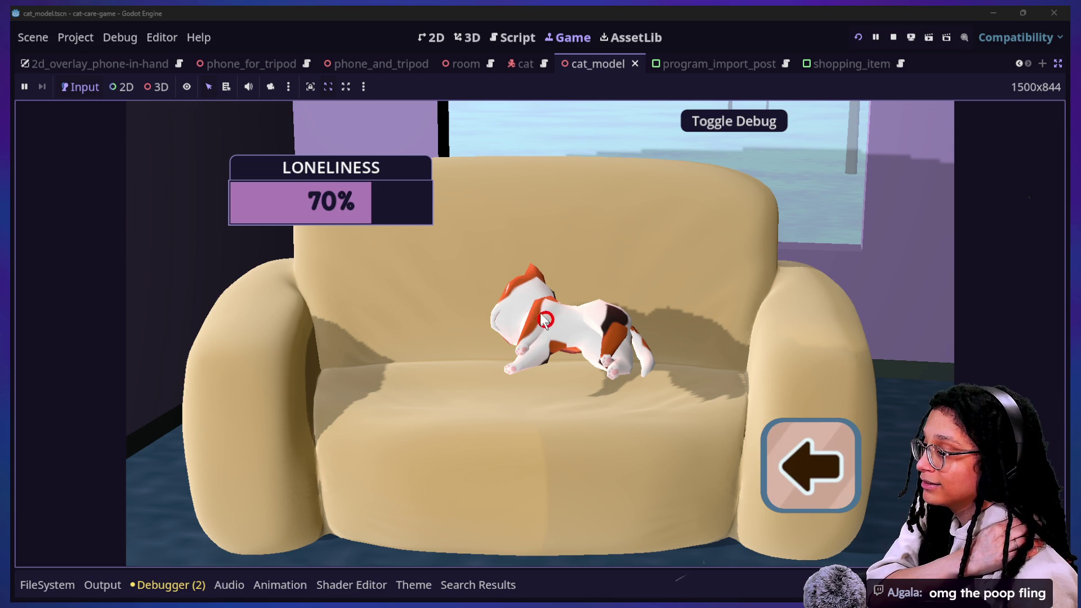
{"action": "left_click", "coordinate": [847, 477]}
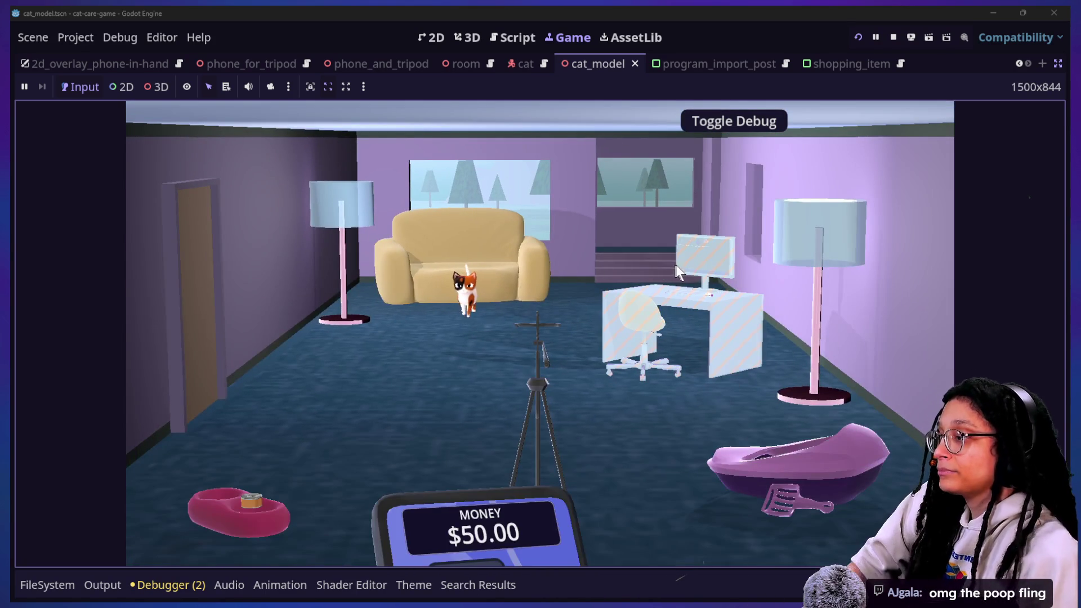
{"action": "left_click", "coordinate": [679, 268]}
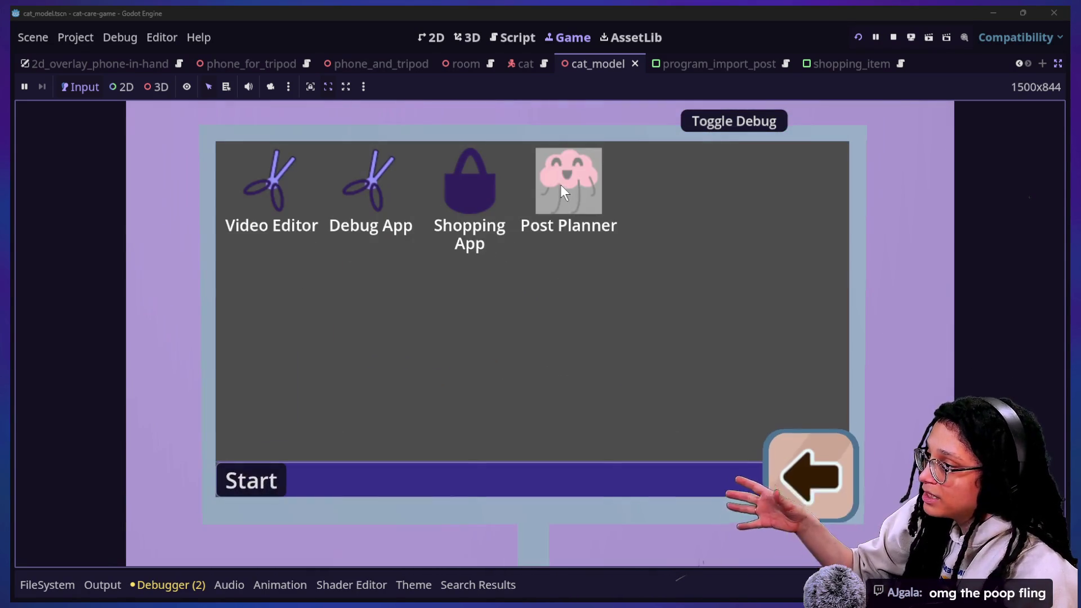
{"action": "left_click_drag", "start_coordinate": [560, 186], "coordinate": [600, 376]}
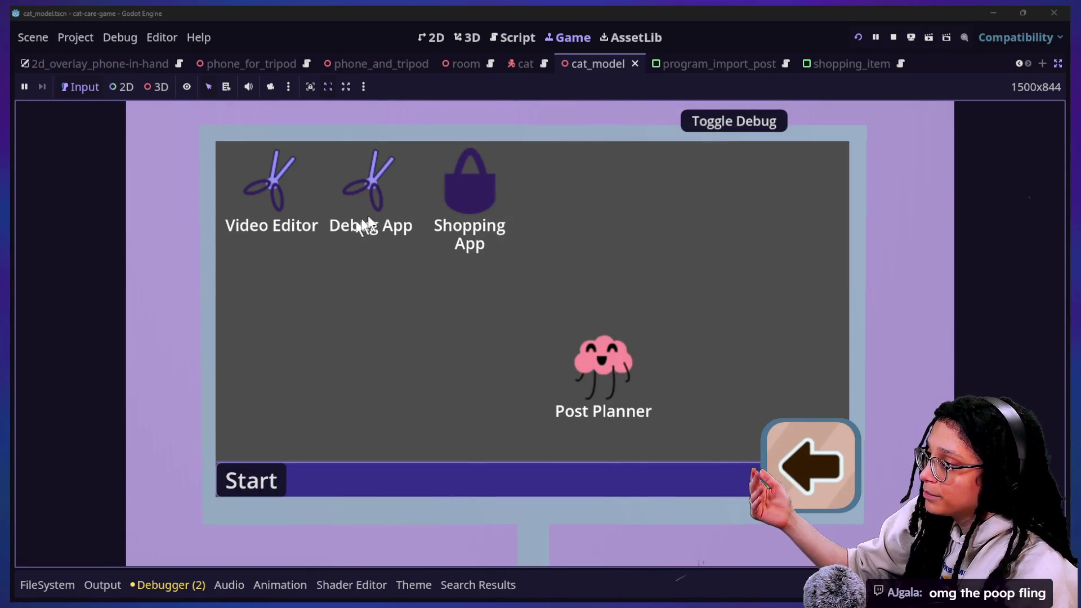
Step: Move the Shopping App icon, play a Post Planner round, then close the Post Planner app
{"action": "left_click_drag", "start_coordinate": [470, 181], "coordinate": [442, 203]}
{"action": "double_click", "coordinate": [612, 368]}
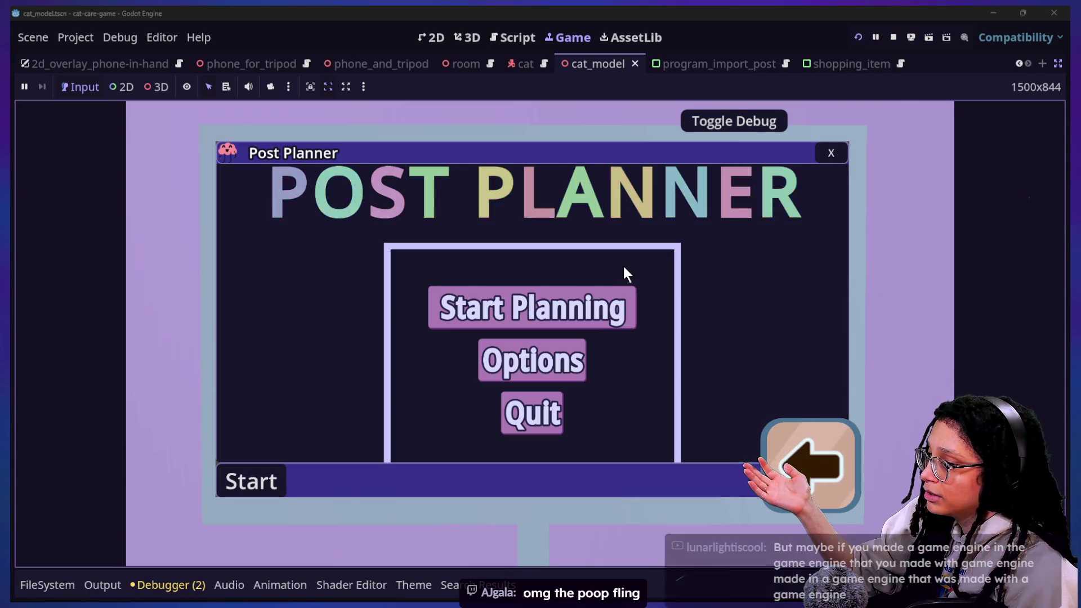
{"action": "left_click", "coordinate": [603, 312]}
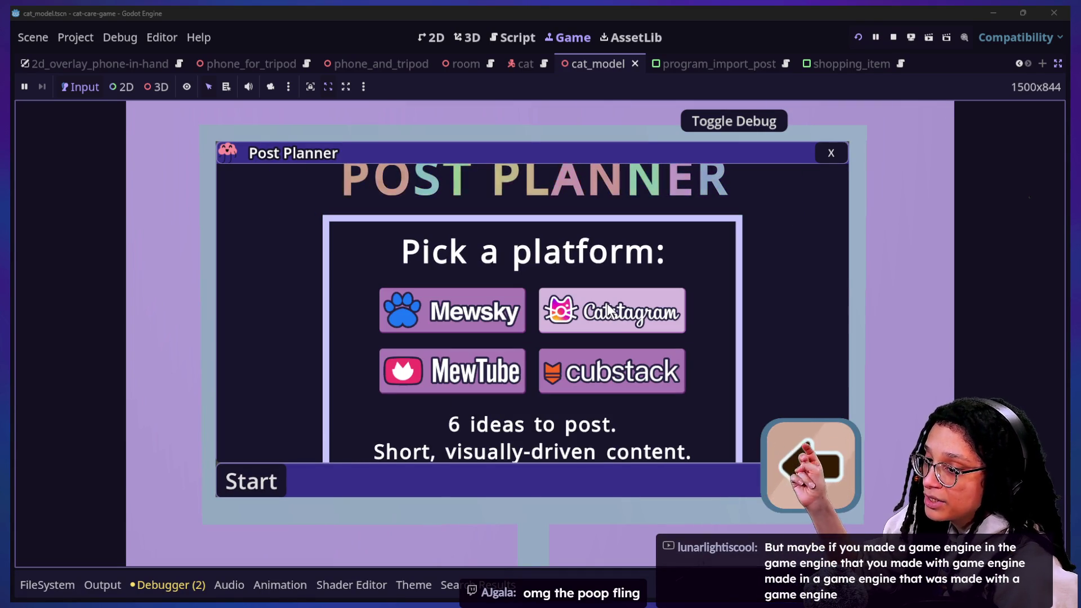
{"action": "left_click", "coordinate": [550, 316]}
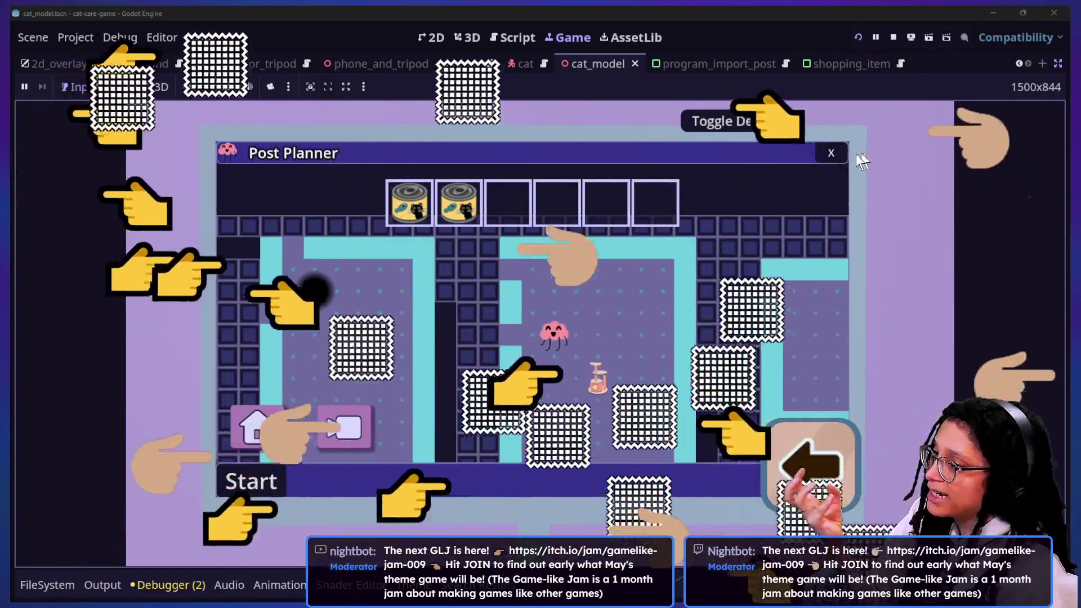
{"action": "left_click", "coordinate": [835, 154]}
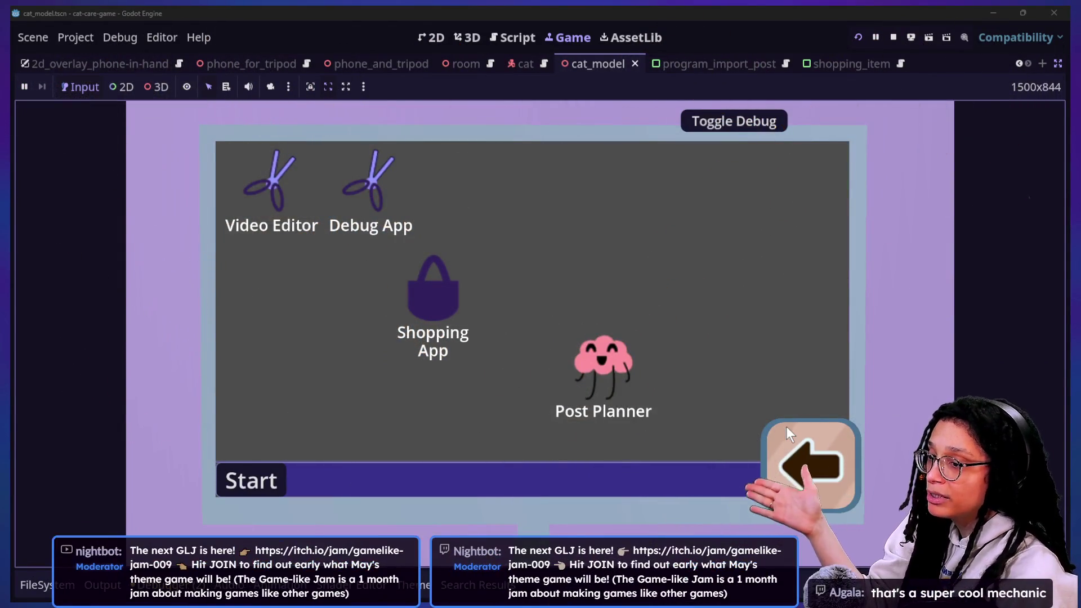
Step: Put the phone away to show the room, then bring the to-do list to the front
{"action": "left_click", "coordinate": [802, 440]}
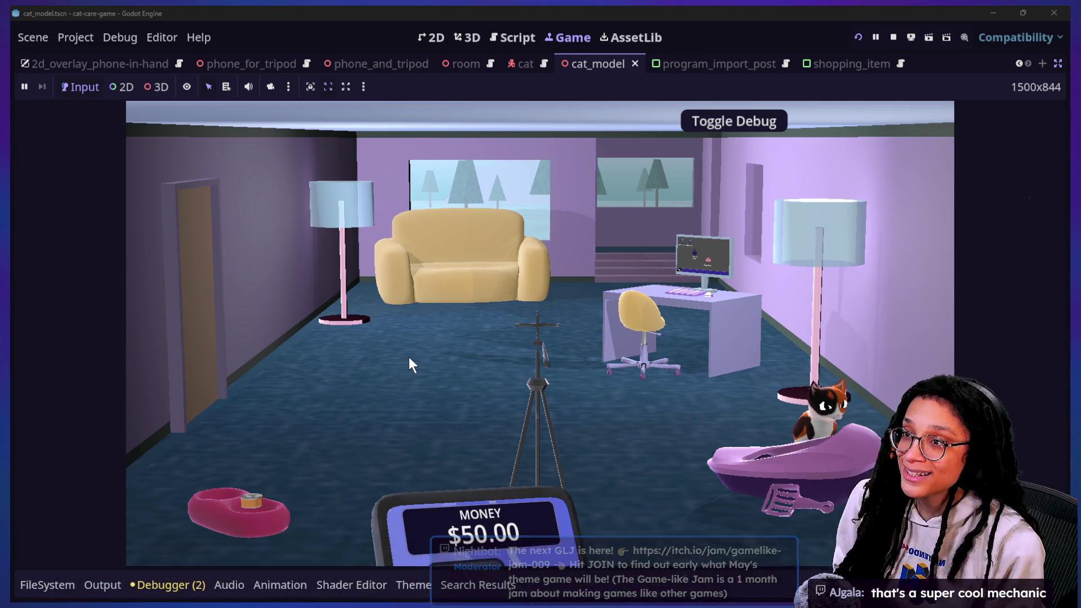
{"action": "key", "text": "alt+Tab"}
Step: Add a new line under Items for 'Player sprite animations, flipping', then return to Godot
{"action": "left_click", "coordinate": [513, 311]}
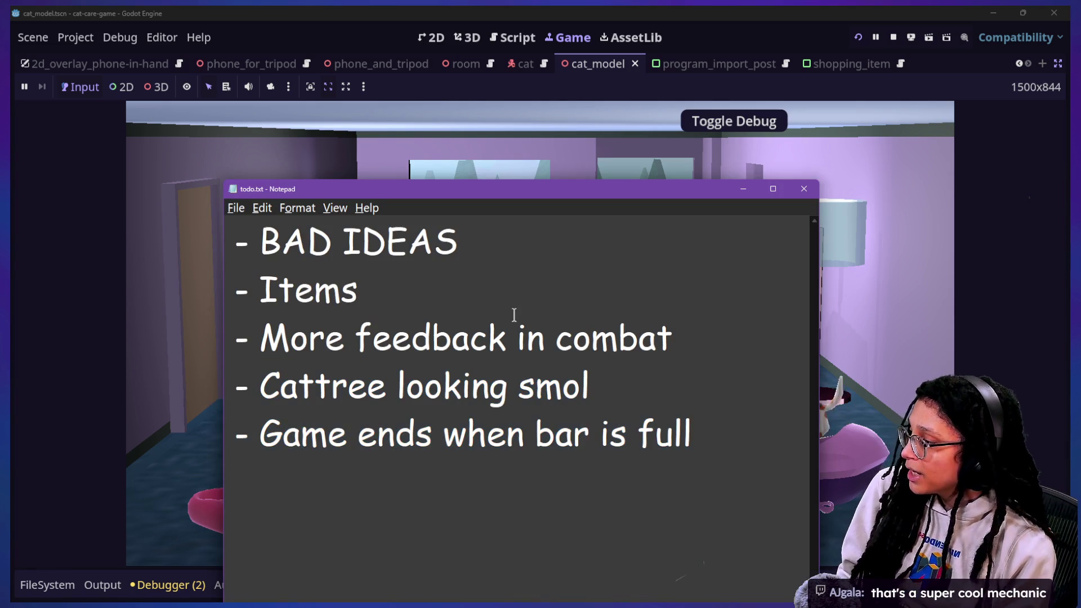
{"action": "key", "text": "Return"}
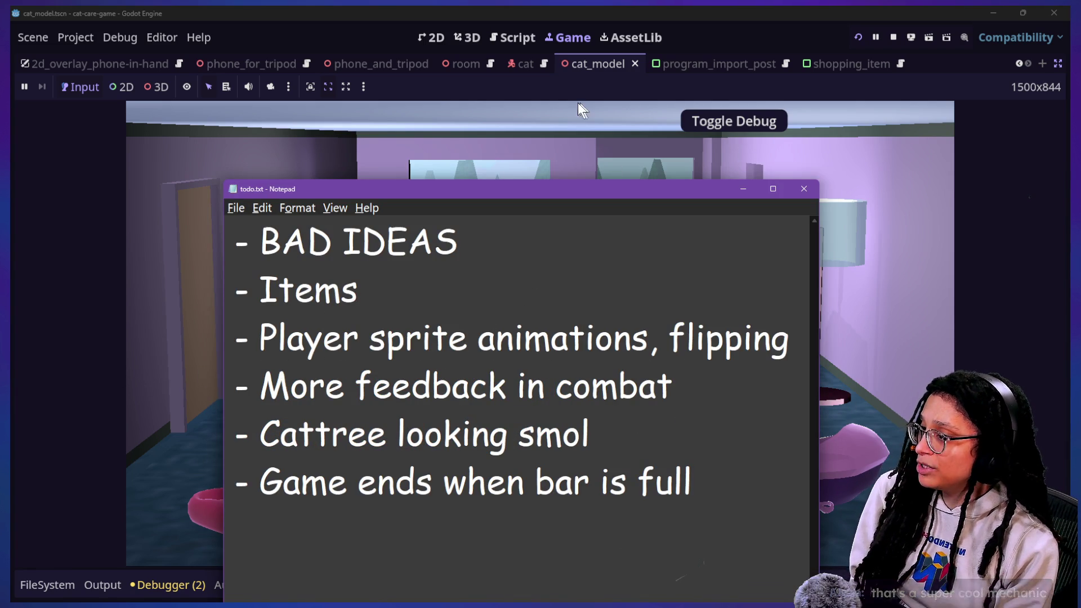
{"action": "key", "text": "alt+Tab"}
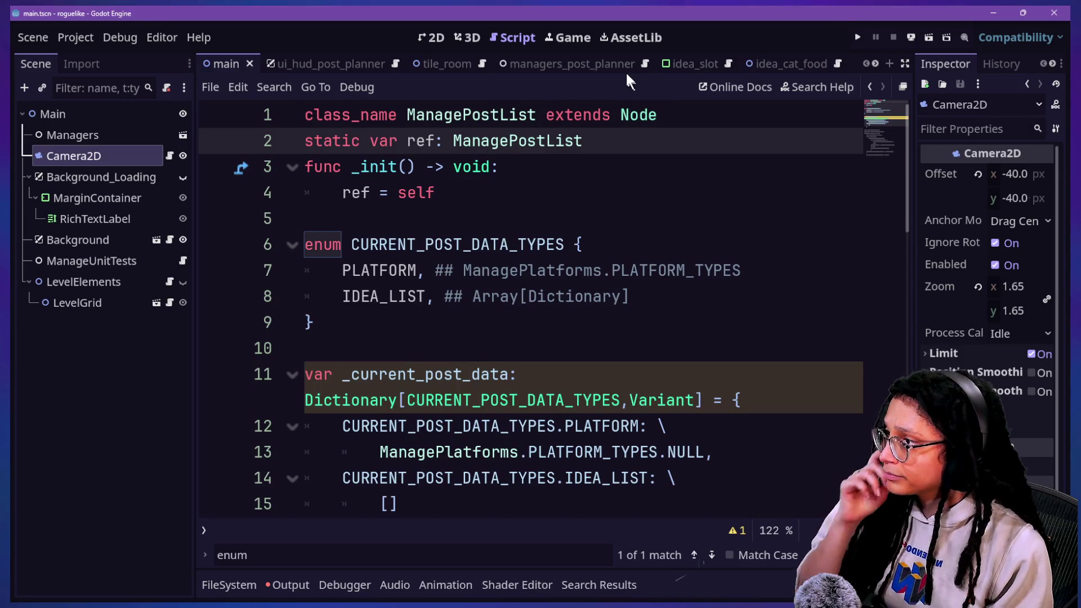
Step: Switch to the Game view, bring up the stream chat, and open the shared bsky.app link
{"action": "left_click", "coordinate": [568, 38]}
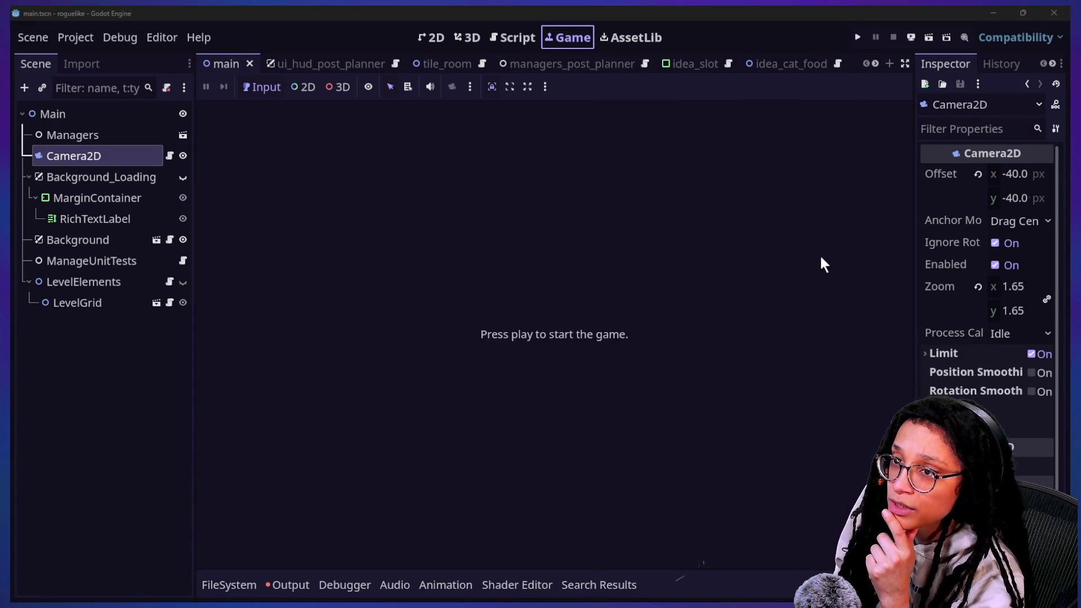
{"action": "key", "text": "alt+Tab"}
{"action": "scroll", "coordinate": [763, 165], "scroll_direction": "up", "scroll_amount": 3}
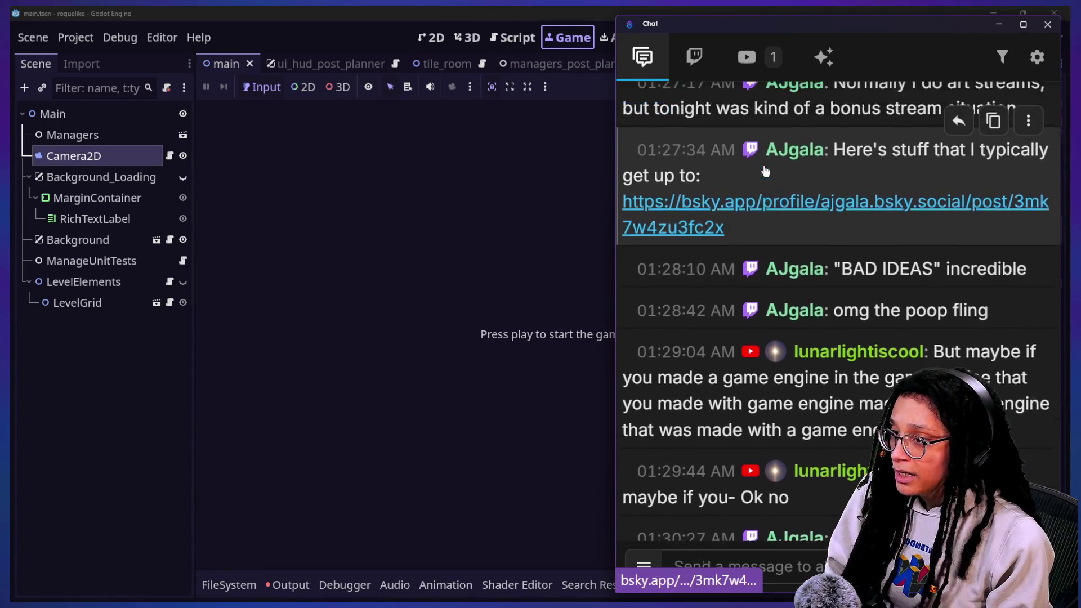
{"action": "scroll", "coordinate": [763, 166], "scroll_direction": "up", "scroll_amount": 1}
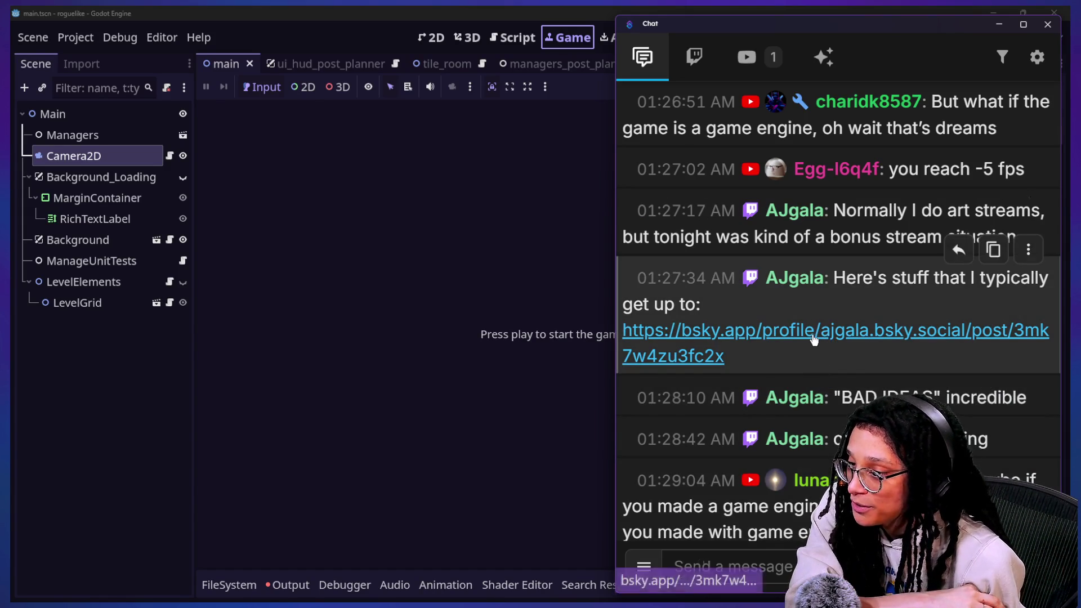
{"action": "left_click", "coordinate": [813, 338]}
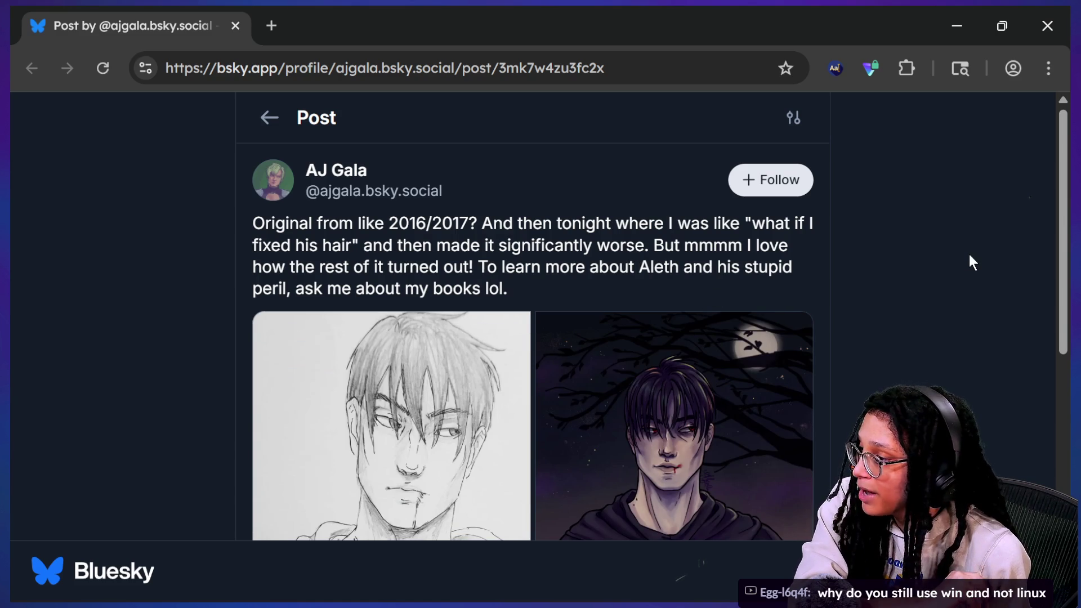
{"action": "scroll", "coordinate": [969, 255], "scroll_direction": "down", "scroll_amount": 1}
{"action": "scroll", "coordinate": [969, 255], "scroll_direction": "up", "scroll_amount": 1}
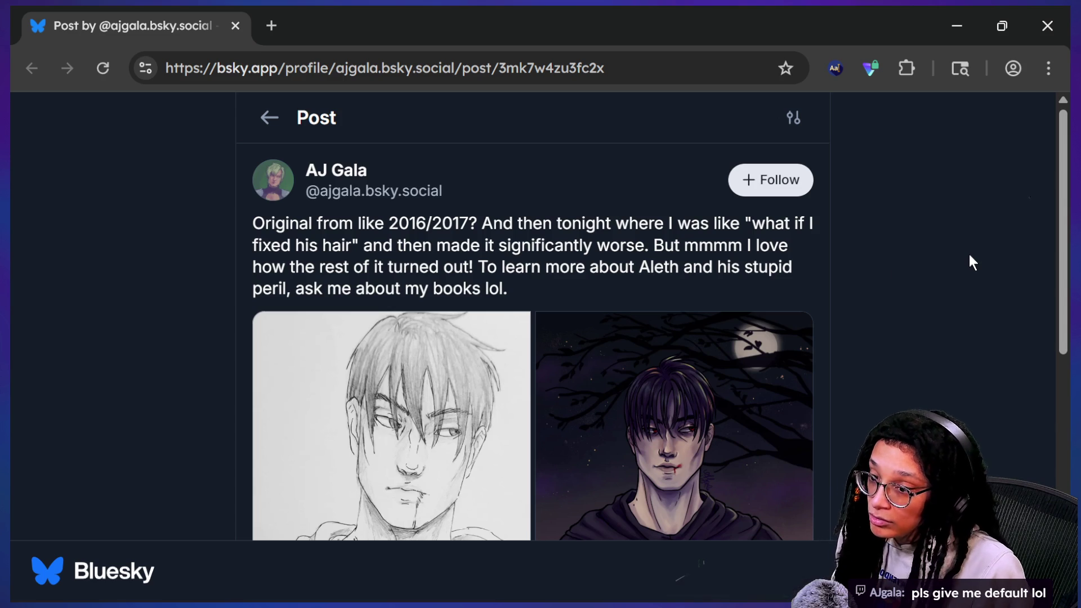
{"action": "scroll", "coordinate": [897, 276], "scroll_direction": "down", "scroll_amount": 1}
{"action": "scroll", "coordinate": [898, 276], "scroll_direction": "up", "scroll_amount": 1}
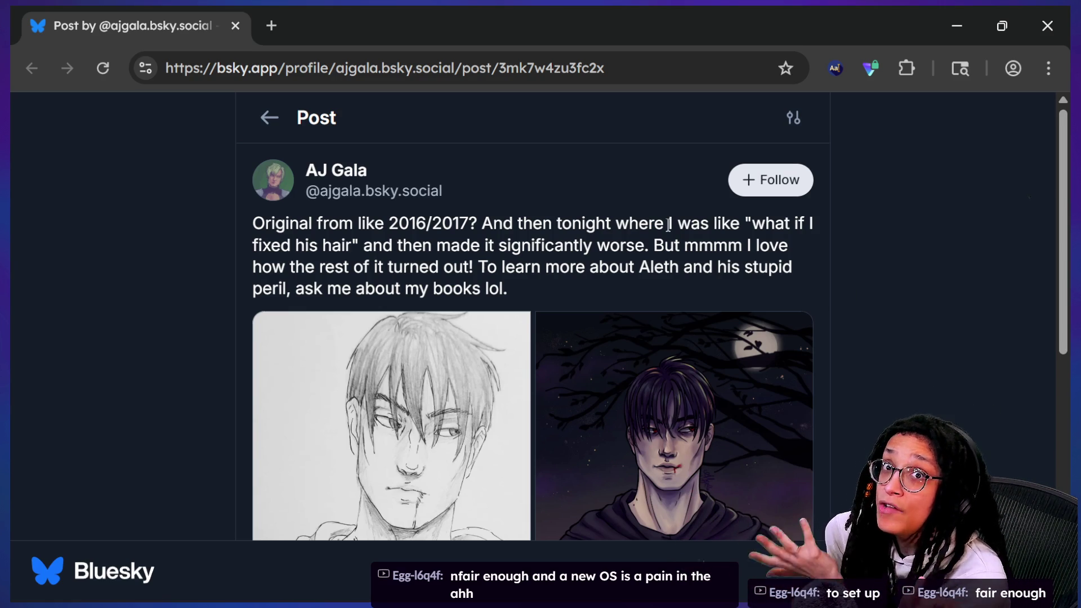
{"action": "scroll", "coordinate": [669, 224], "scroll_direction": "down", "scroll_amount": 1}
{"action": "scroll", "coordinate": [669, 224], "scroll_direction": "up", "scroll_amount": 1}
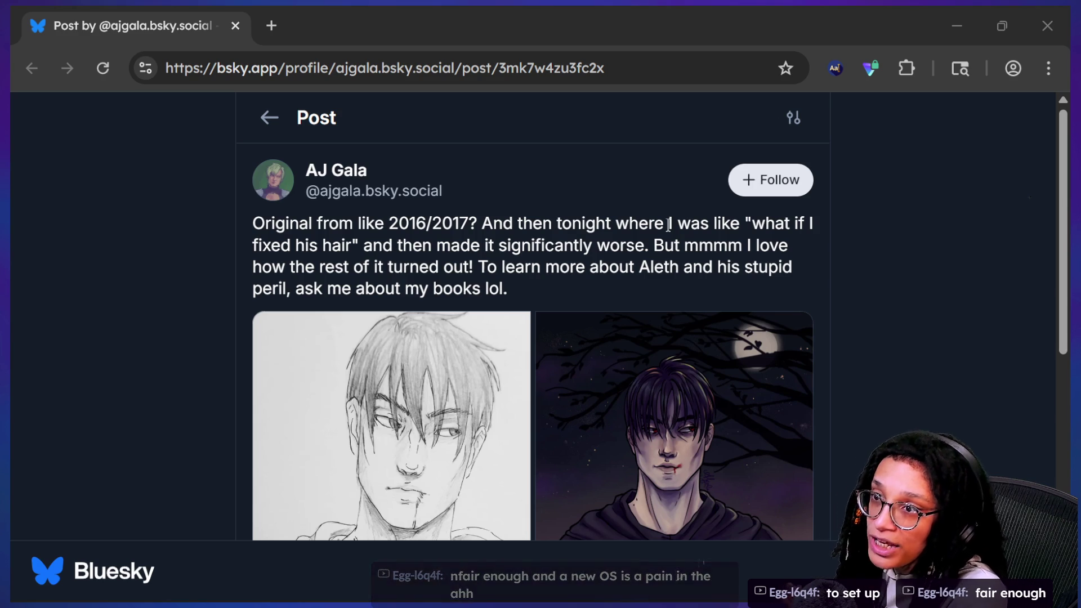
Step: Bring the stream chat window back up over the Bluesky post
{"action": "key", "text": "alt+Tab"}
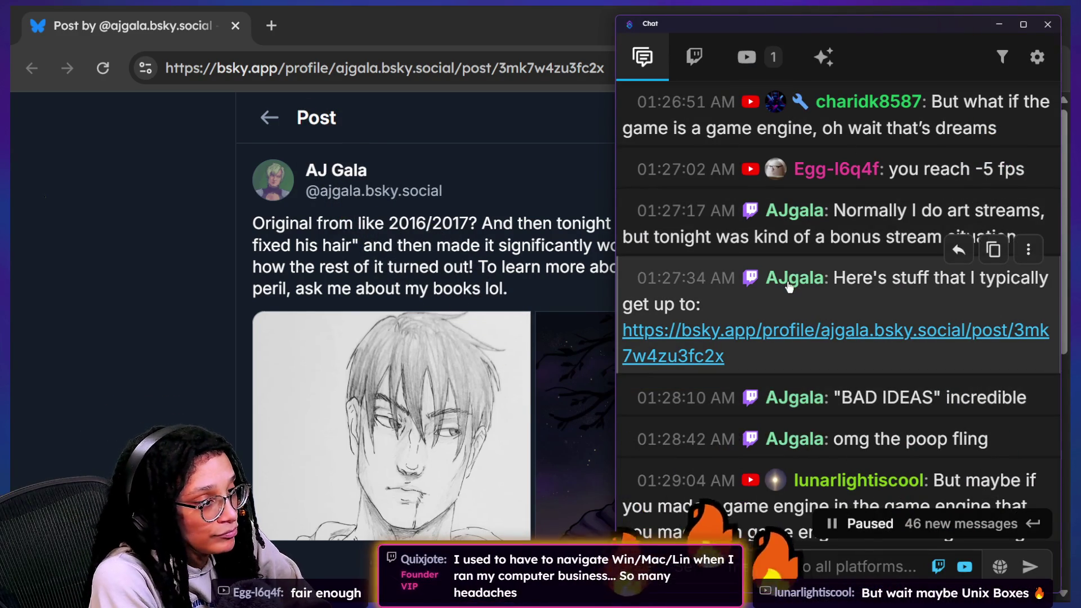
{"action": "scroll", "coordinate": [789, 285], "scroll_direction": "down", "scroll_amount": 3}
{"action": "scroll", "coordinate": [786, 286], "scroll_direction": "down", "scroll_amount": 3}
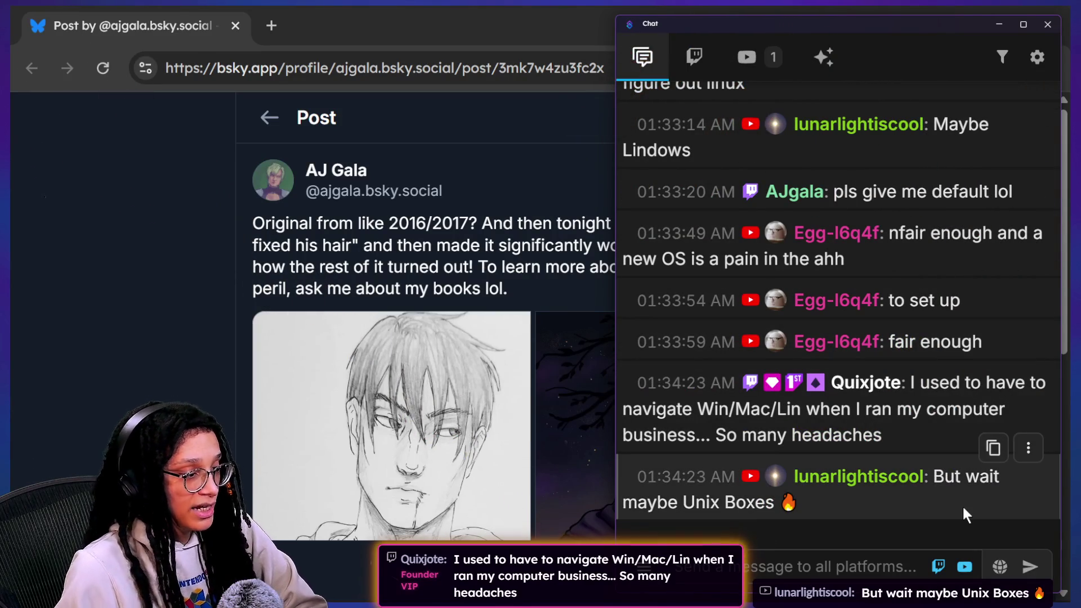
{"action": "mouse_move", "coordinate": [840, 408]}
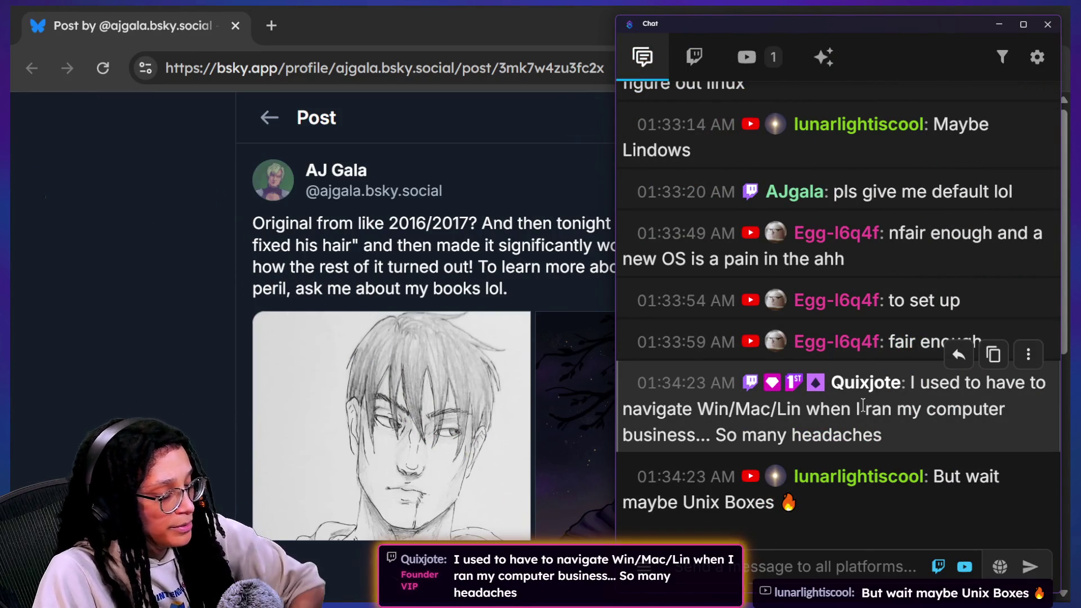
Step: Highlight the computer-business message and the figuring-out-linux message in chat
{"action": "left_click_drag", "start_coordinate": [863, 407], "coordinate": [836, 427]}
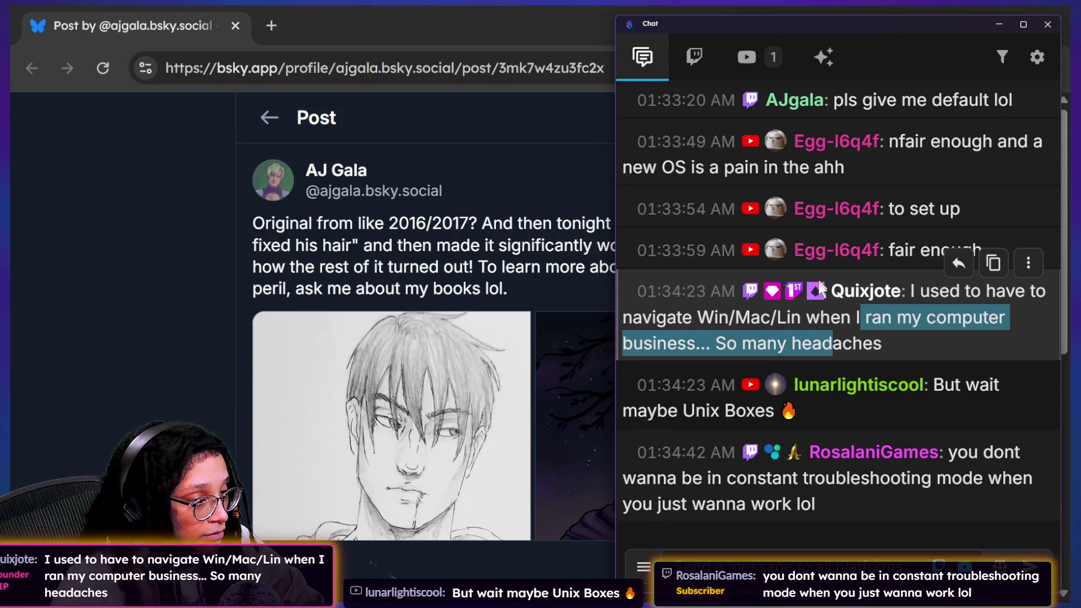
{"action": "scroll", "coordinate": [845, 283], "scroll_direction": "up", "scroll_amount": 2}
{"action": "scroll", "coordinate": [872, 283], "scroll_direction": "up", "scroll_amount": 1}
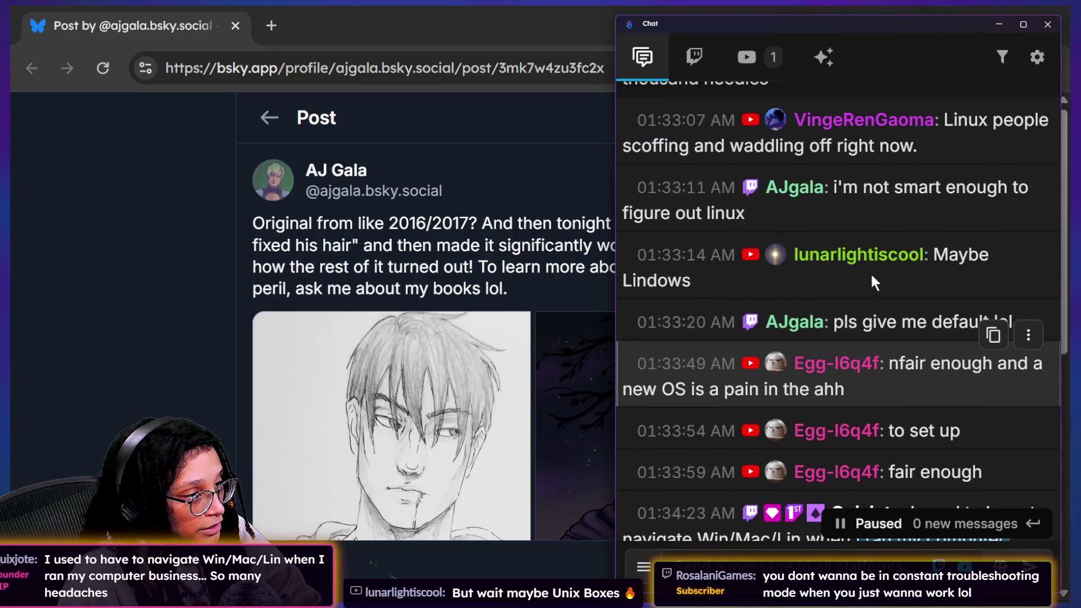
{"action": "scroll", "coordinate": [871, 276], "scroll_direction": "up", "scroll_amount": 2}
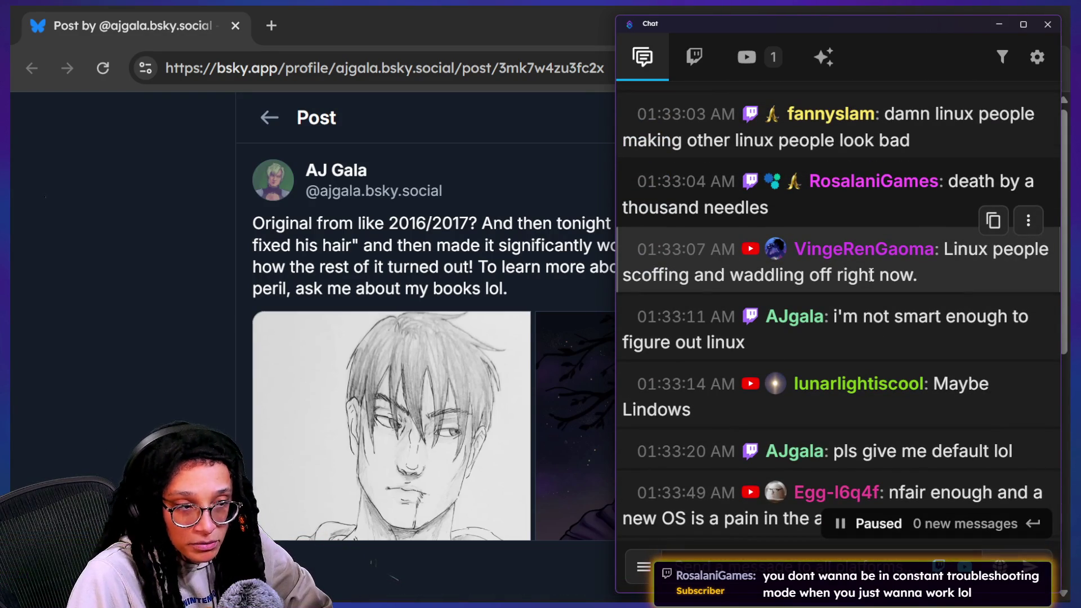
{"action": "scroll", "coordinate": [871, 275], "scroll_direction": "up", "scroll_amount": 1}
{"action": "scroll", "coordinate": [871, 273], "scroll_direction": "up", "scroll_amount": 1}
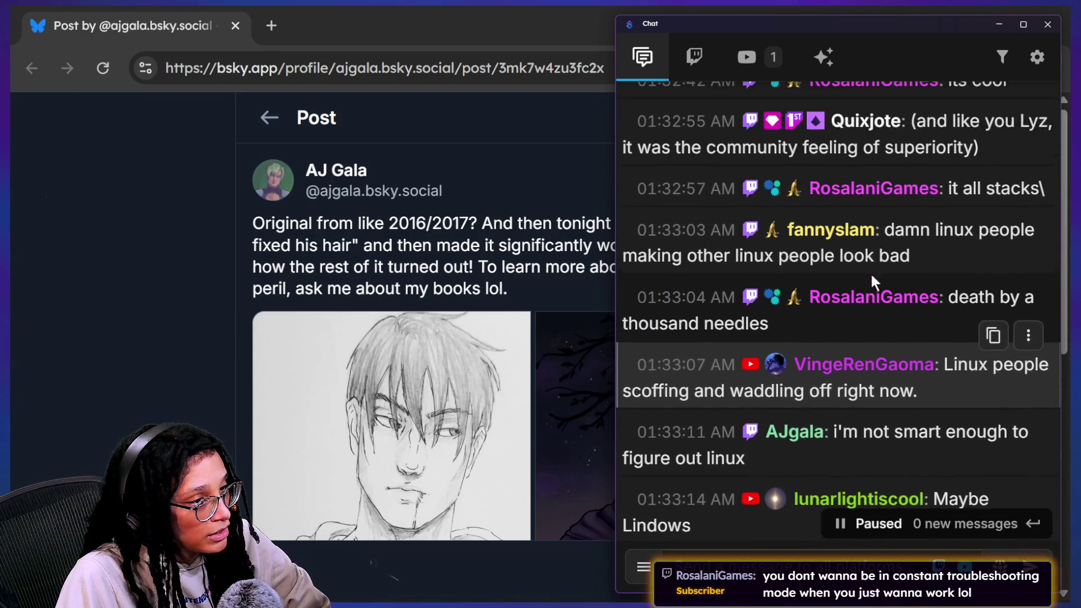
{"action": "scroll", "coordinate": [929, 395], "scroll_direction": "down", "scroll_amount": 1}
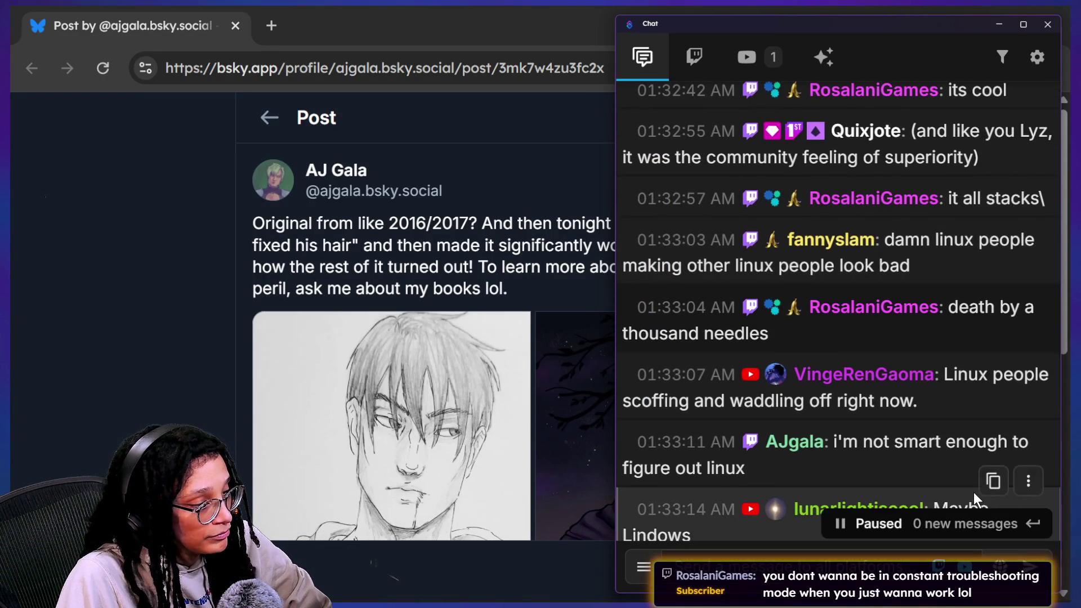
{"action": "scroll", "coordinate": [974, 492], "scroll_direction": "down", "scroll_amount": 1}
{"action": "left_click_drag", "start_coordinate": [845, 267], "coordinate": [854, 290]}
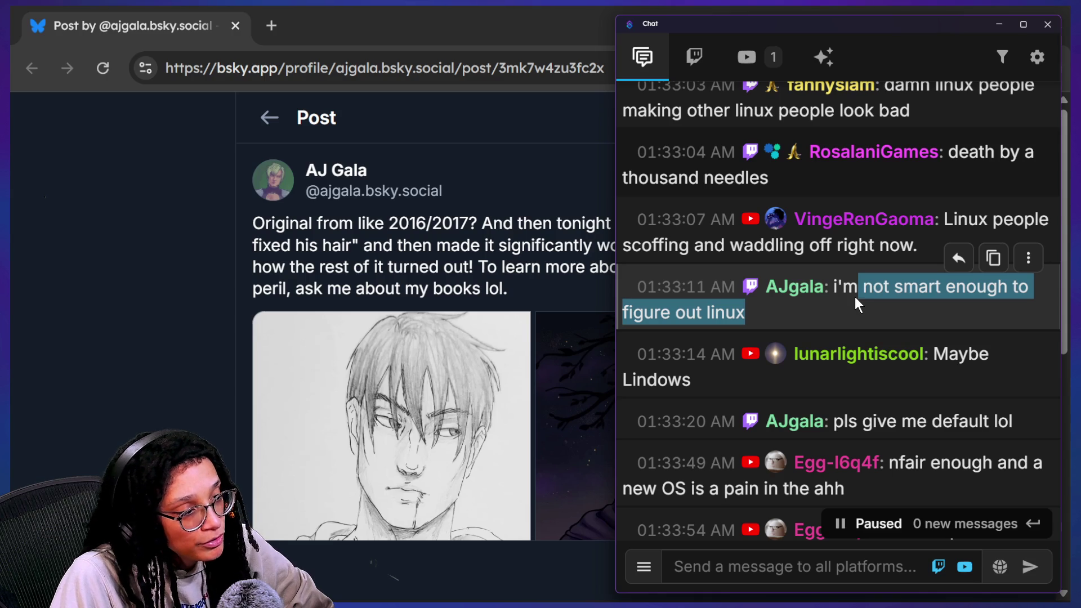
{"action": "scroll", "coordinate": [855, 297], "scroll_direction": "down", "scroll_amount": 3}
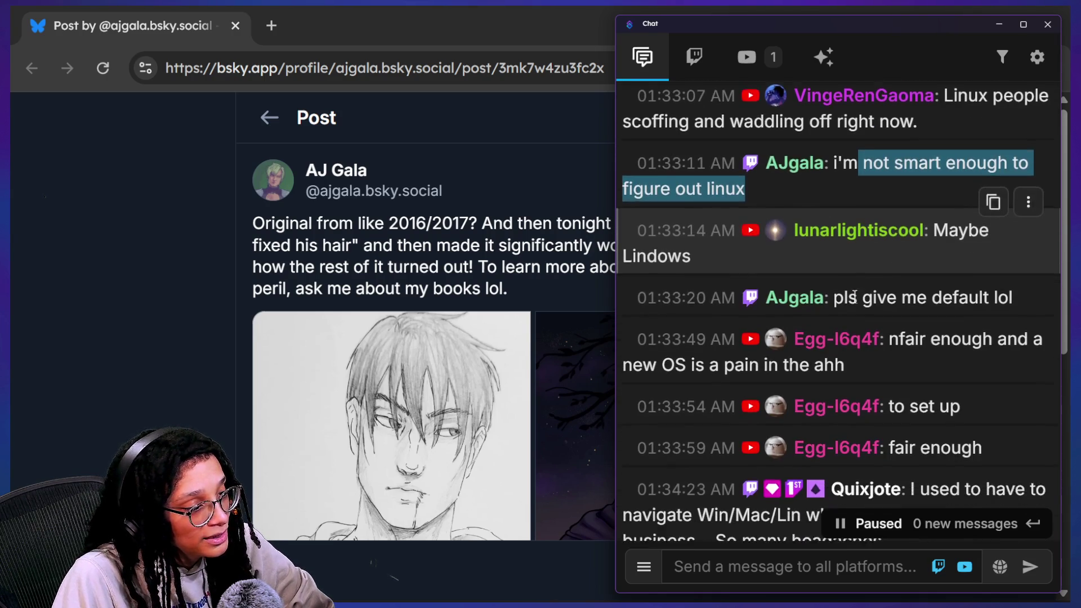
{"action": "scroll", "coordinate": [856, 301], "scroll_direction": "down", "scroll_amount": 3}
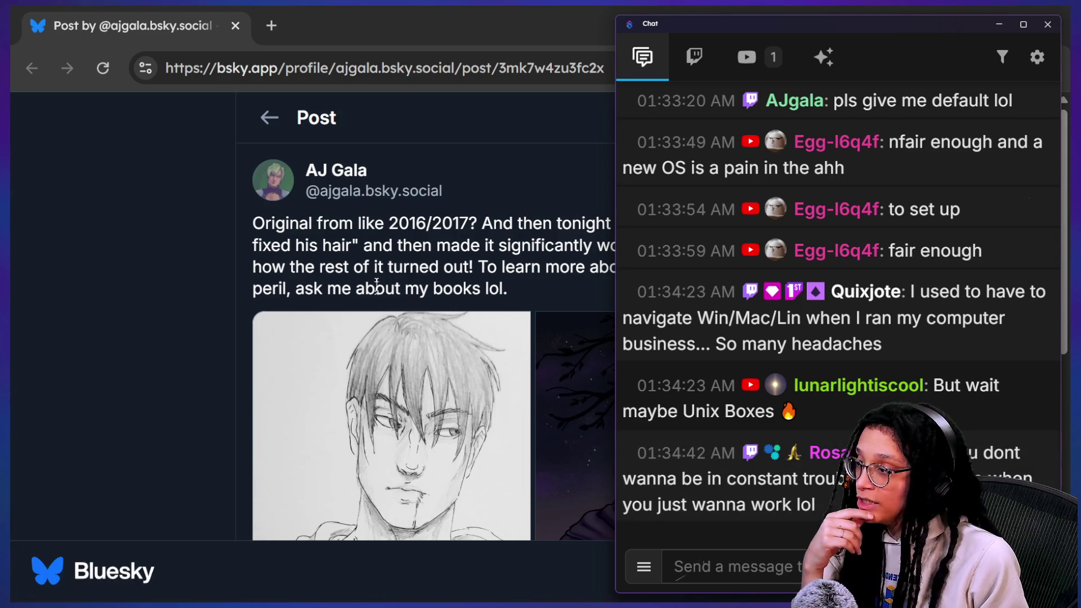
Step: View the painted portrait full-size in Bluesky, close it, and go back to the artist's profile
{"action": "left_click", "coordinate": [224, 251]}
{"action": "scroll", "coordinate": [240, 255], "scroll_direction": "down", "scroll_amount": 1}
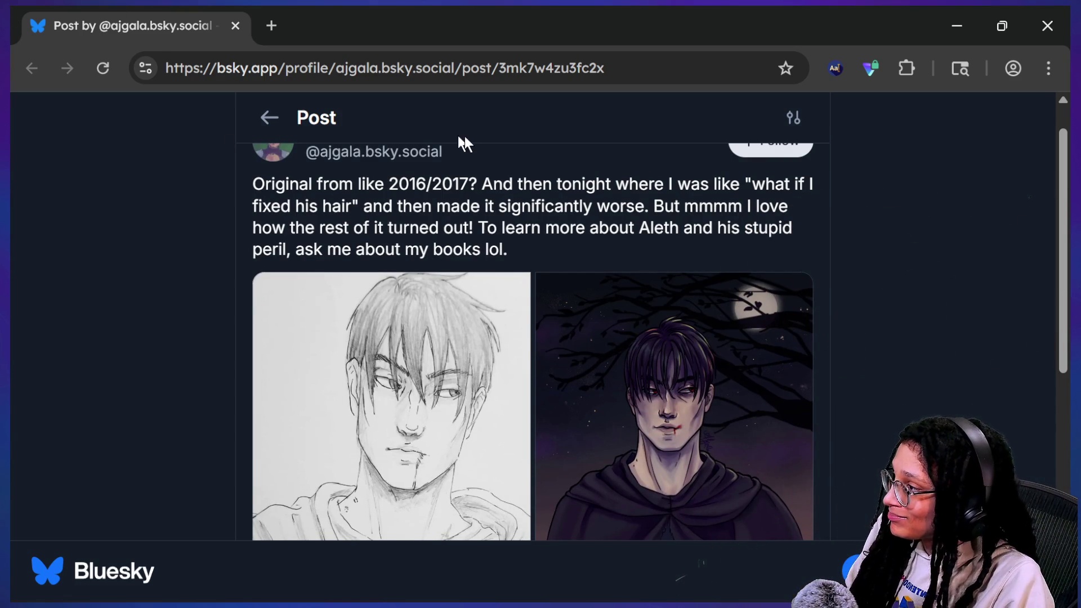
{"action": "scroll", "coordinate": [921, 260], "scroll_direction": "down", "scroll_amount": 1}
{"action": "scroll", "coordinate": [921, 261], "scroll_direction": "up", "scroll_amount": 1}
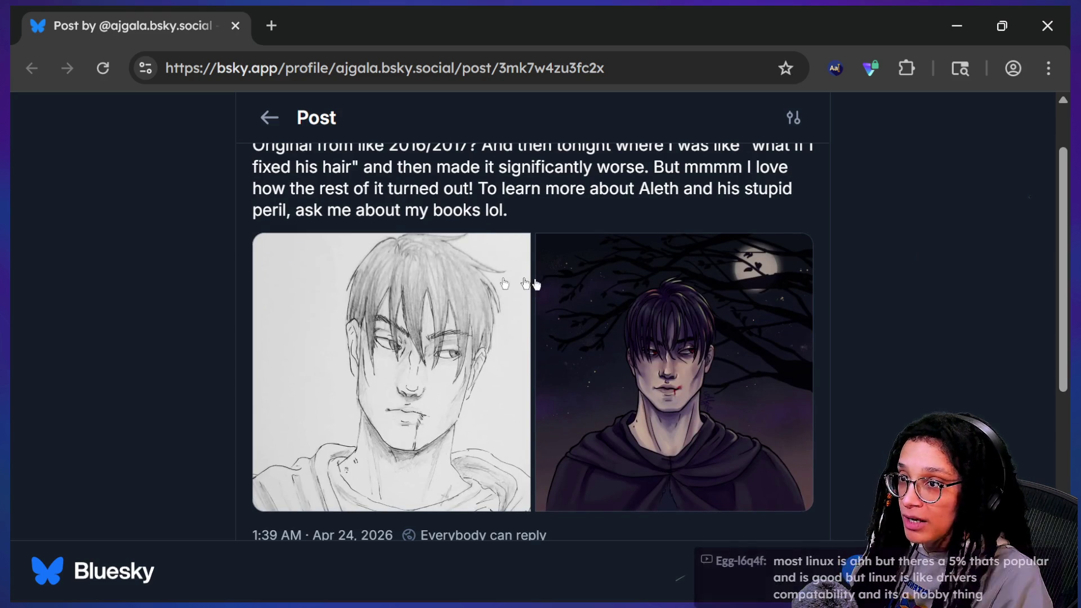
{"action": "left_click", "coordinate": [613, 315]}
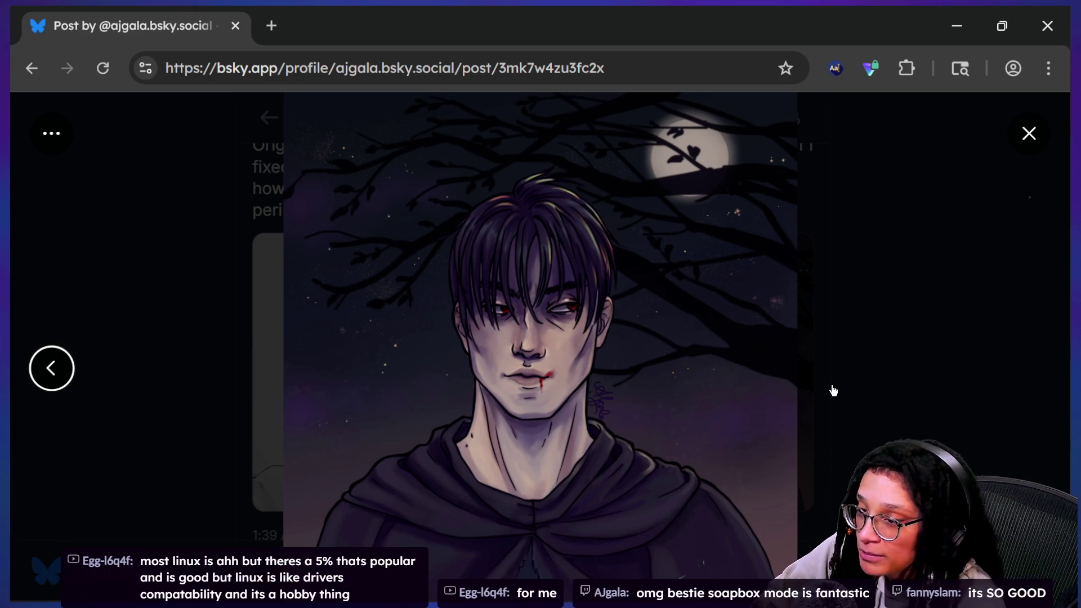
{"action": "left_click", "coordinate": [836, 390]}
{"action": "scroll", "coordinate": [887, 372], "scroll_direction": "down", "scroll_amount": 2}
{"action": "scroll", "coordinate": [887, 373], "scroll_direction": "down", "scroll_amount": 1}
{"action": "scroll", "coordinate": [885, 373], "scroll_direction": "down", "scroll_amount": 1}
{"action": "scroll", "coordinate": [886, 374], "scroll_direction": "down", "scroll_amount": 1}
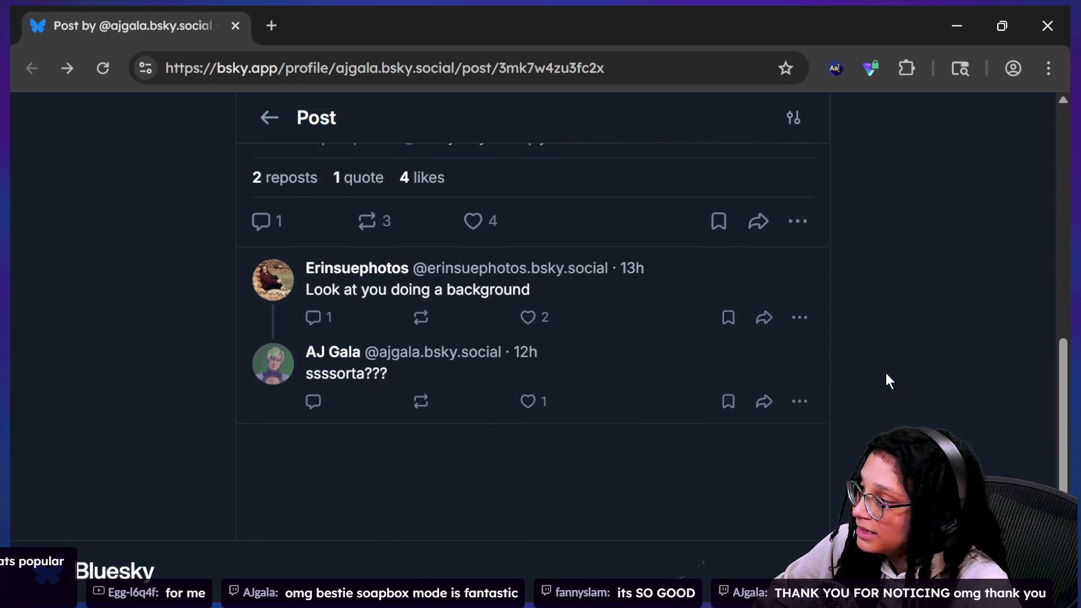
{"action": "scroll", "coordinate": [885, 382], "scroll_direction": "up", "scroll_amount": 5}
{"action": "scroll", "coordinate": [886, 381], "scroll_direction": "up", "scroll_amount": 2}
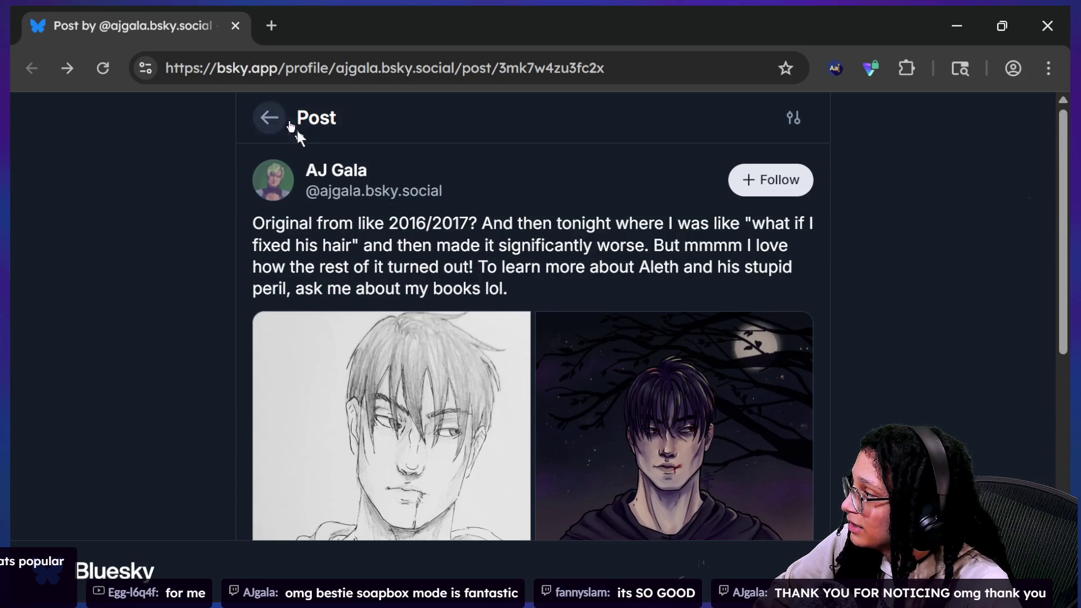
{"action": "left_click", "coordinate": [330, 172]}
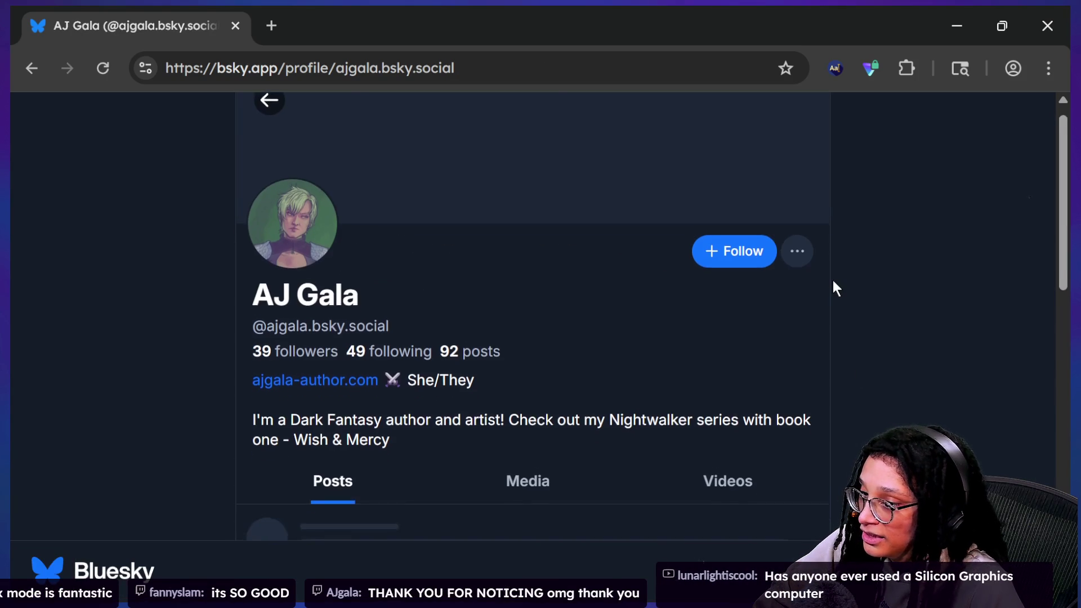
{"action": "scroll", "coordinate": [833, 288], "scroll_direction": "down", "scroll_amount": 1}
{"action": "scroll", "coordinate": [832, 289], "scroll_direction": "down", "scroll_amount": 2}
{"action": "scroll", "coordinate": [832, 288], "scroll_direction": "down", "scroll_amount": 1}
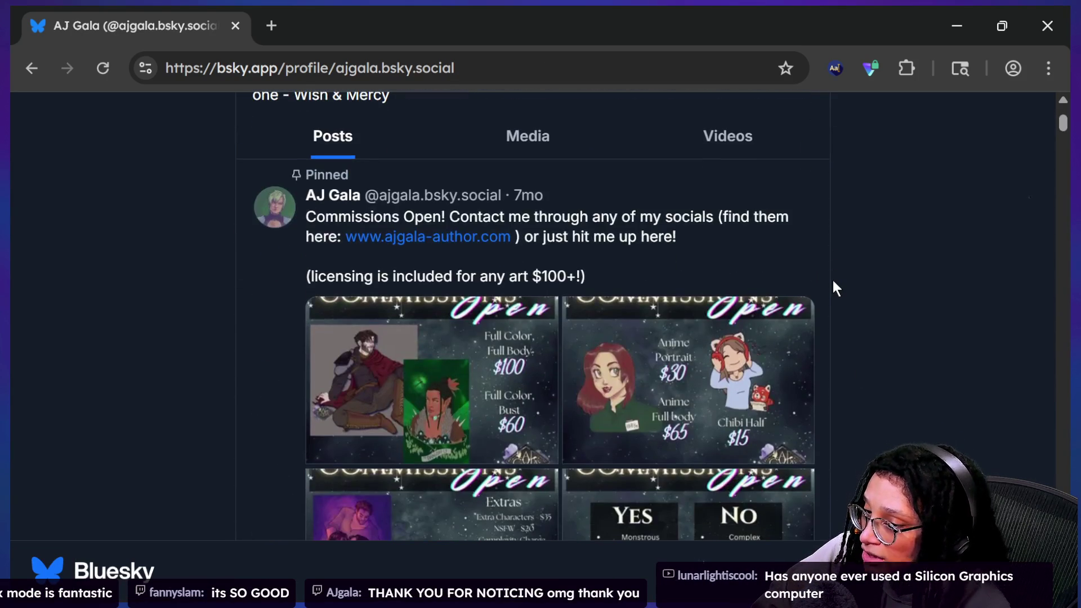
{"action": "scroll", "coordinate": [871, 317], "scroll_direction": "down", "scroll_amount": 2}
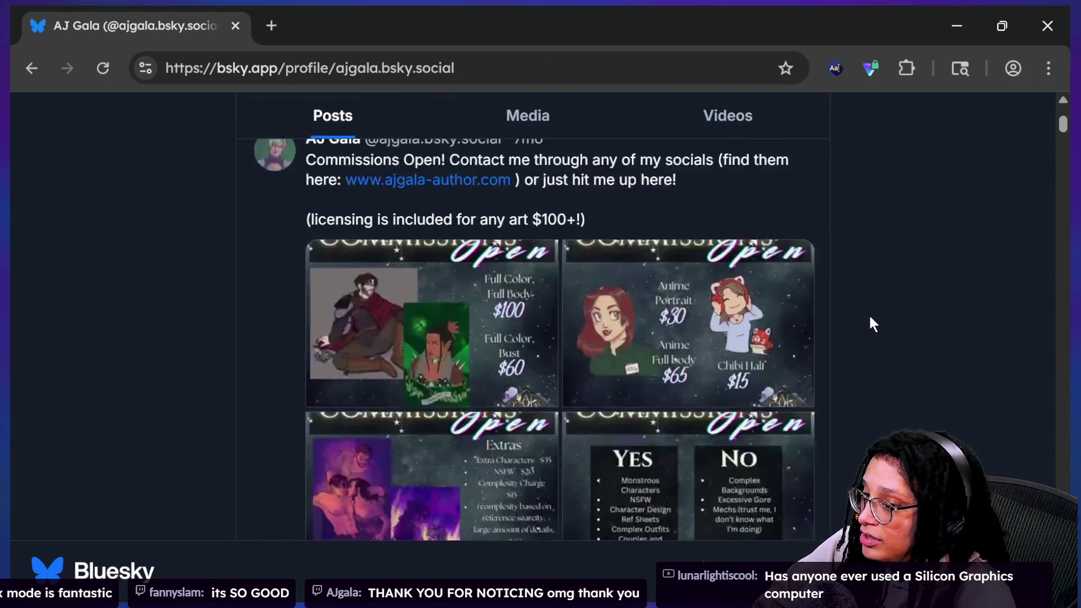
{"action": "scroll", "coordinate": [870, 317], "scroll_direction": "down", "scroll_amount": 2}
{"action": "scroll", "coordinate": [870, 318], "scroll_direction": "down", "scroll_amount": 5}
{"action": "scroll", "coordinate": [870, 318], "scroll_direction": "down", "scroll_amount": 1}
{"action": "scroll", "coordinate": [871, 318], "scroll_direction": "down", "scroll_amount": 2}
Step: Check the profile page's context menu, then switch back to the Godot editor
{"action": "right_click", "coordinate": [871, 317]}
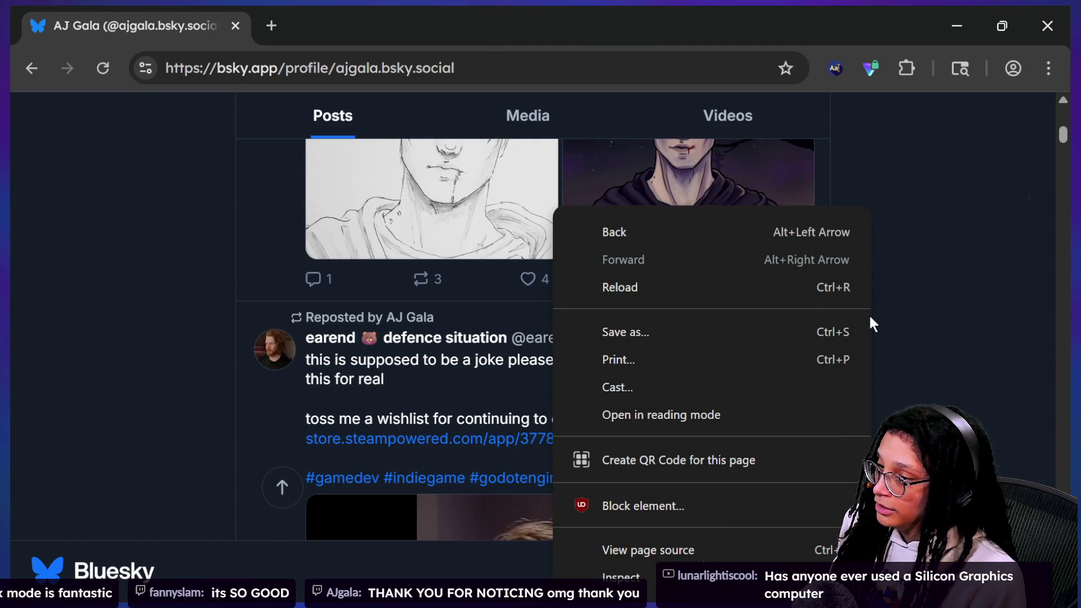
{"action": "scroll", "coordinate": [929, 355], "scroll_direction": "down", "scroll_amount": 1}
{"action": "scroll", "coordinate": [932, 364], "scroll_direction": "down", "scroll_amount": 1}
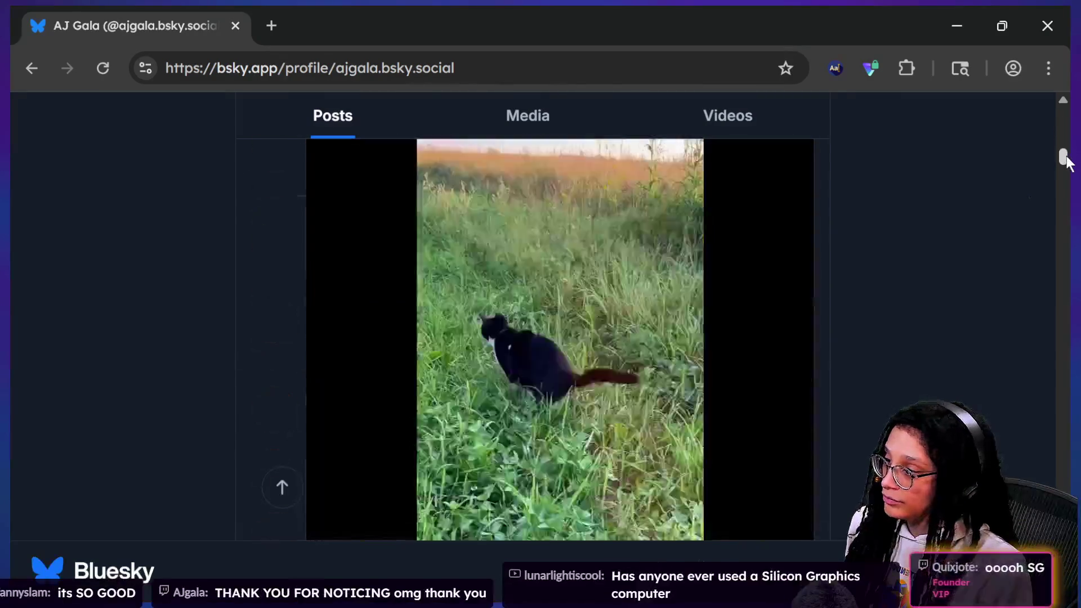
{"action": "left_click_drag", "start_coordinate": [1064, 157], "coordinate": [1067, 191]}
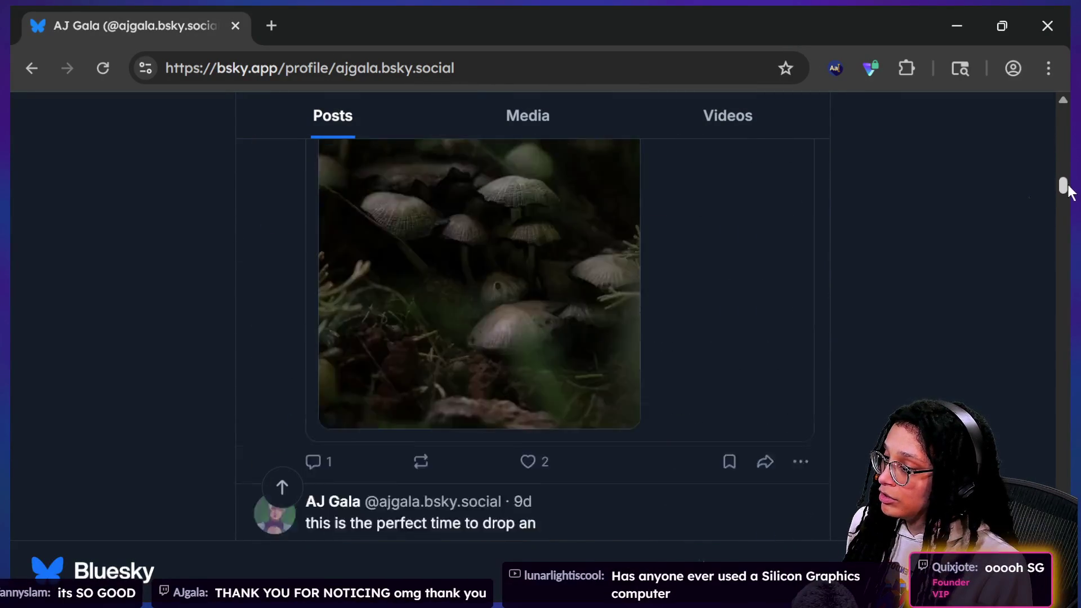
{"action": "left_click_drag", "start_coordinate": [1067, 190], "coordinate": [1034, 15]}
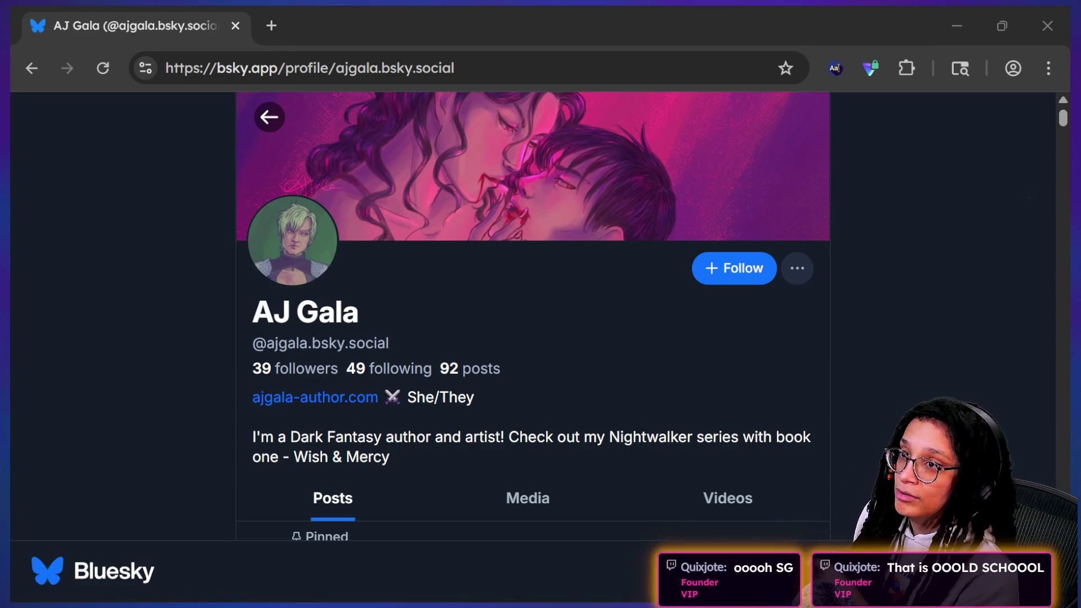
{"action": "key", "text": "alt+Tab"}
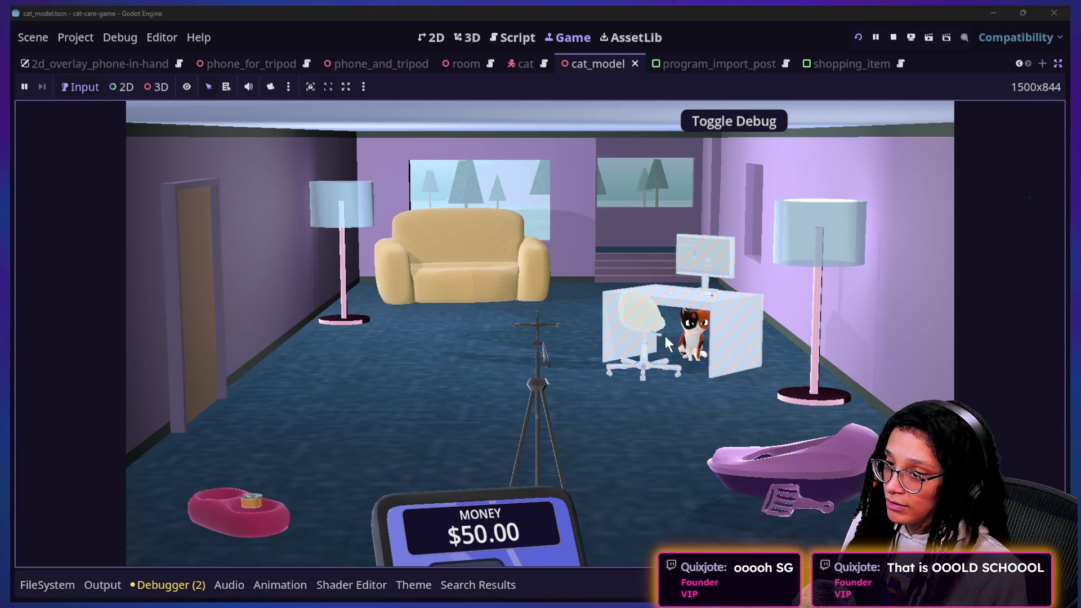
Step: Run the Post Planner project, start planning and choose a platform to load the level
{"action": "left_click", "coordinate": [468, 37]}
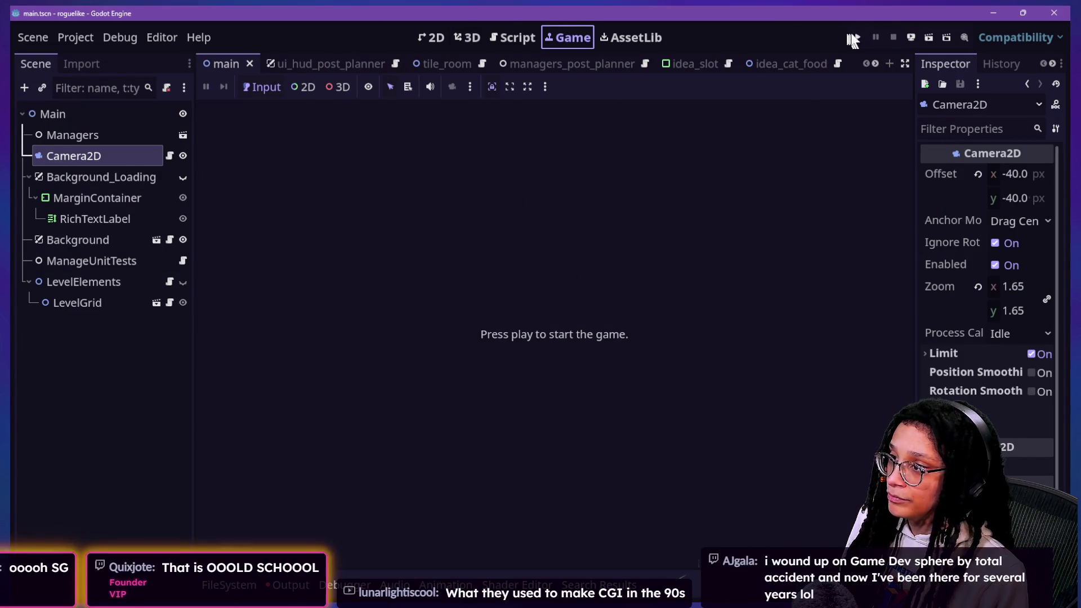
{"action": "left_click", "coordinate": [858, 37]}
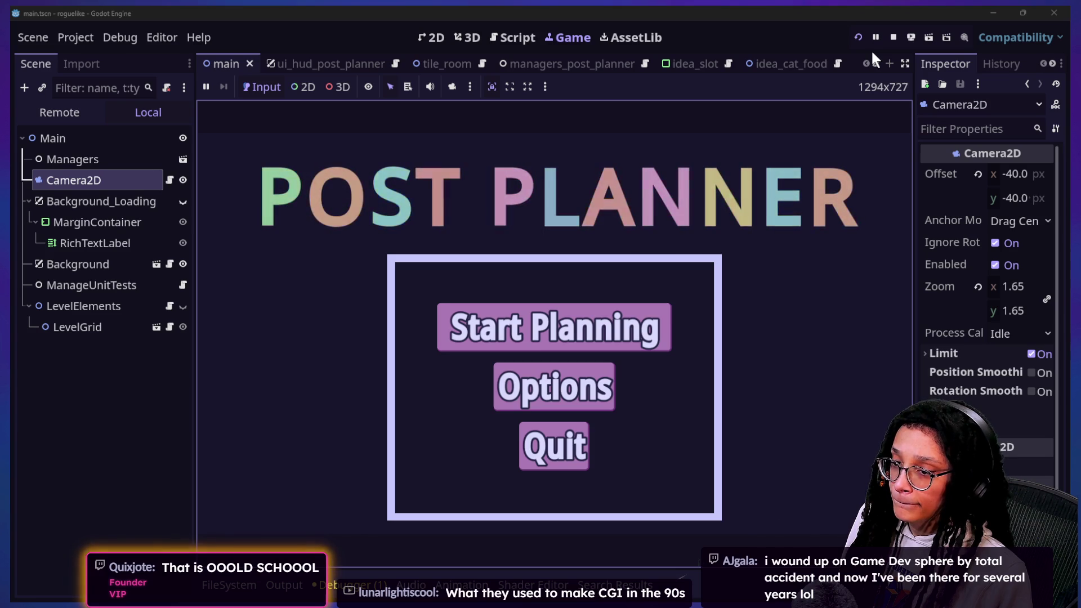
{"action": "left_click", "coordinate": [646, 328]}
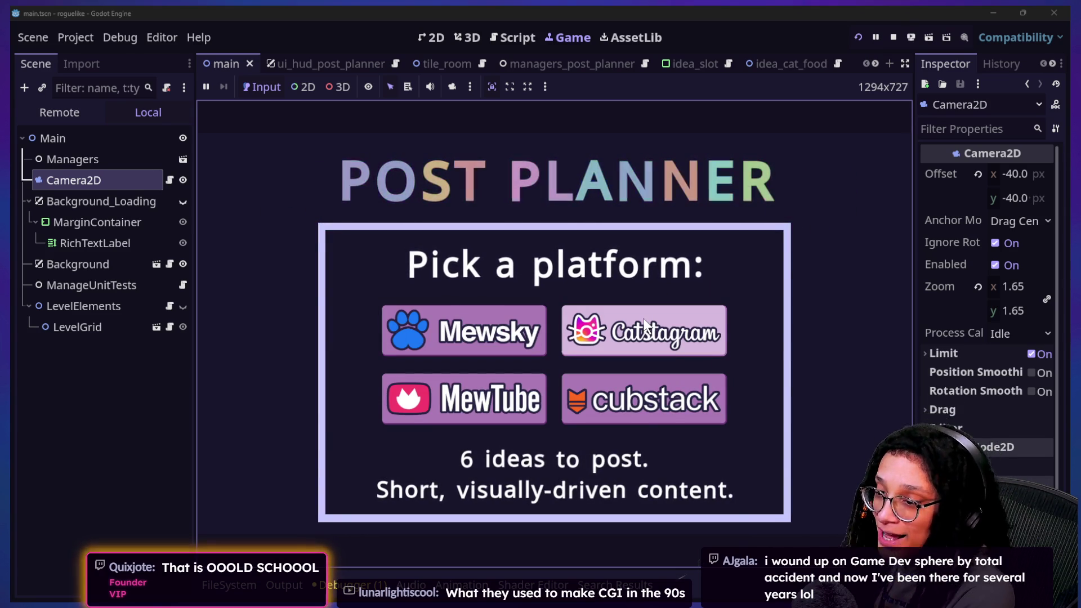
{"action": "left_click", "coordinate": [511, 330]}
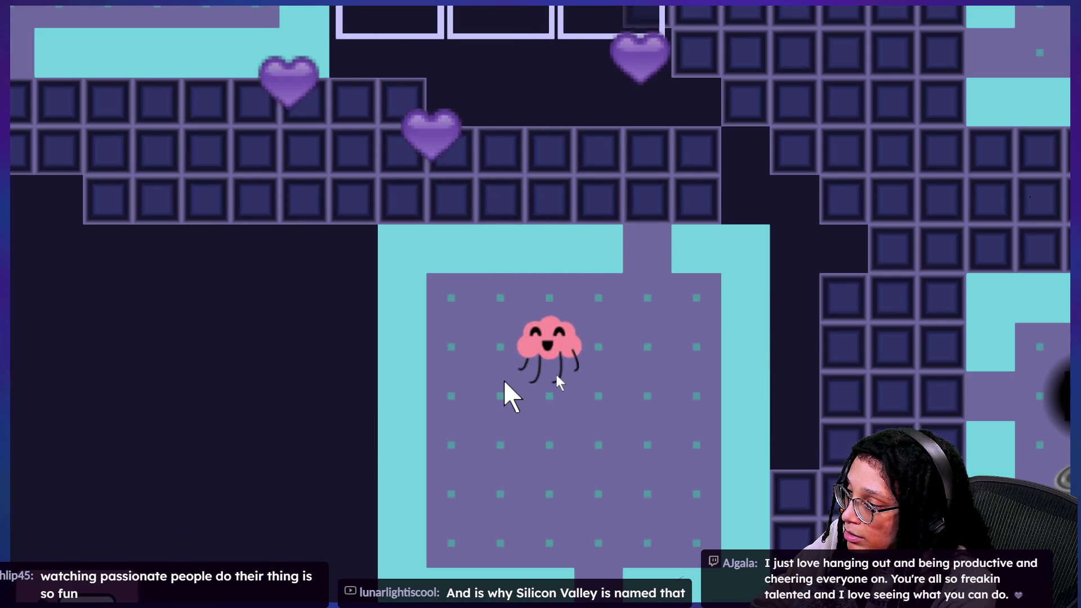
{"action": "key", "text": "Right"}
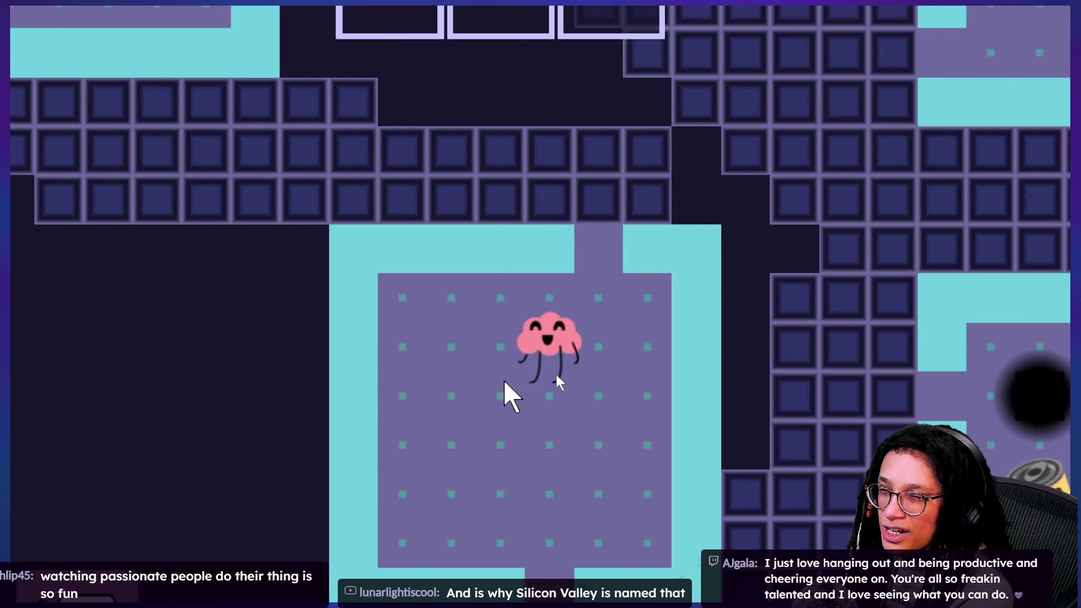
{"action": "key", "text": "Left"}
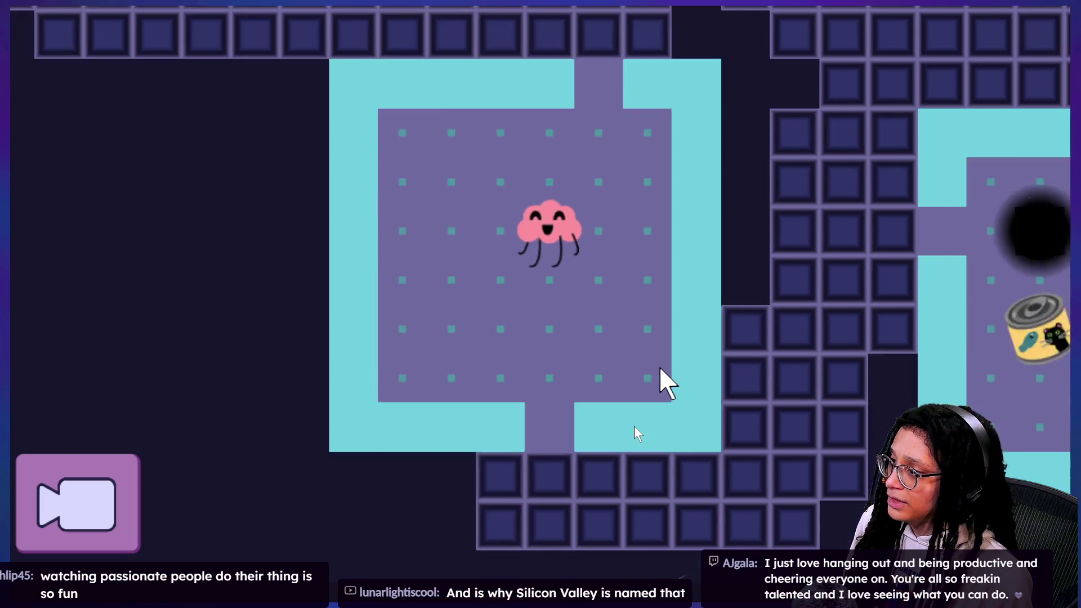
{"action": "key", "text": "Right"}
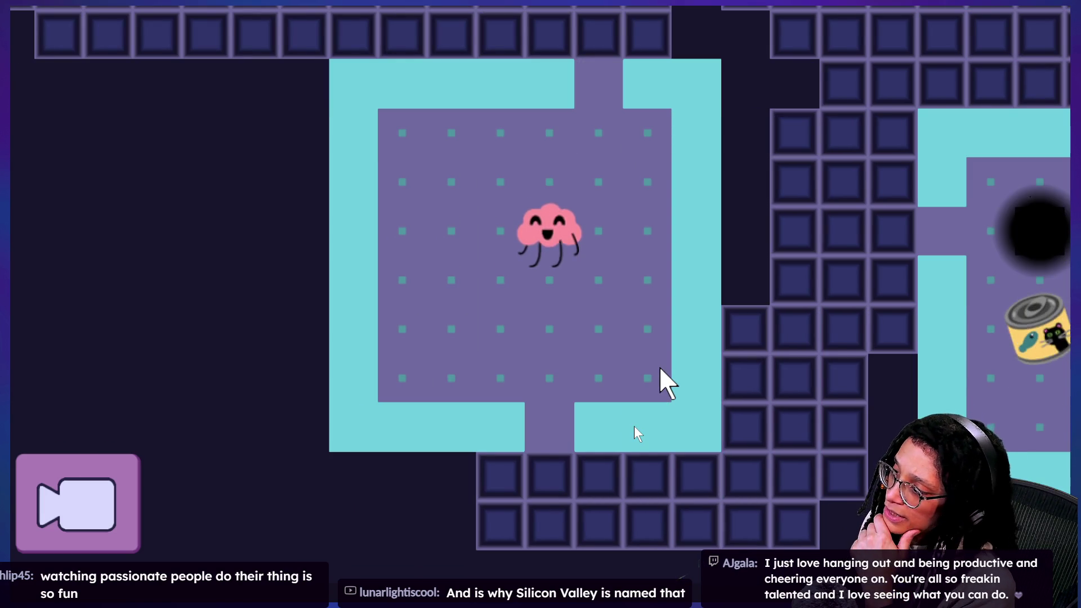
{"action": "key", "text": "Right"}
{"action": "key", "text": "Up"}
{"action": "key", "text": "Left"}
{"action": "key", "text": "Down"}
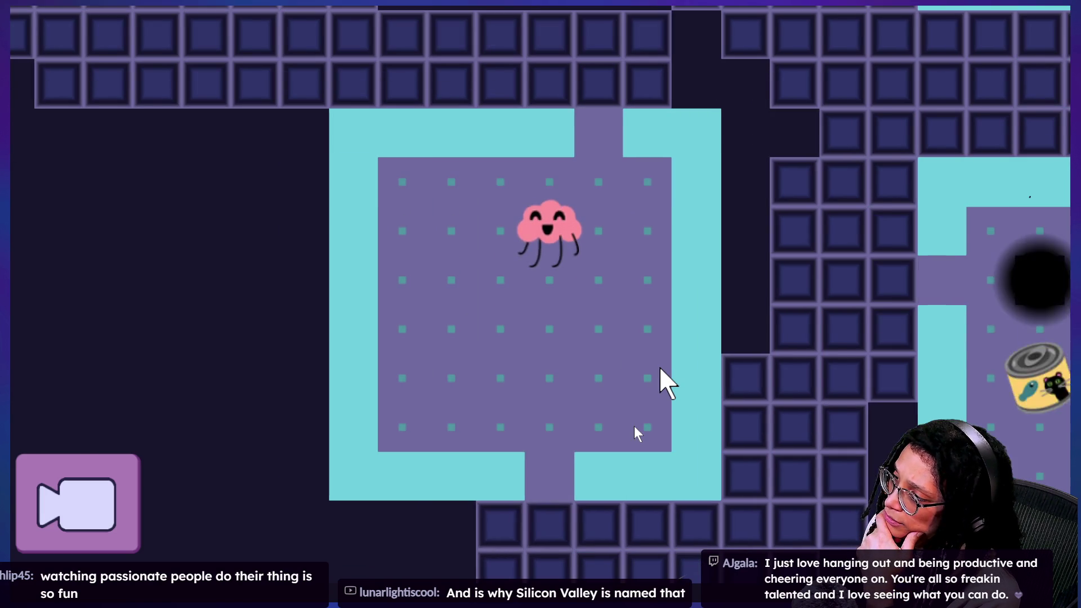
{"action": "key", "text": "Up"}
{"action": "key", "text": "Down"}
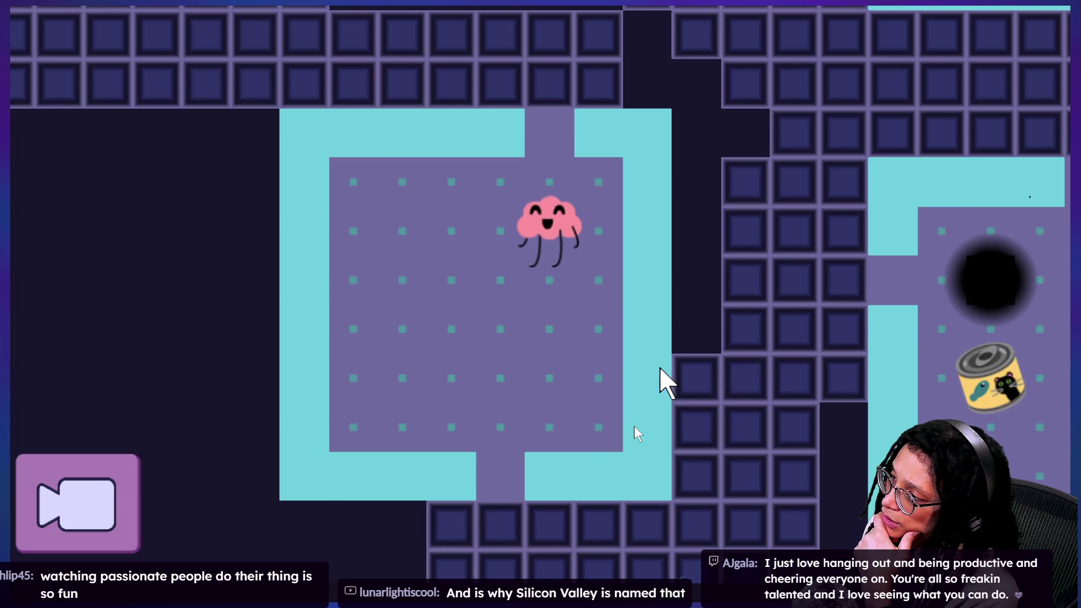
{"action": "key", "text": "Left"}
{"action": "key", "text": "Right"}
{"action": "key", "text": "Right"}
{"action": "key", "text": "Left"}
{"action": "key", "text": "Left"}
{"action": "key", "text": "Right"}
{"action": "key", "text": "Left"}
{"action": "key", "text": "Right"}
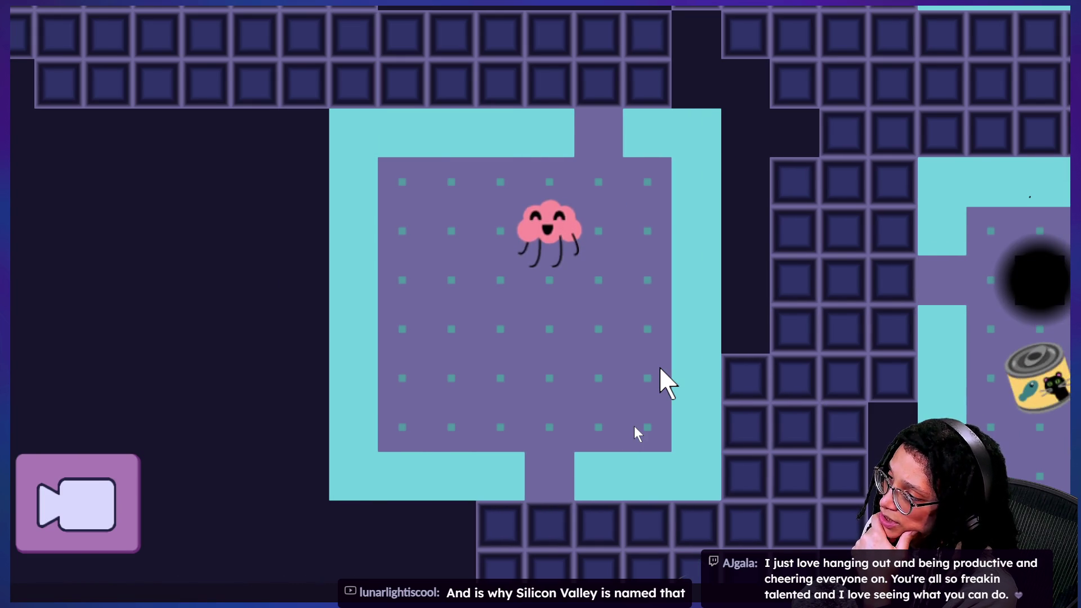
{"action": "key", "text": "Left"}
{"action": "key", "text": "Right"}
{"action": "key", "text": "Left"}
{"action": "key", "text": "Right"}
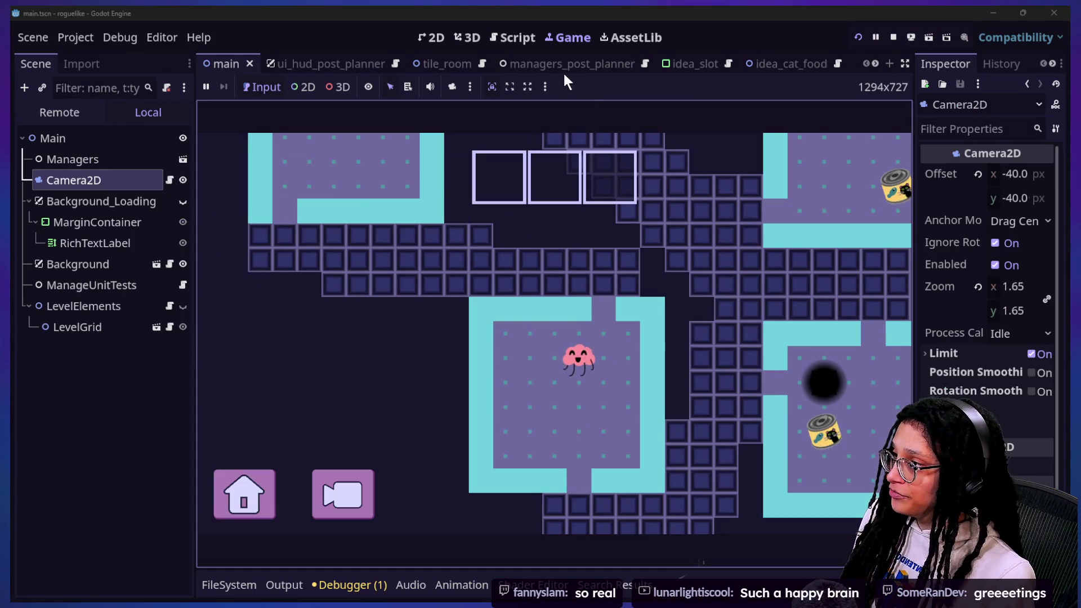
{"action": "left_click", "coordinate": [513, 38]}
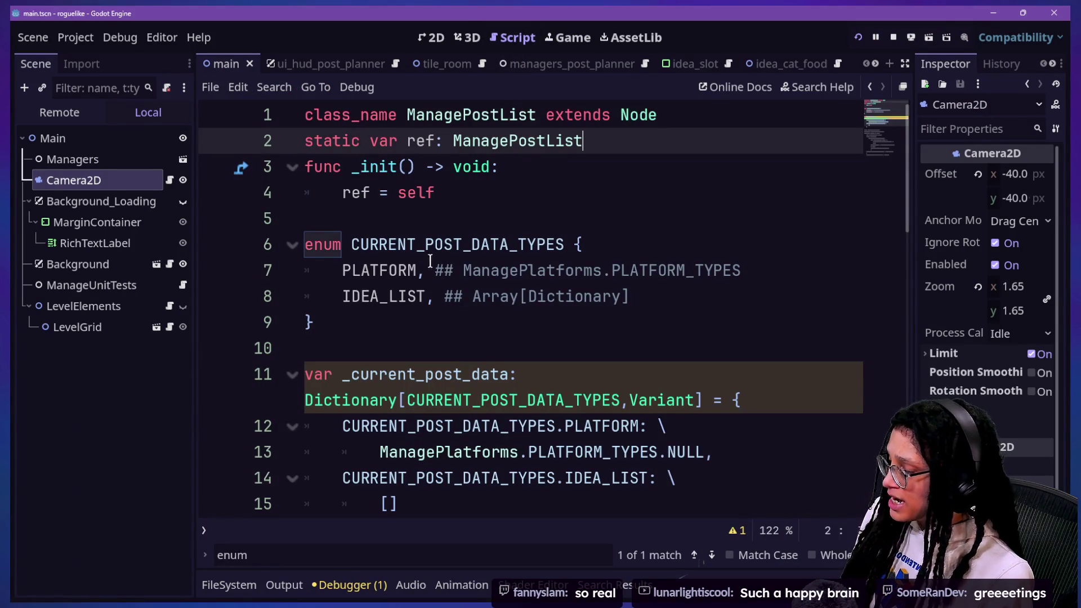
{"action": "key", "text": "shift+alt+o"}
{"action": "type", "text": "player"}
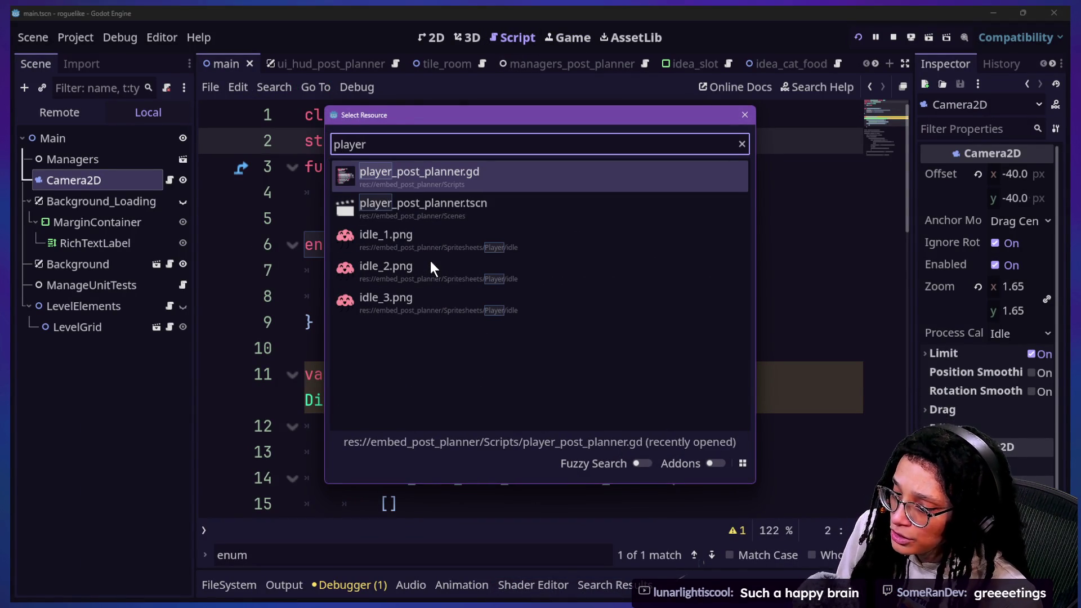
{"action": "key", "text": "Down"}
{"action": "key", "text": "Up"}
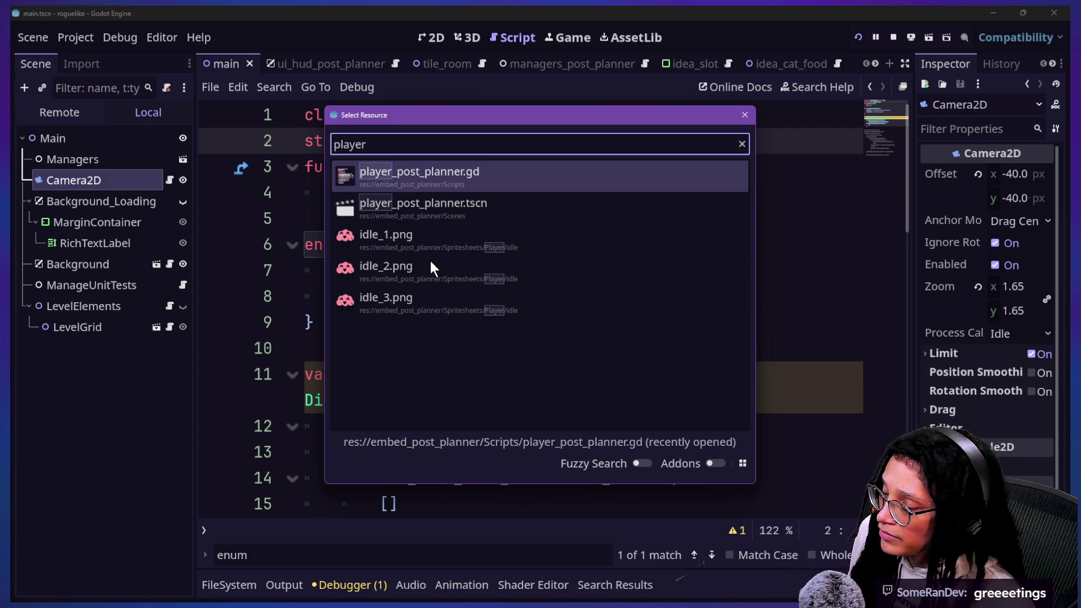
{"action": "key", "text": "Down"}
{"action": "key", "text": "Up"}
{"action": "key", "text": "Return"}
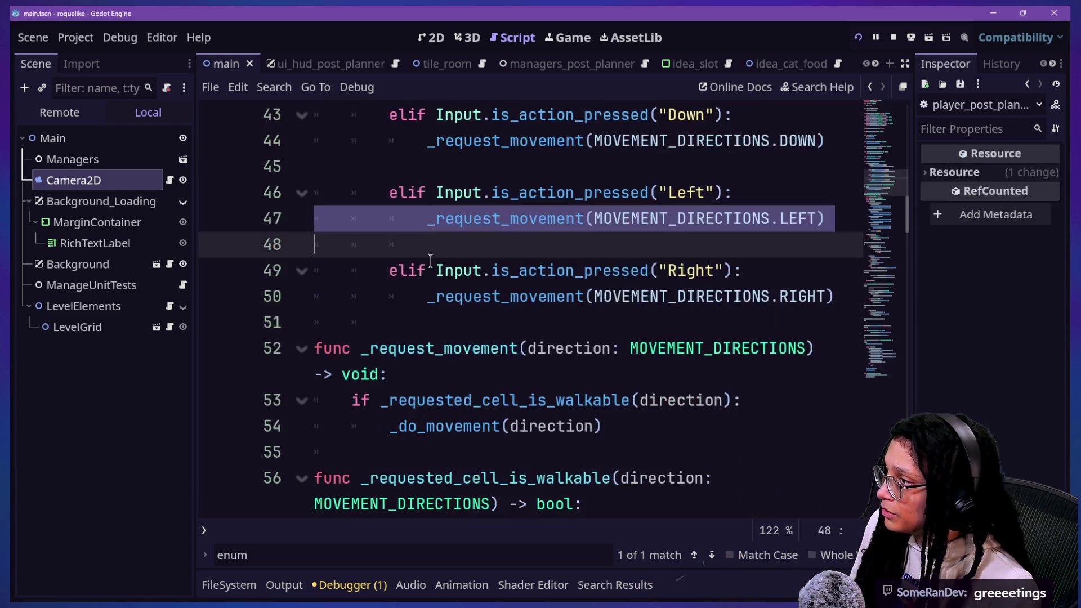
{"action": "scroll", "coordinate": [682, 235], "scroll_direction": "up", "scroll_amount": 2}
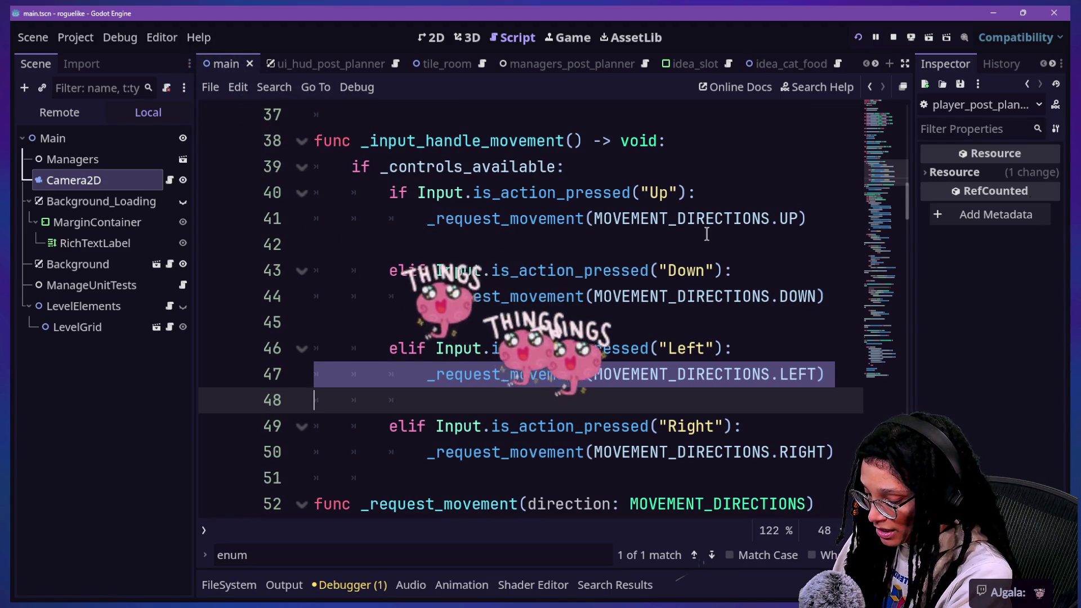
{"action": "left_click", "coordinate": [698, 242]}
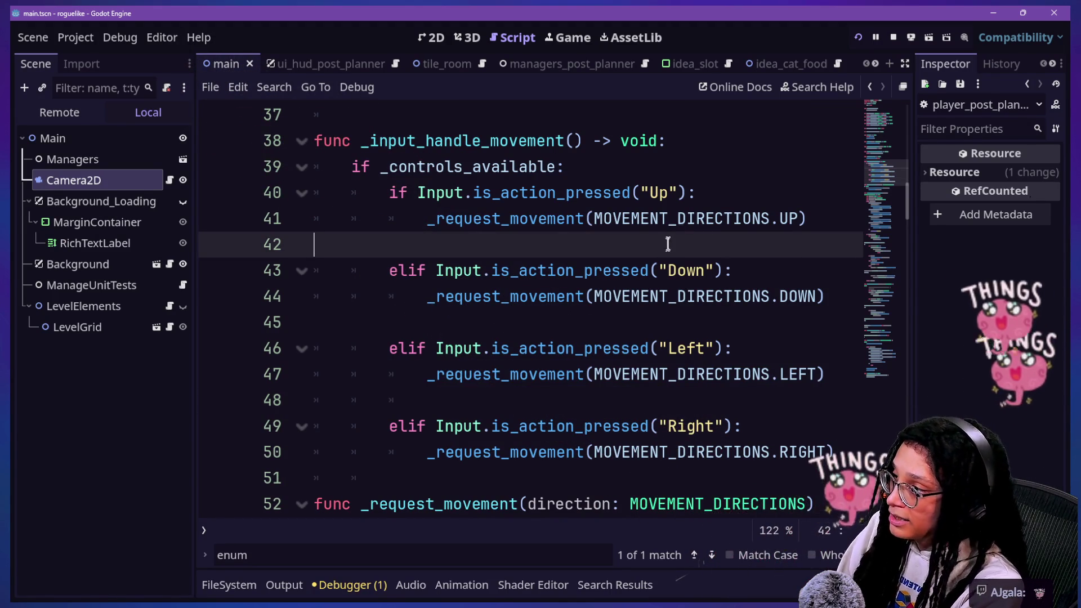
{"action": "left_click", "coordinate": [712, 217]}
{"action": "left_click", "coordinate": [688, 271]}
{"action": "left_click", "coordinate": [659, 348]}
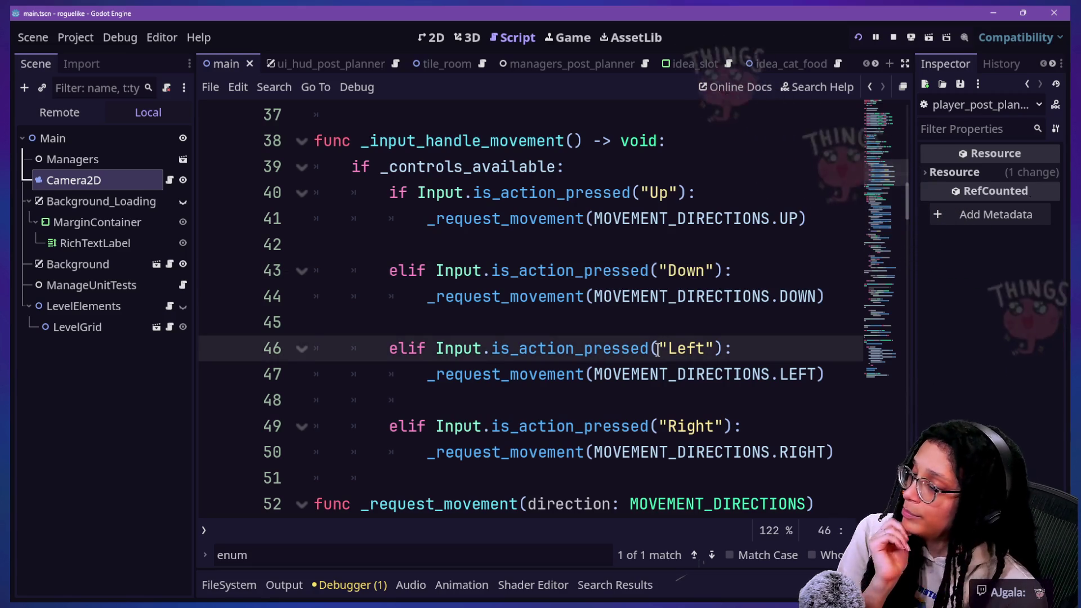
{"action": "key", "text": "Up"}
{"action": "key", "text": "Up"}
{"action": "key", "text": "Up"}
{"action": "key", "text": "Down"}
{"action": "key", "text": "Down"}
{"action": "key", "text": "Down"}
{"action": "key", "text": "Down"}
{"action": "key", "text": "Down"}
{"action": "key", "text": "Down"}
{"action": "key", "text": "Down"}
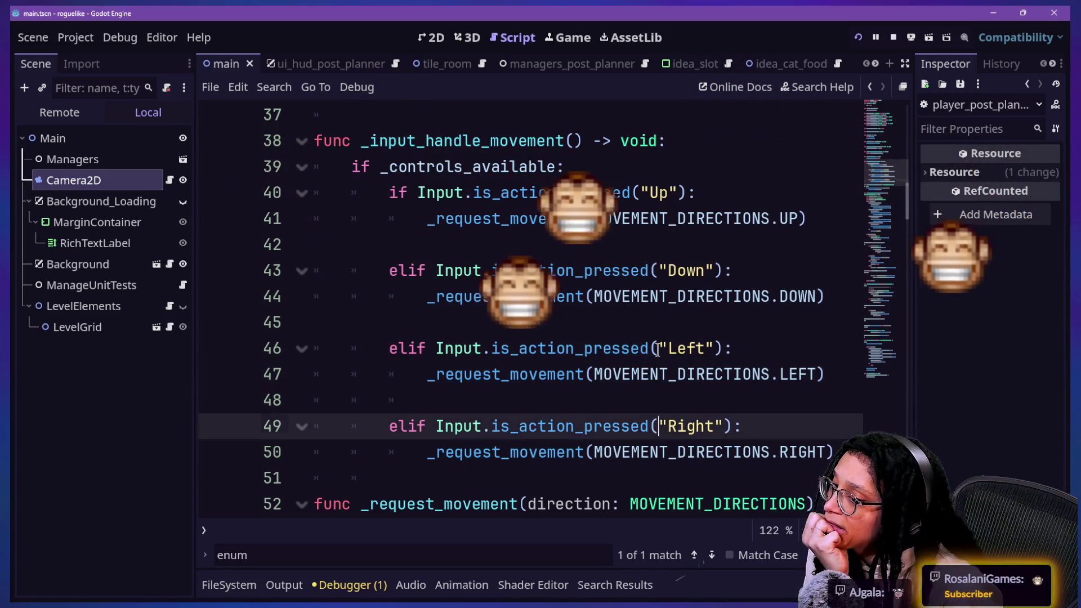
{"action": "key", "text": "Up"}
{"action": "key", "text": "Up"}
{"action": "key", "text": "Up"}
{"action": "key", "text": "Up"}
{"action": "key", "text": "Down"}
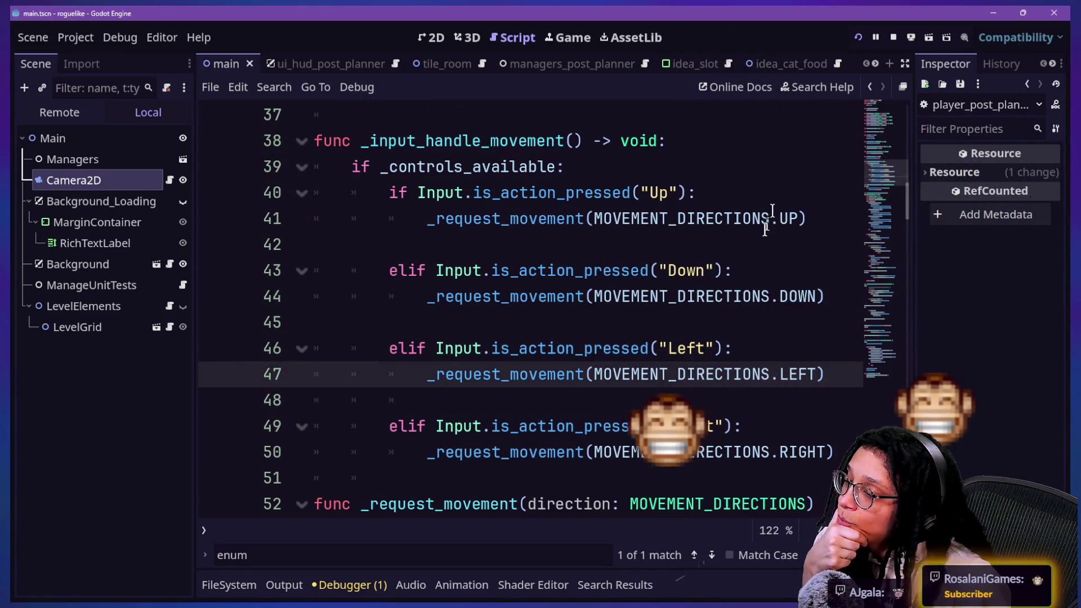
{"action": "left_click", "coordinate": [644, 348]}
{"action": "key", "text": "Down"}
{"action": "key", "text": "Down"}
{"action": "key", "text": "Down"}
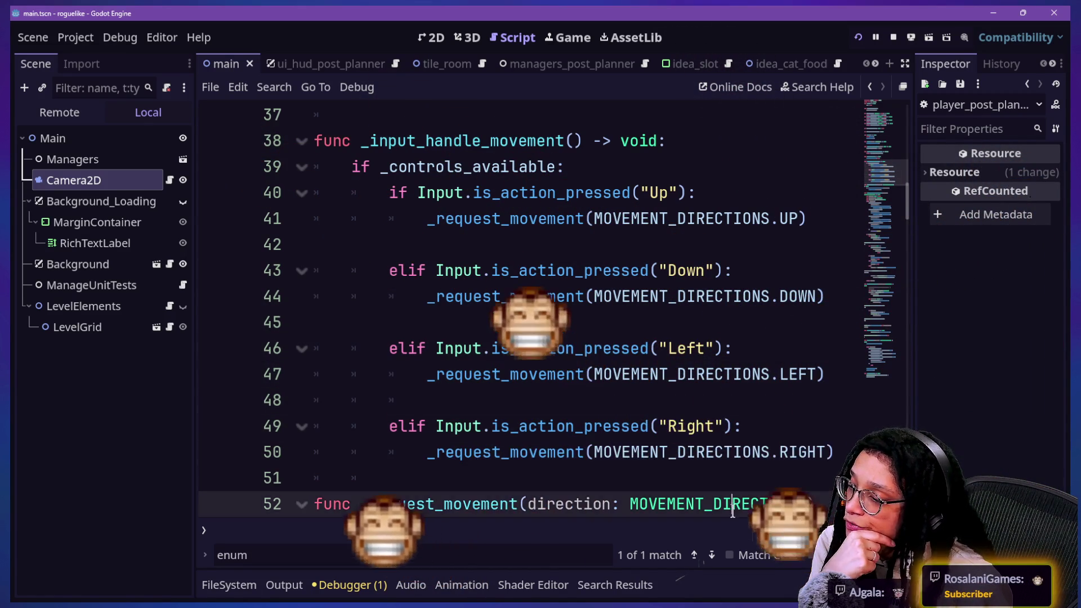
{"action": "key", "text": "Down"}
{"action": "key", "text": "Down"}
{"action": "key", "text": "Down"}
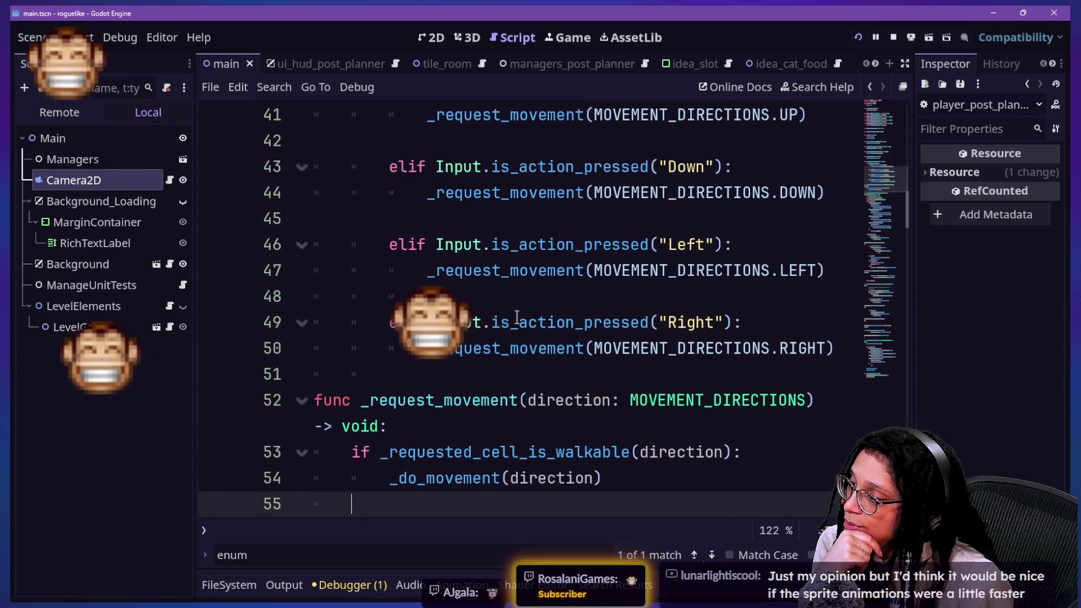
{"action": "left_click", "coordinate": [692, 322]}
{"action": "left_click", "coordinate": [739, 307]}
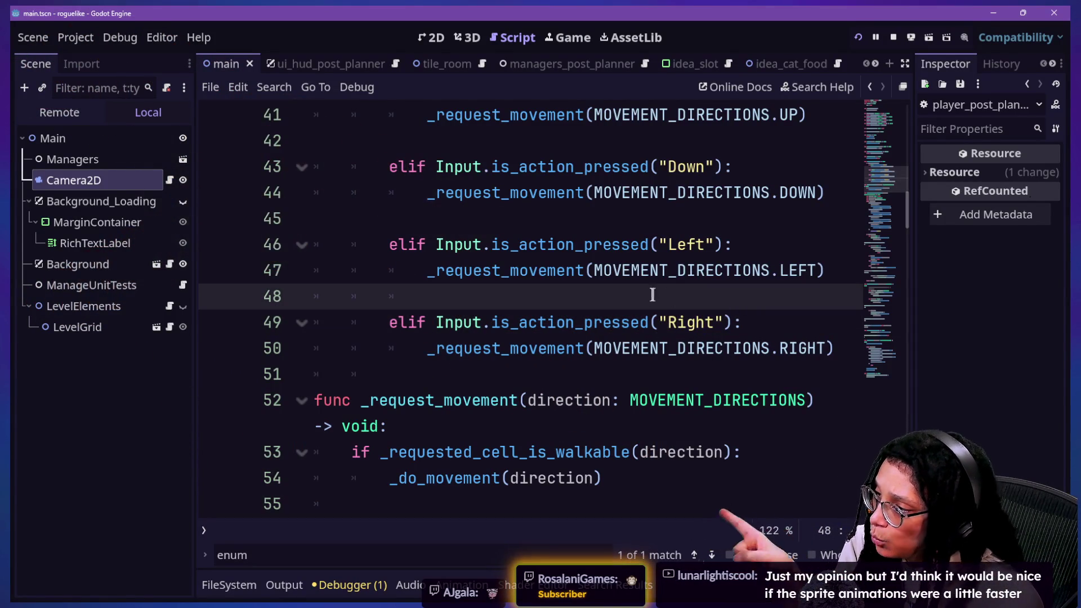
{"action": "left_click", "coordinate": [710, 324]}
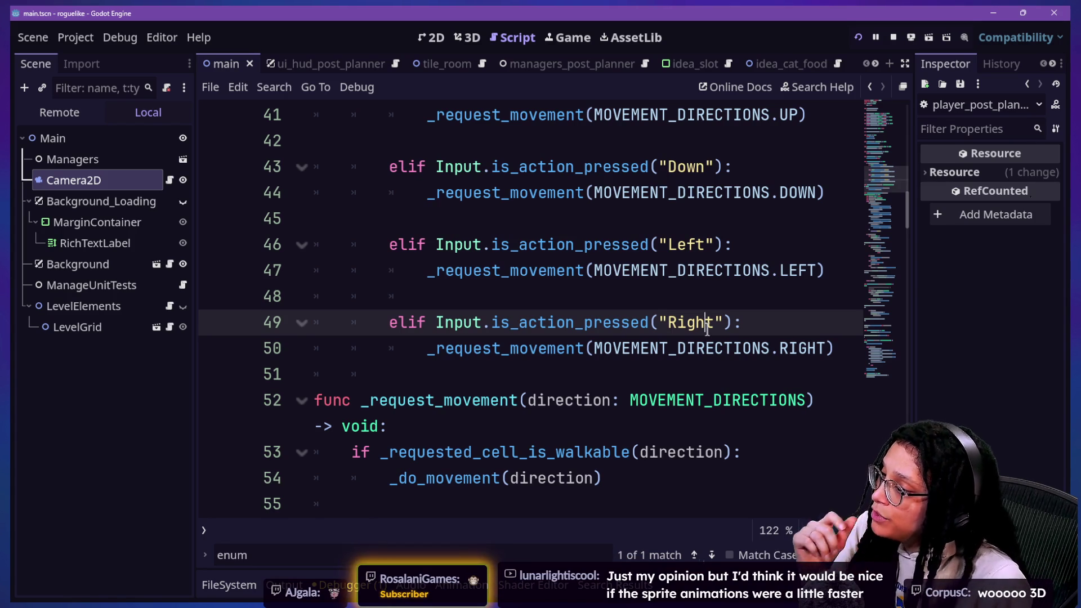
{"action": "left_click", "coordinate": [736, 273]}
{"action": "left_click", "coordinate": [756, 302]}
{"action": "left_click", "coordinate": [765, 323]}
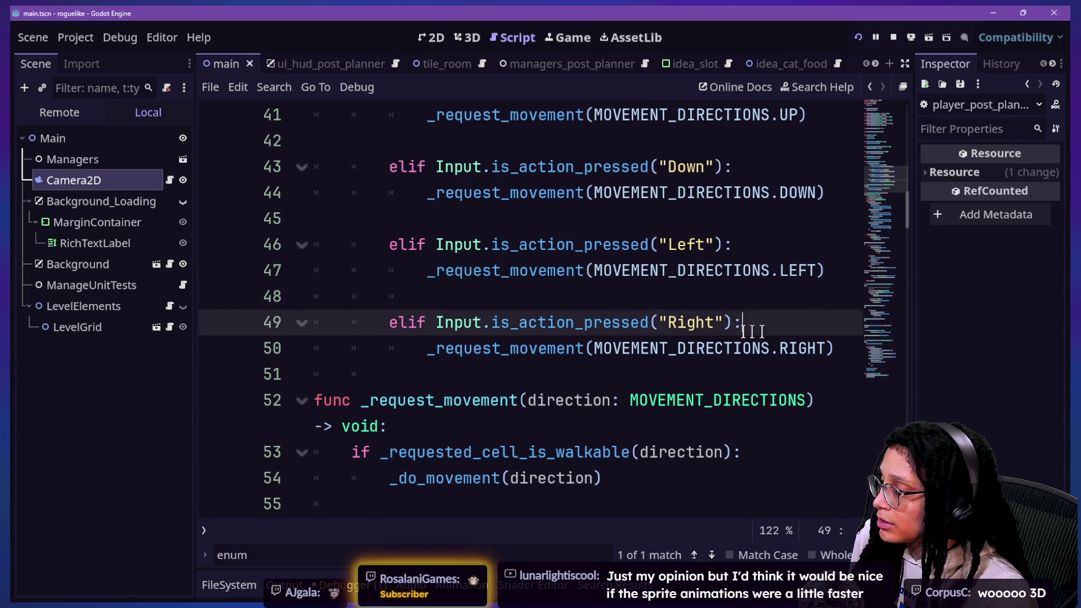
{"action": "scroll", "coordinate": [738, 331], "scroll_direction": "up", "scroll_amount": 1}
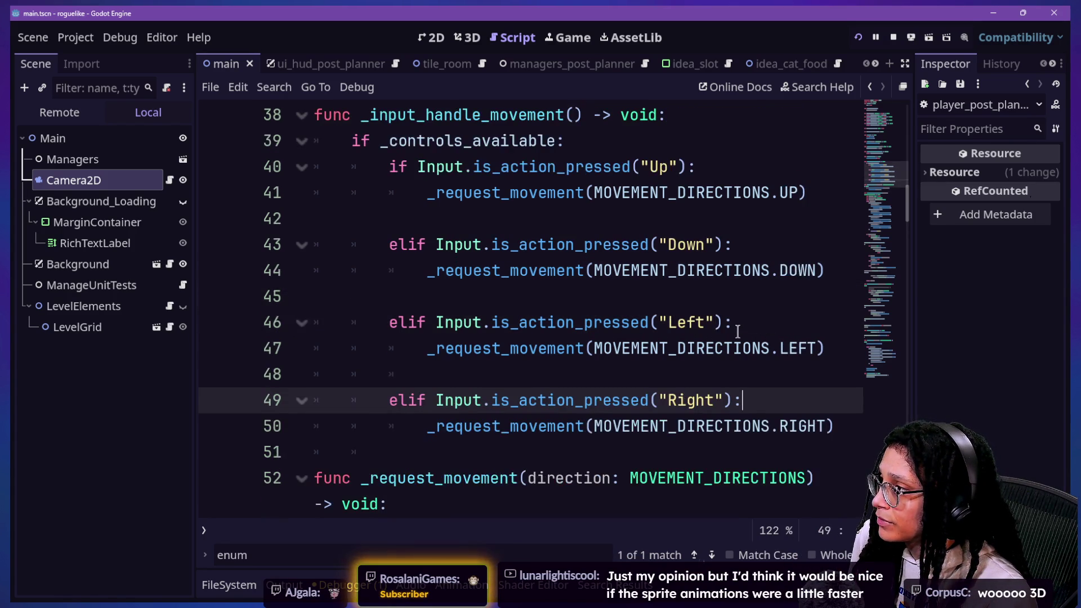
{"action": "key", "text": "Return"}
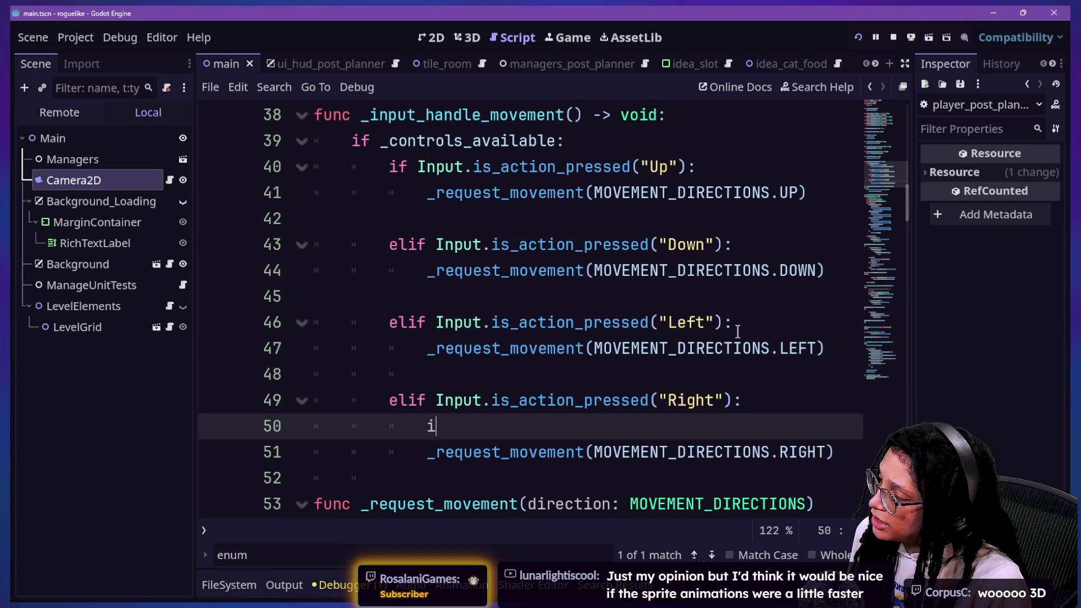
{"action": "type", "text": "f In"}
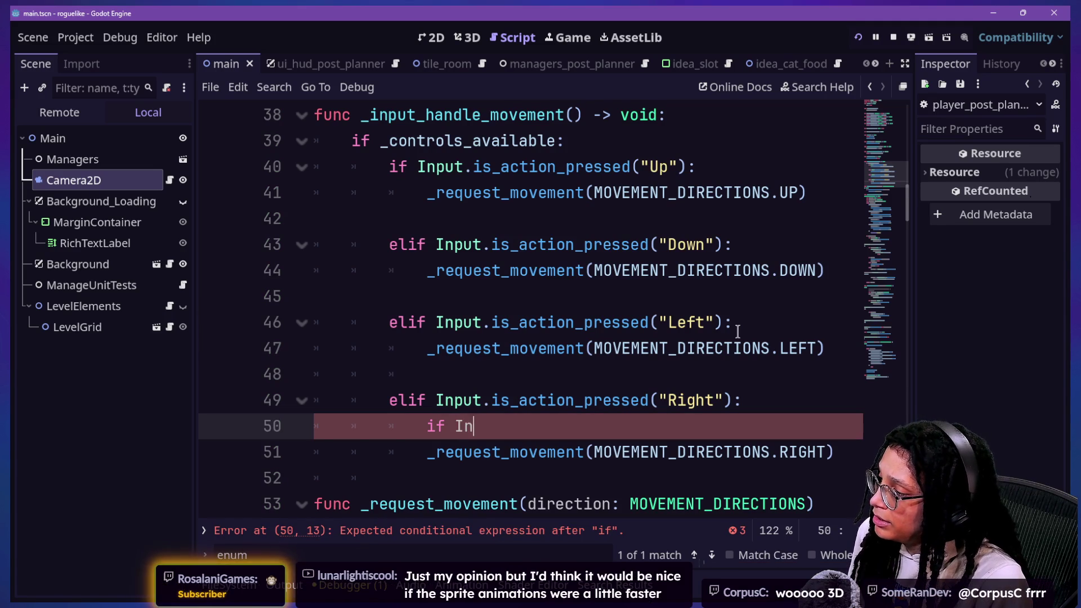
{"action": "type", "text": "put.is_actio"}
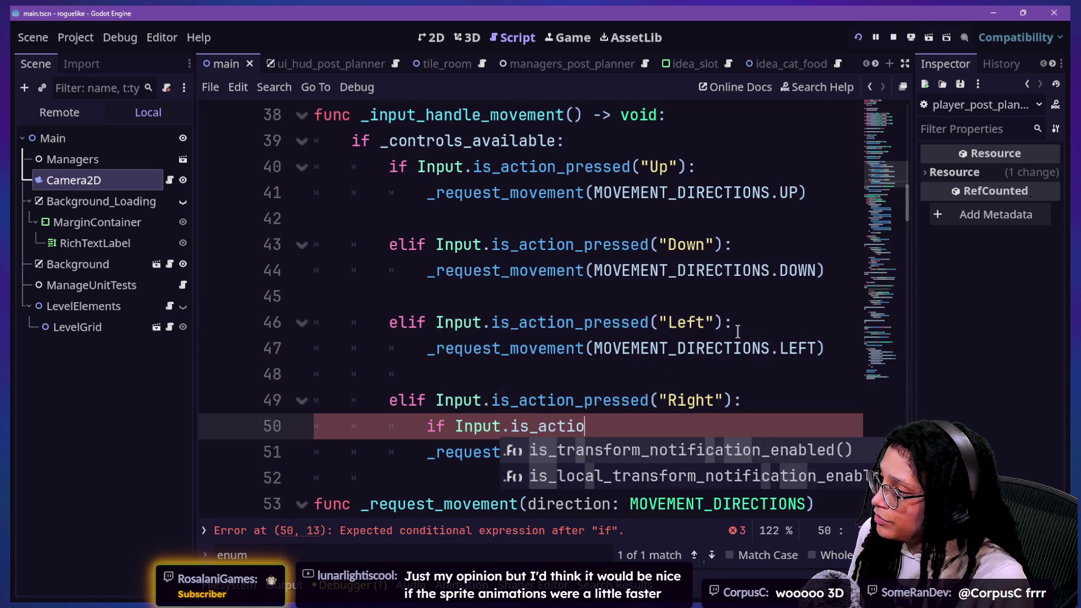
{"action": "type", "text": "n_just_presse"}
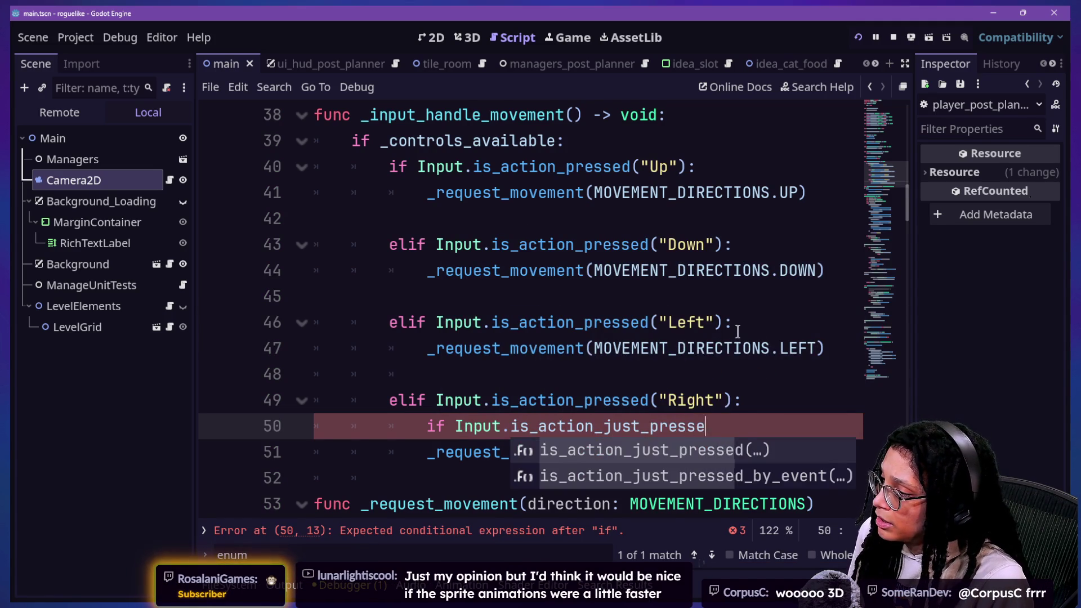
Step: Add the just-pressed Right check with its print body, remove line 46's stray colon, and save
{"action": "key", "text": "Return"}
{"action": "type", "text": "\"Right\")"}
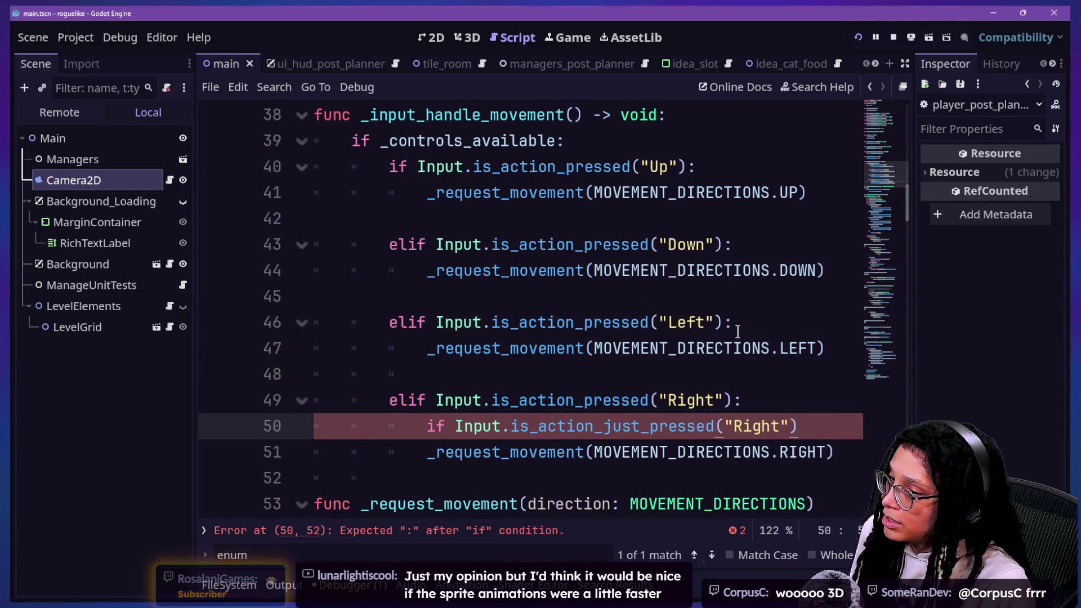
{"action": "left_click", "coordinate": [650, 322]}
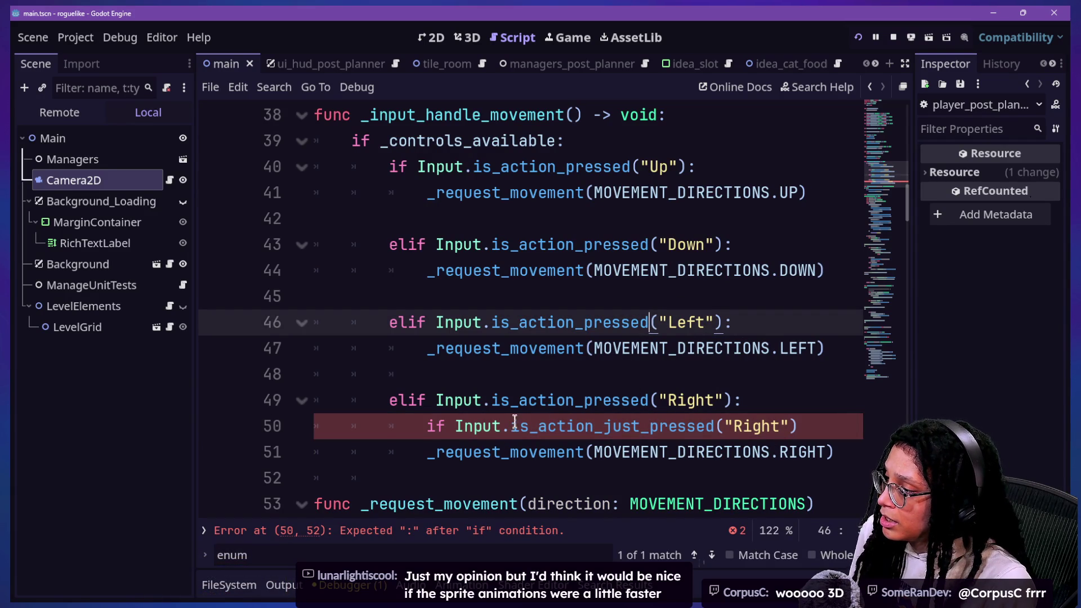
{"action": "type", "text": ":"}
{"action": "key", "text": "BackSpace"}
{"action": "left_click", "coordinate": [811, 427]}
{"action": "type", "text": ":"}
{"action": "key", "text": "Return"}
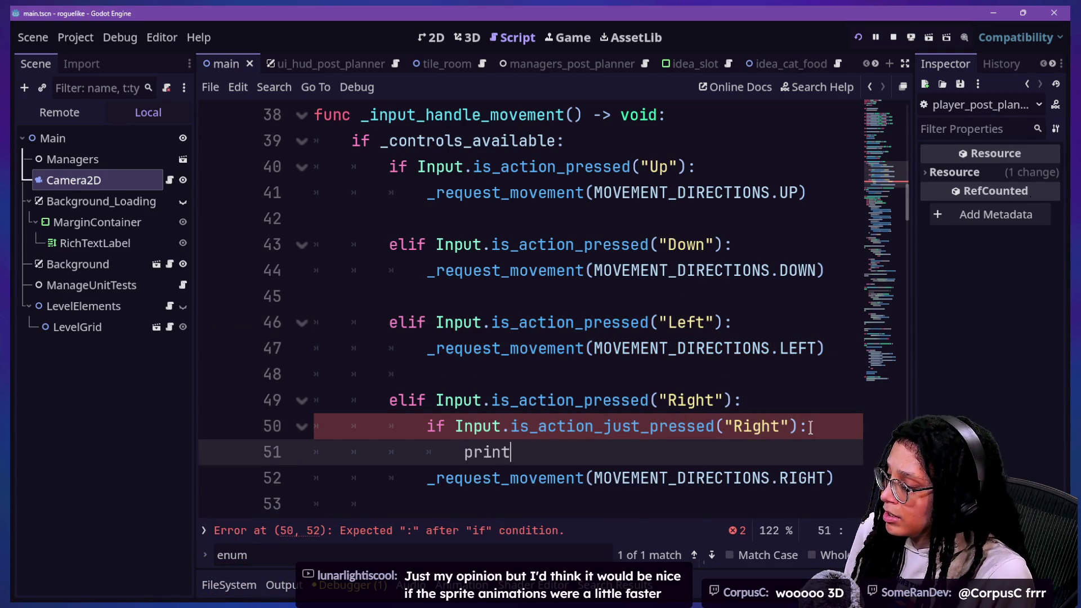
{"action": "type", "text": "(\"THAT WORKS\""}
{"action": "key", "text": "ctrl+s"}
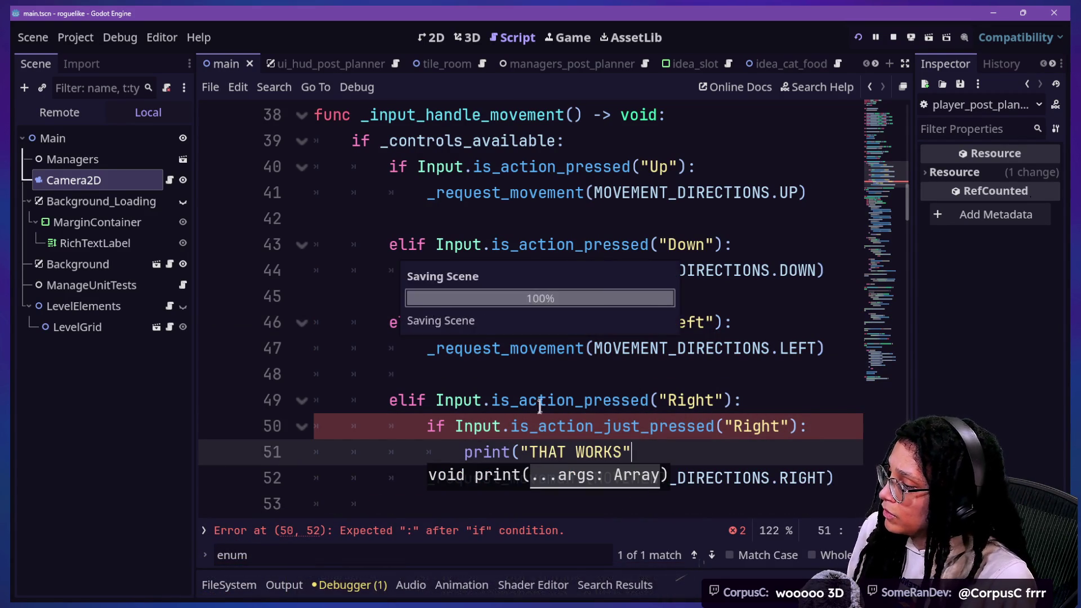
{"action": "type", "text": ")"}
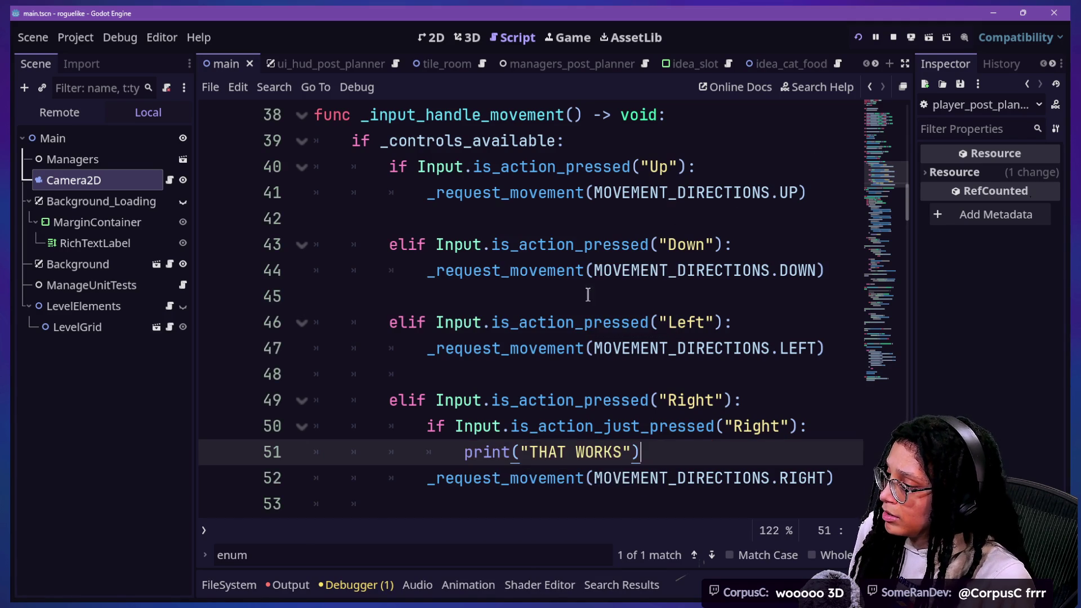
{"action": "left_click_drag", "start_coordinate": [444, 400], "coordinate": [572, 401]}
Step: Review the is_action_pressed Right condition and the new check with its print line
{"action": "left_click", "coordinate": [573, 400]}
{"action": "mouse_move", "coordinate": [583, 427]}
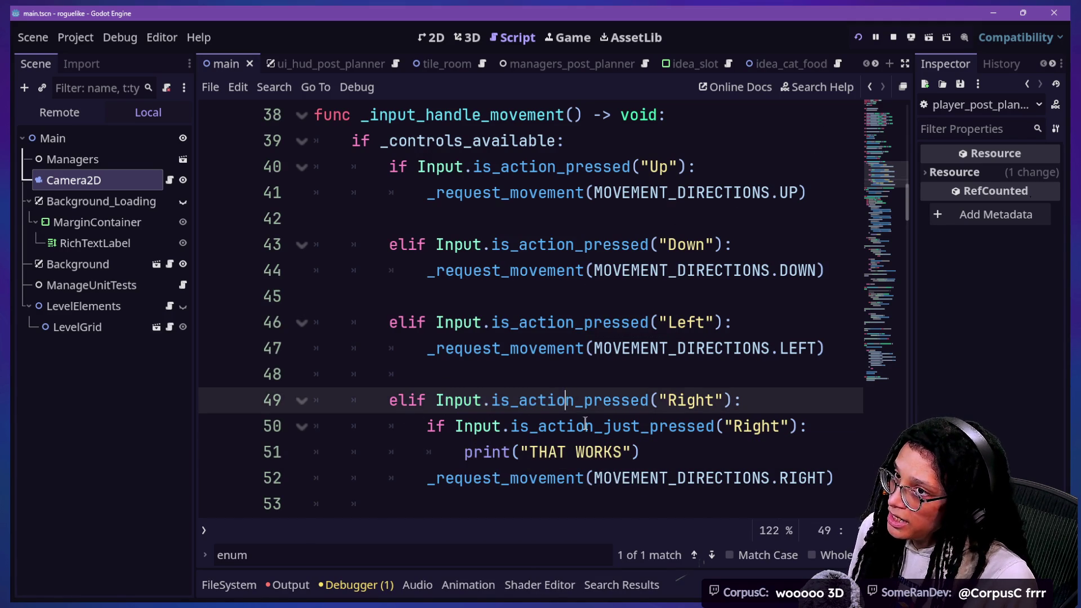
{"action": "scroll", "coordinate": [583, 418], "scroll_direction": "down", "scroll_amount": 1}
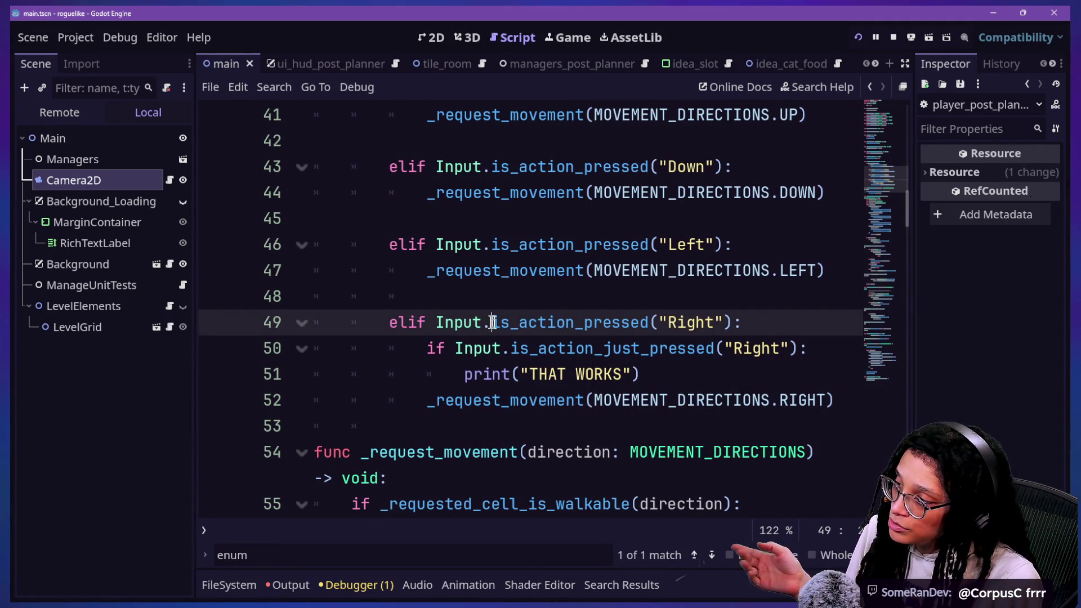
{"action": "left_click_drag", "start_coordinate": [492, 324], "coordinate": [660, 326]}
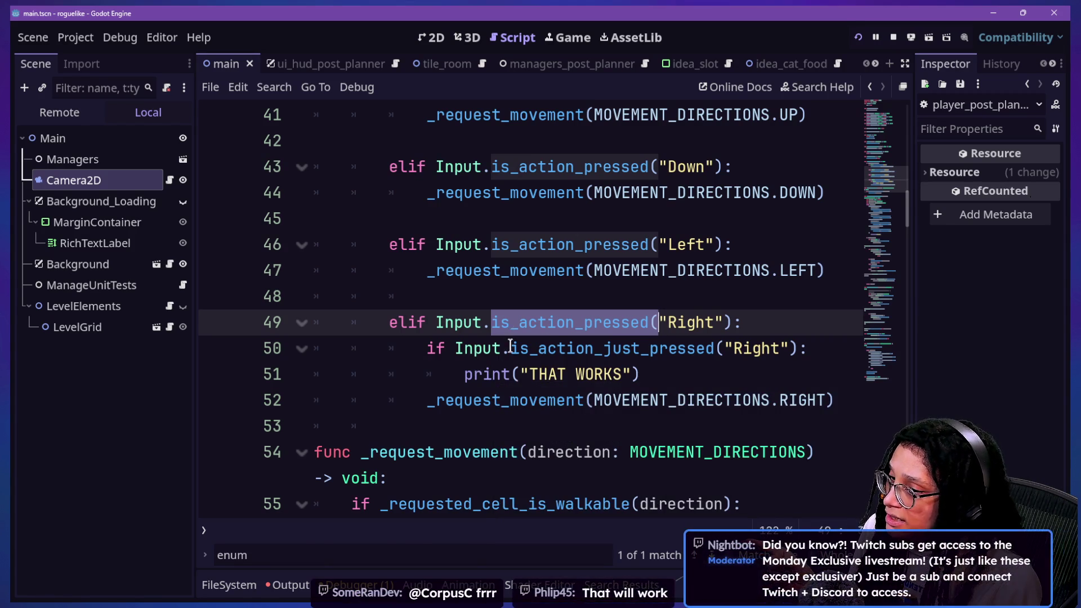
{"action": "left_click_drag", "start_coordinate": [511, 348], "coordinate": [655, 364]}
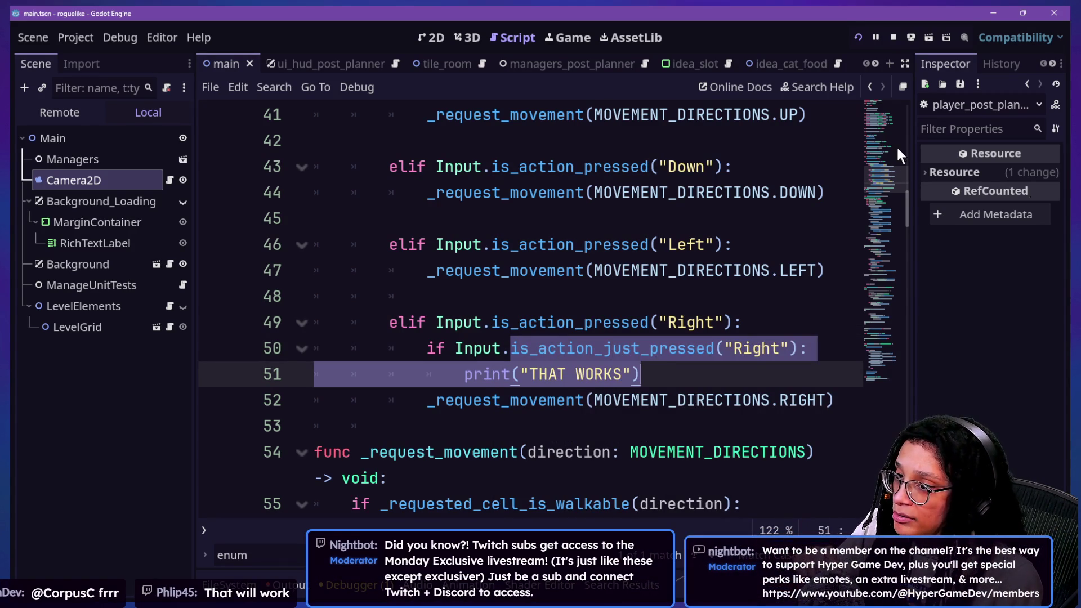
Step: Run the game, enter the Mewsky level, move right to log THAT WORKS, then stop it
{"action": "left_click", "coordinate": [857, 37]}
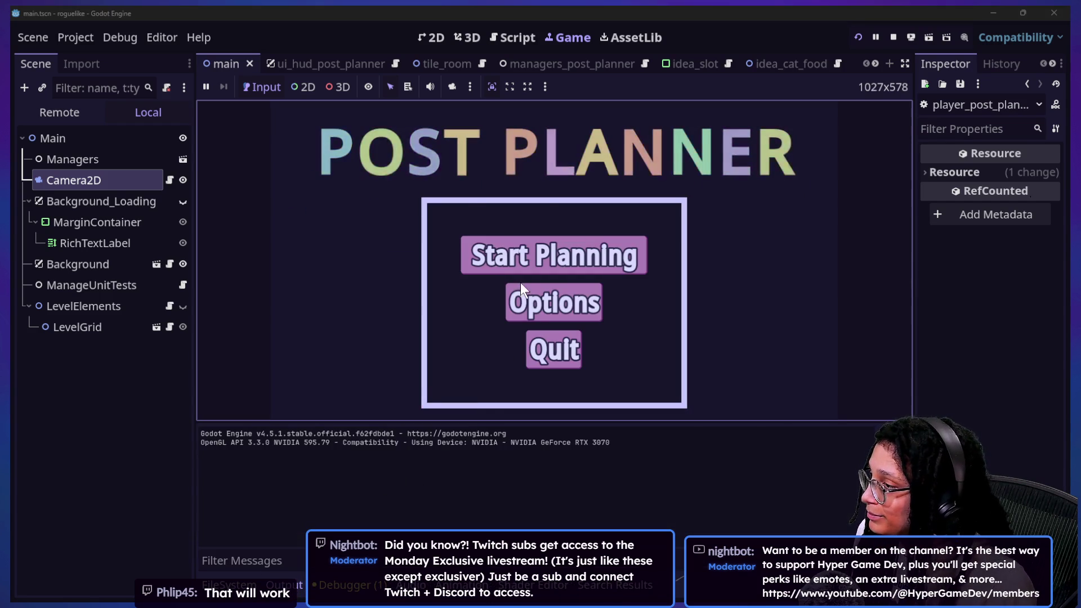
{"action": "left_click", "coordinate": [522, 264]}
{"action": "left_click", "coordinate": [527, 262]}
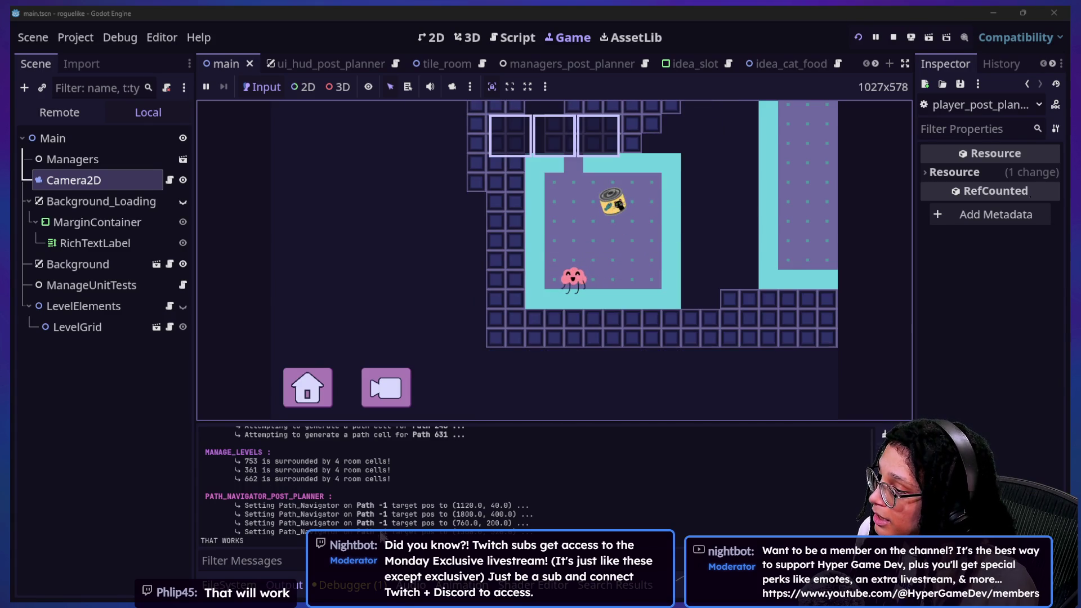
{"action": "left_click", "coordinate": [379, 536]}
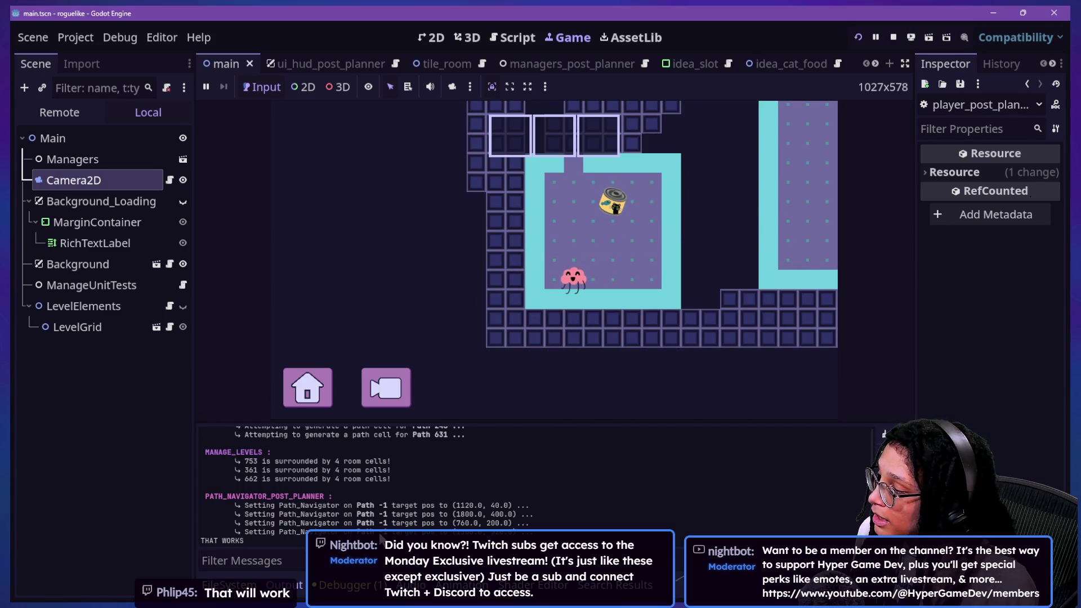
{"action": "left_click", "coordinate": [521, 352]}
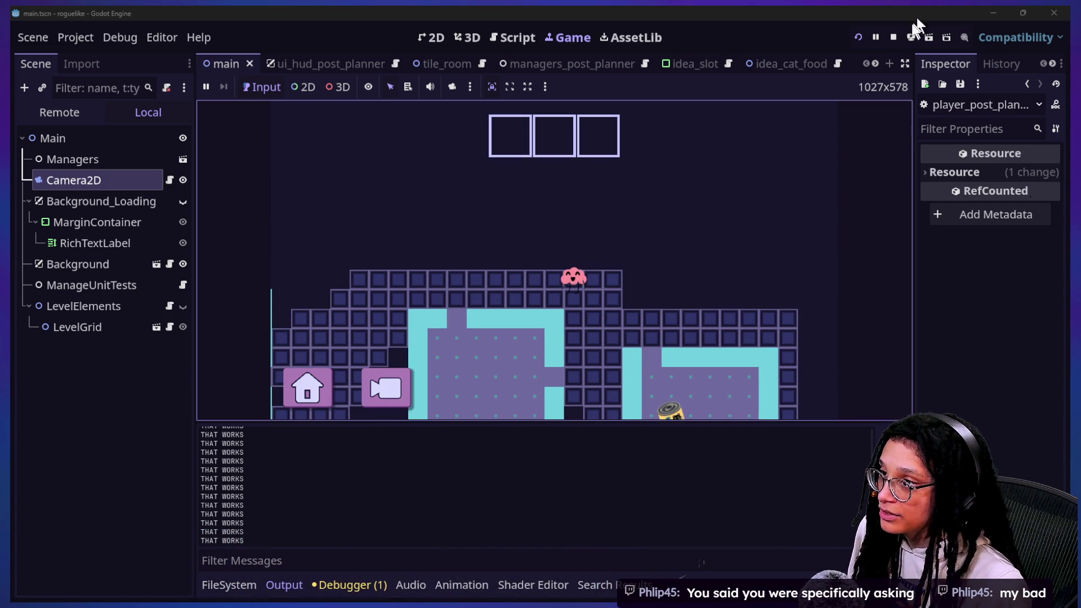
{"action": "left_click", "coordinate": [893, 38]}
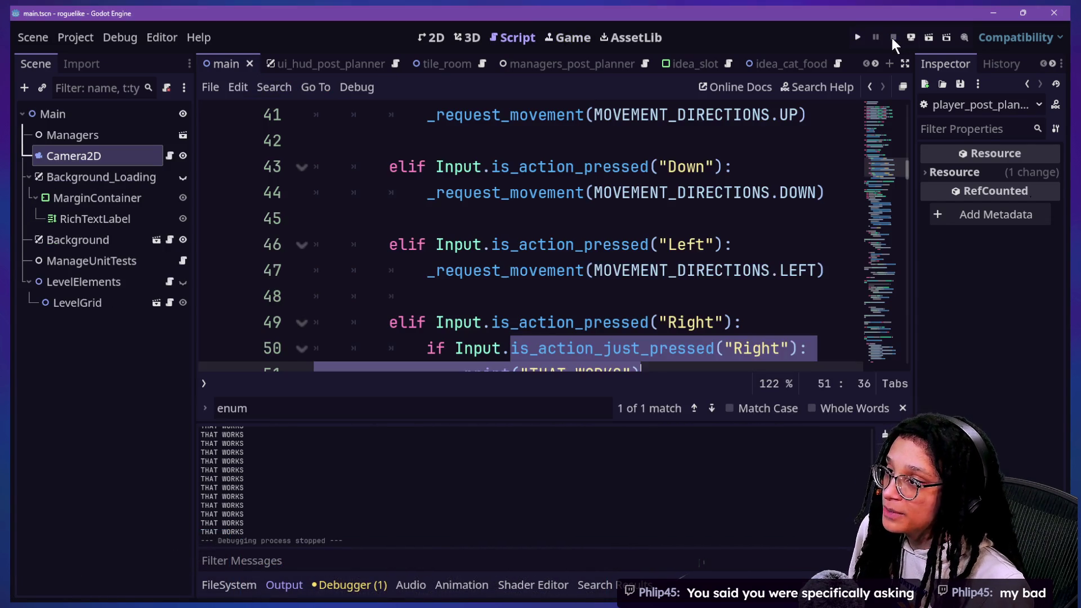
Step: Navigate to the print line inside the request movement function
{"action": "left_click", "coordinate": [505, 290]}
{"action": "key", "text": "Down"}
{"action": "key", "text": "Down"}
{"action": "key", "text": "Down"}
{"action": "key", "text": "Down"}
{"action": "key", "text": "Down"}
{"action": "key", "text": "Down"}
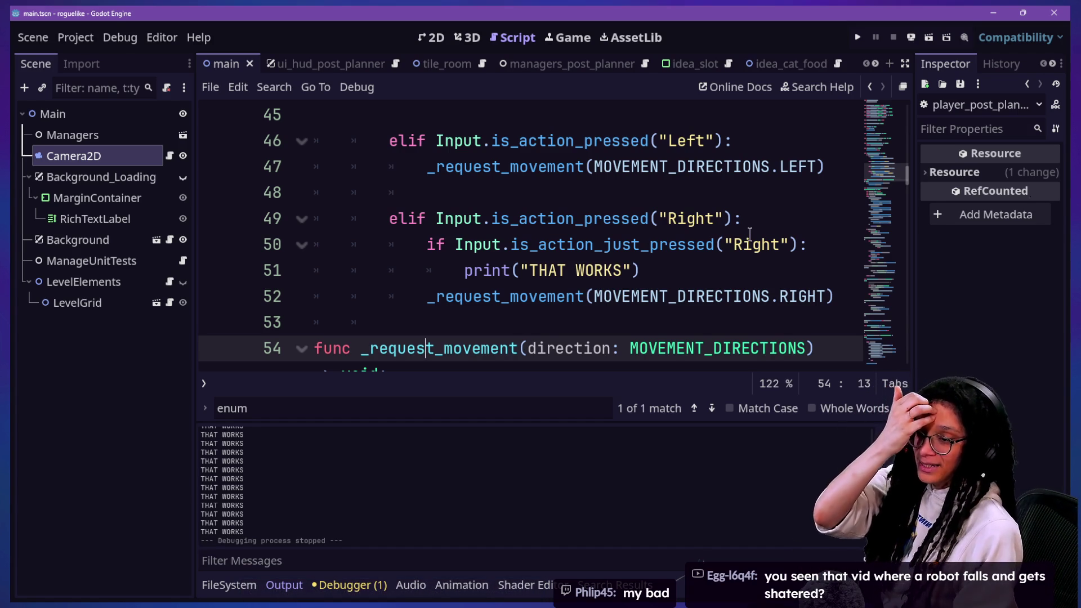
{"action": "left_click", "coordinate": [591, 295]}
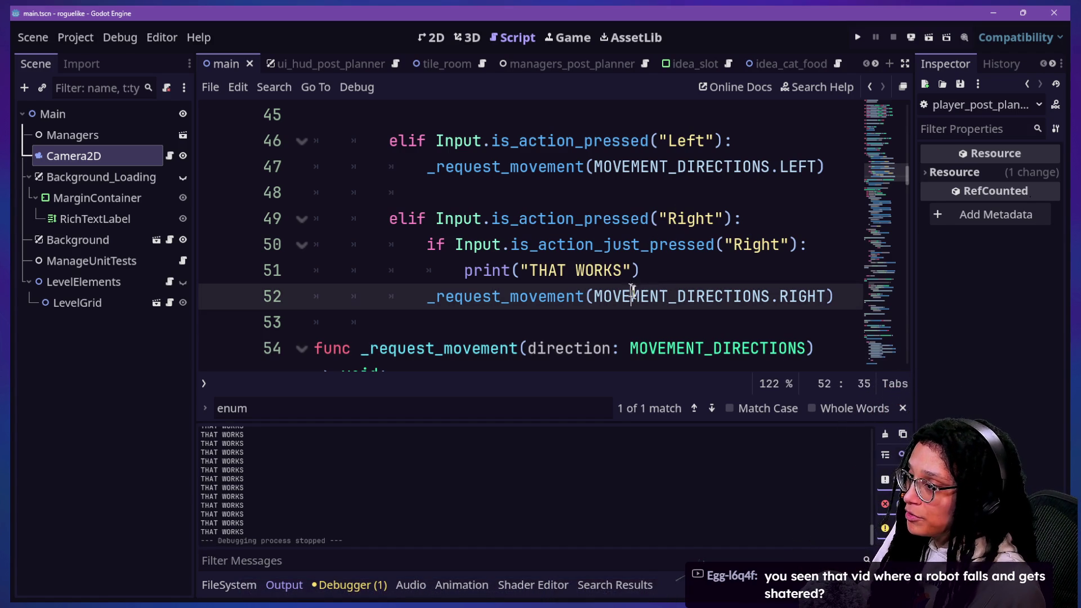
{"action": "left_click", "coordinate": [685, 258]}
Step: Delete the print("THAT WORKS") line, keeping an empty indented line under the check
{"action": "left_click_drag", "start_coordinate": [700, 271], "coordinate": [812, 245]}
{"action": "key", "text": "BackSpace"}
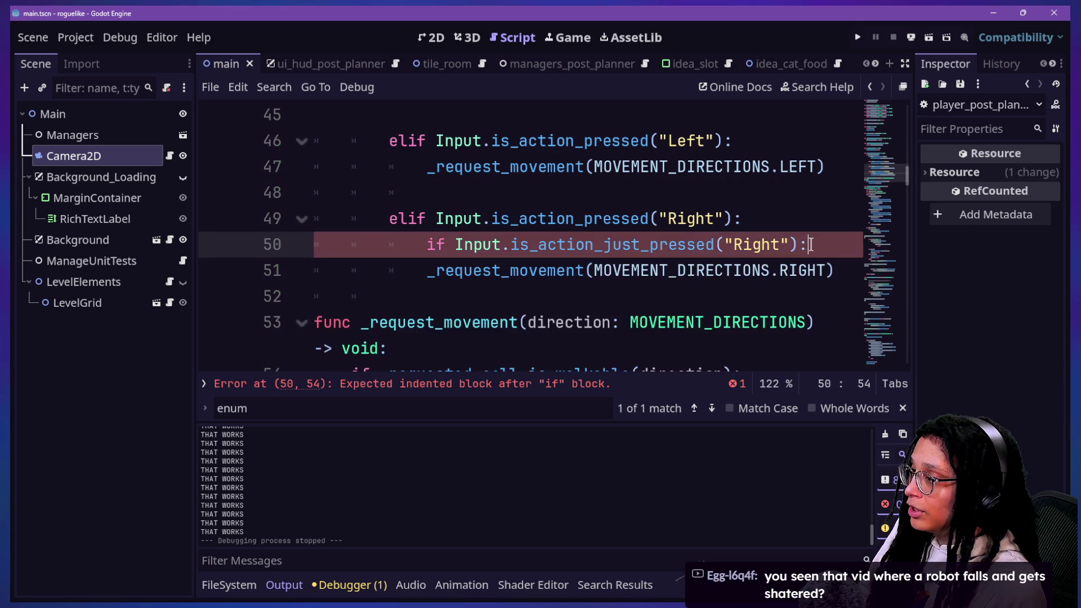
{"action": "key", "text": "Return"}
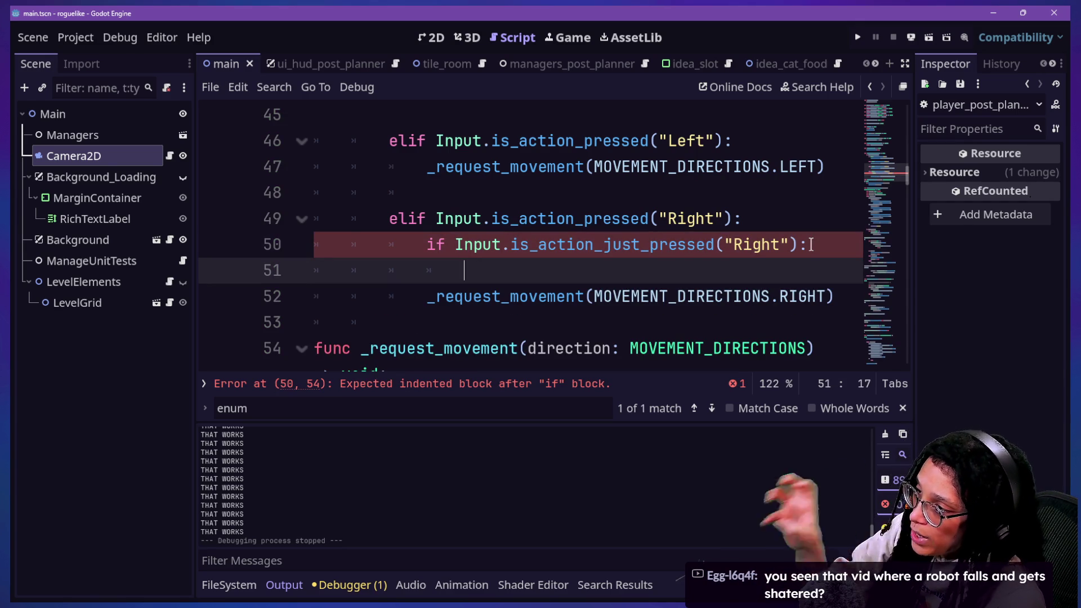
{"action": "left_click", "coordinate": [516, 246]}
{"action": "left_click", "coordinate": [647, 272]}
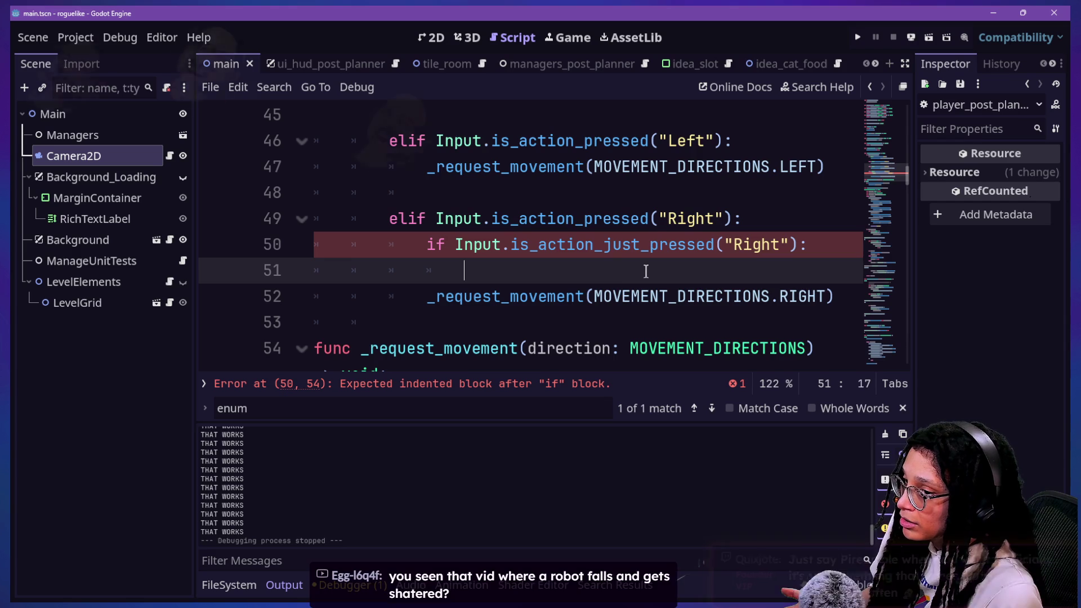
{"action": "scroll", "coordinate": [646, 271], "scroll_direction": "up", "scroll_amount": 5}
{"action": "scroll", "coordinate": [646, 272], "scroll_direction": "down", "scroll_amount": 4}
{"action": "scroll", "coordinate": [646, 271], "scroll_direction": "up", "scroll_amount": 4}
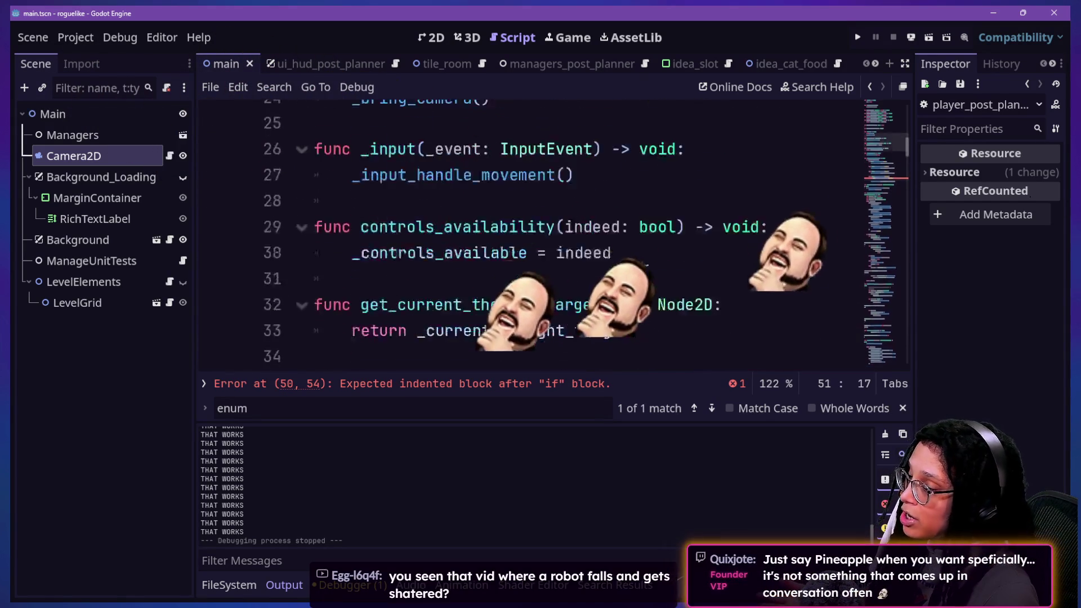
{"action": "scroll", "coordinate": [647, 271], "scroll_direction": "up", "scroll_amount": 10}
{"action": "key", "text": "ctrl+j"}
{"action": "key", "text": "ctrl+j"}
{"action": "key", "text": "ctrl+j"}
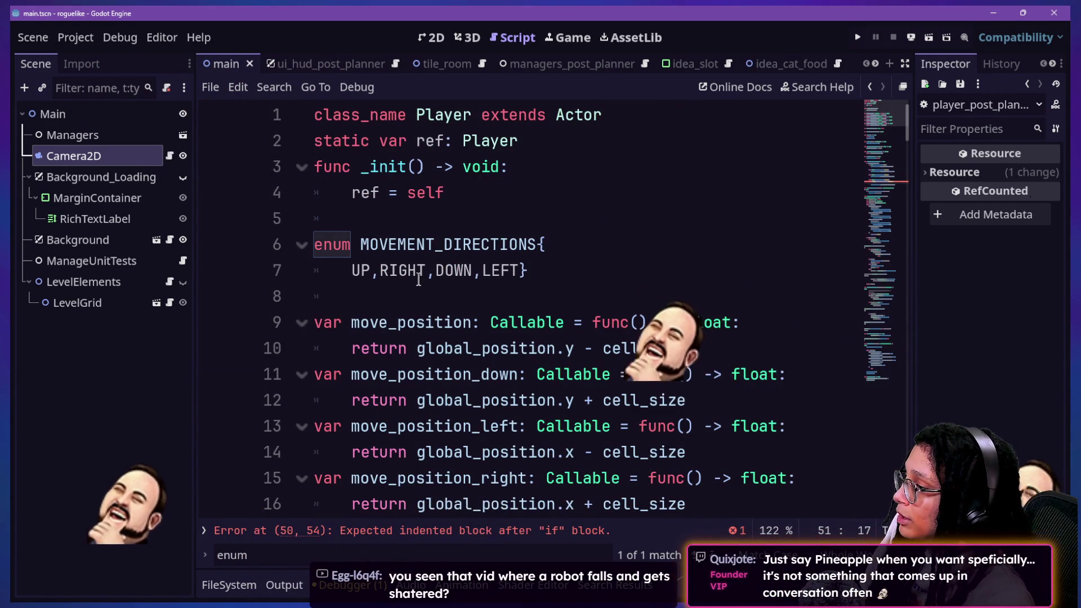
{"action": "scroll", "coordinate": [423, 287], "scroll_direction": "down", "scroll_amount": 2}
{"action": "scroll", "coordinate": [450, 288], "scroll_direction": "down", "scroll_amount": 1}
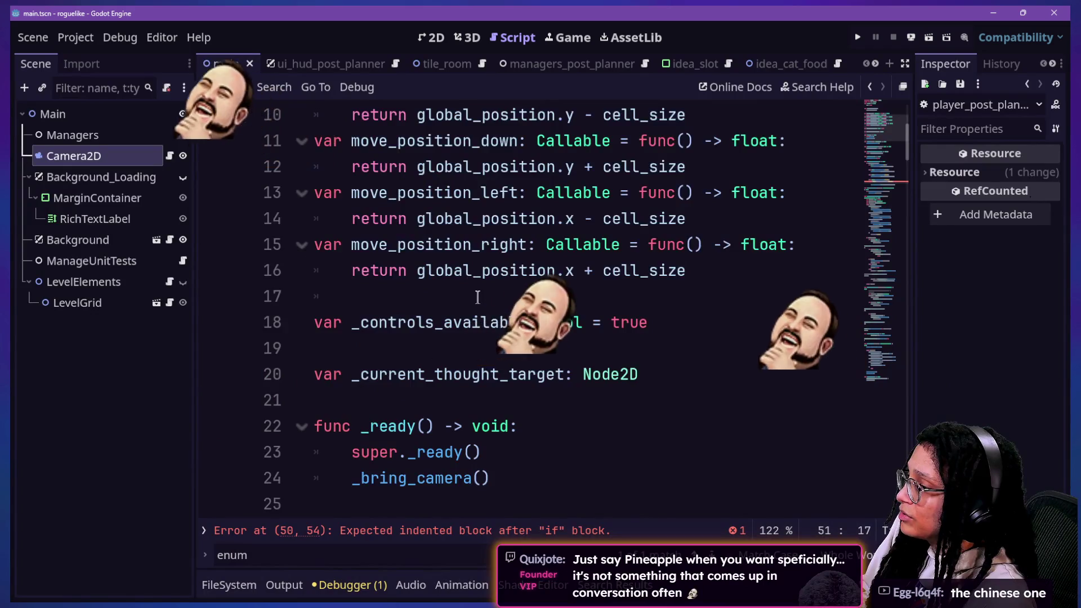
{"action": "scroll", "coordinate": [465, 292], "scroll_direction": "down", "scroll_amount": 1}
{"action": "scroll", "coordinate": [478, 296], "scroll_direction": "down", "scroll_amount": 1}
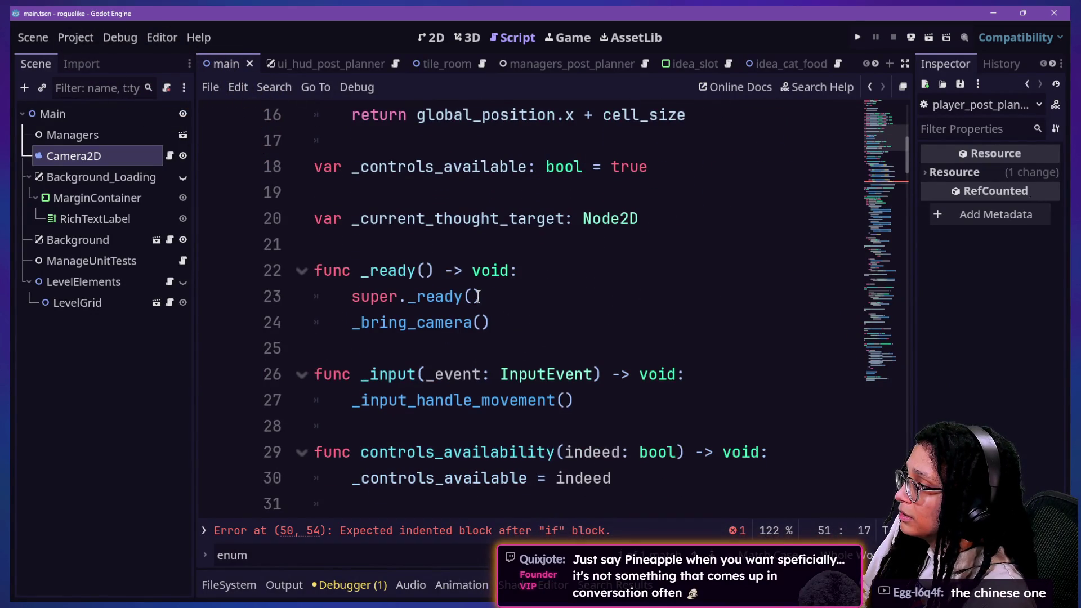
{"action": "scroll", "coordinate": [479, 297], "scroll_direction": "up", "scroll_amount": 1}
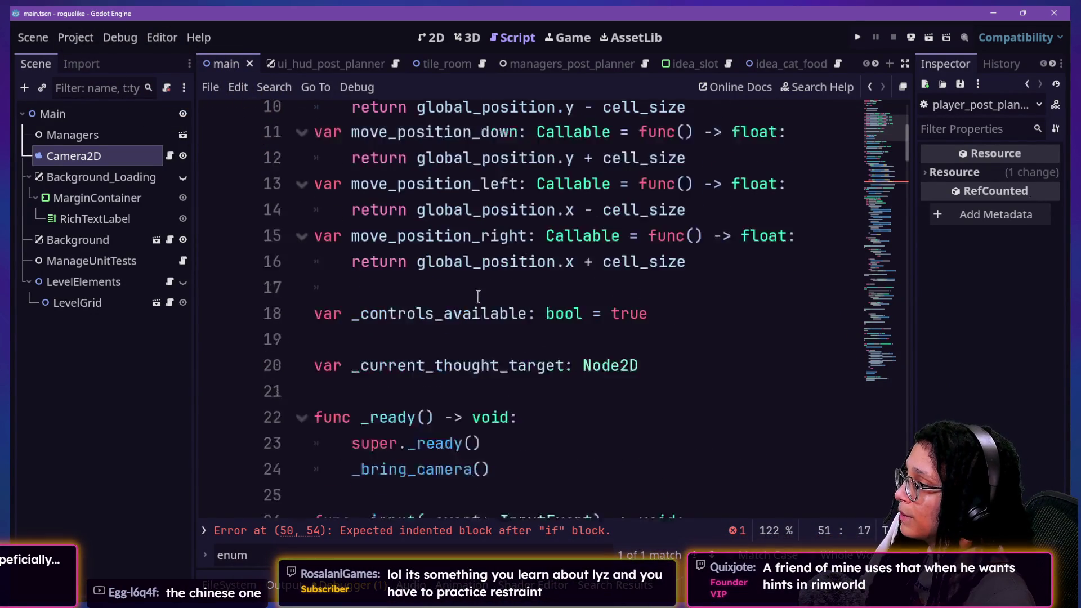
{"action": "scroll", "coordinate": [507, 288], "scroll_direction": "up", "scroll_amount": 4}
{"action": "left_click", "coordinate": [561, 270]}
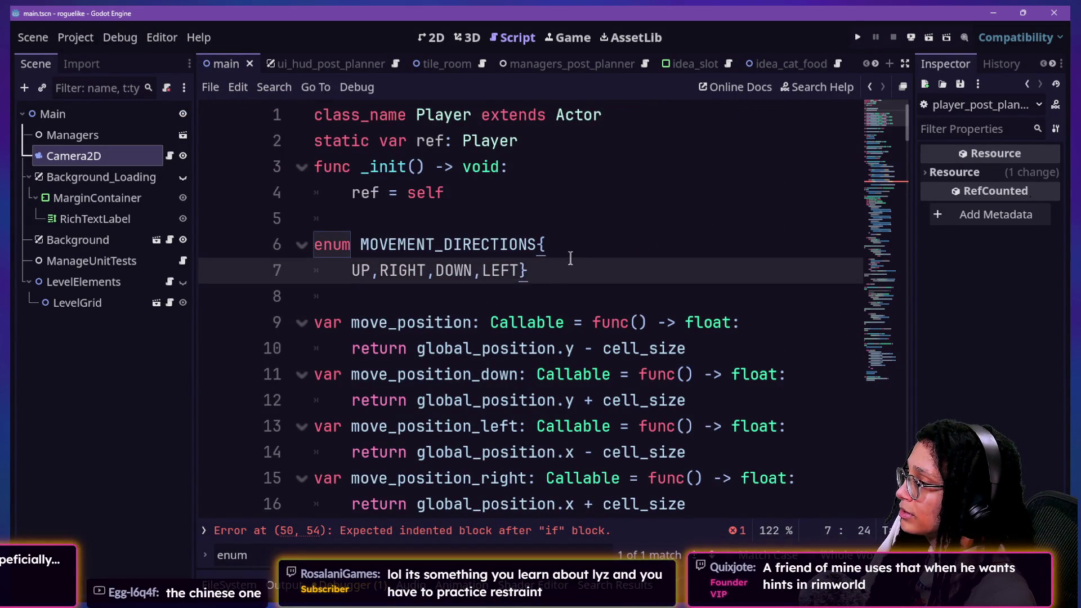
{"action": "left_click", "coordinate": [491, 196]}
{"action": "left_click", "coordinate": [550, 265]}
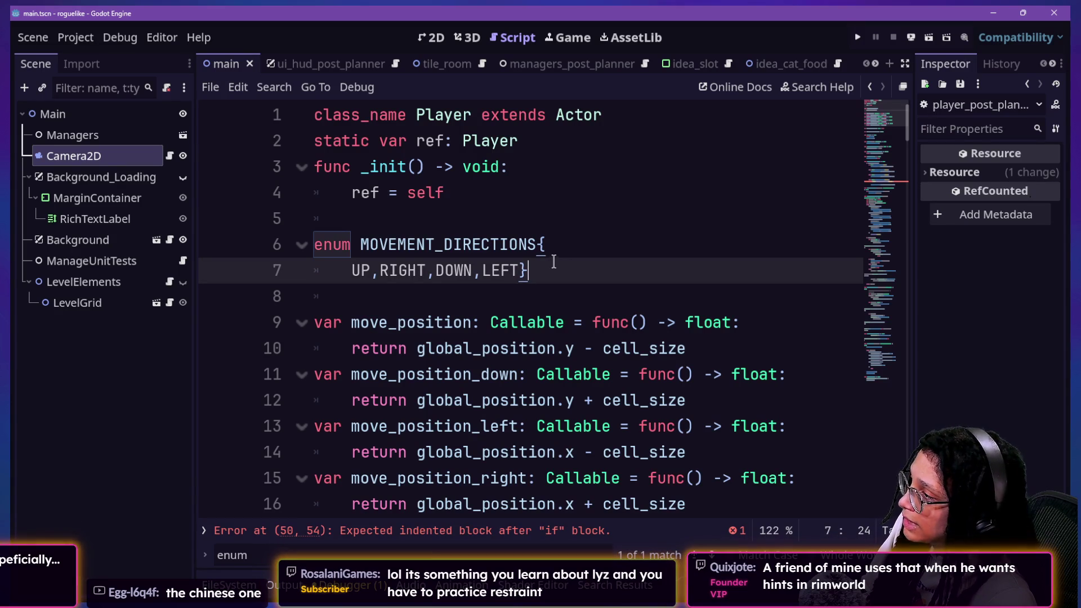
{"action": "scroll", "coordinate": [560, 258], "scroll_direction": "down", "scroll_amount": 1}
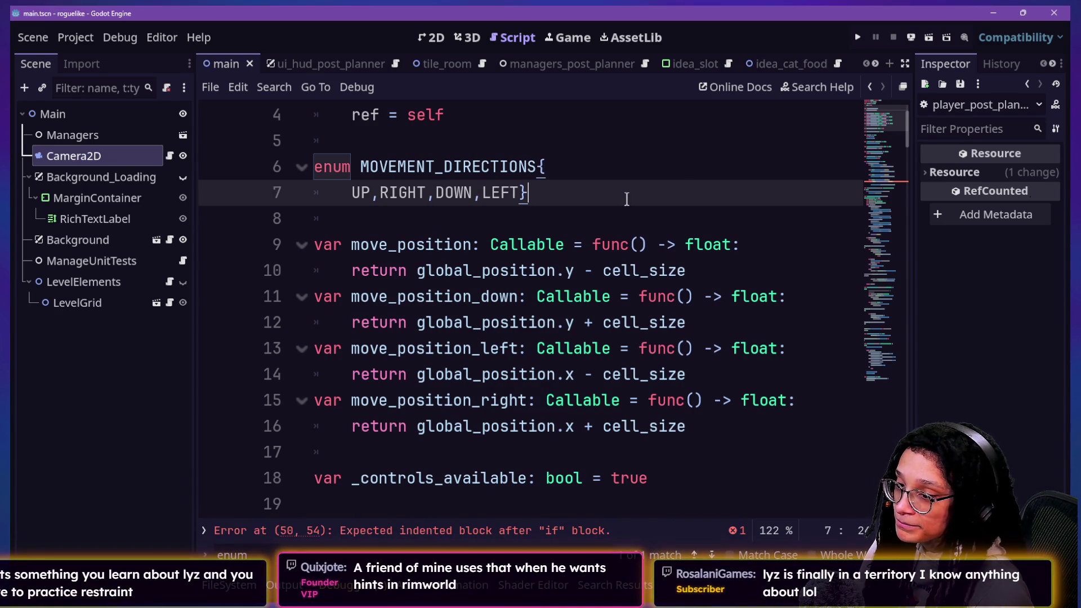
{"action": "key", "text": "Up"}
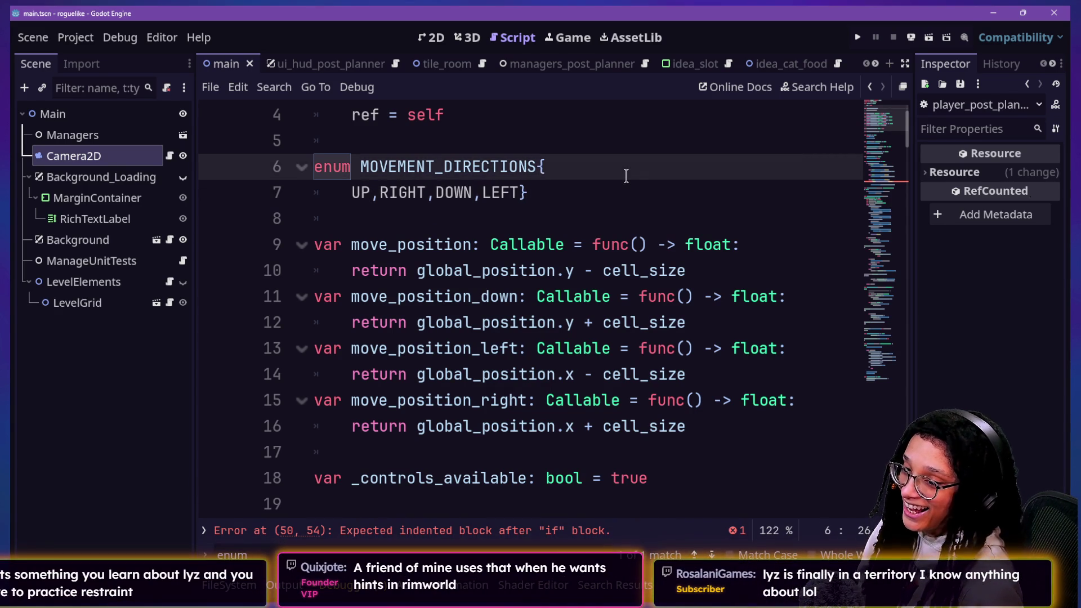
{"action": "key", "text": "Up"}
{"action": "key", "text": "Up"}
{"action": "key", "text": "Down"}
{"action": "key", "text": "Down"}
{"action": "key", "text": "Down"}
{"action": "key", "text": "Down"}
{"action": "key", "text": "Down"}
{"action": "key", "text": "Down"}
{"action": "key", "text": "Up"}
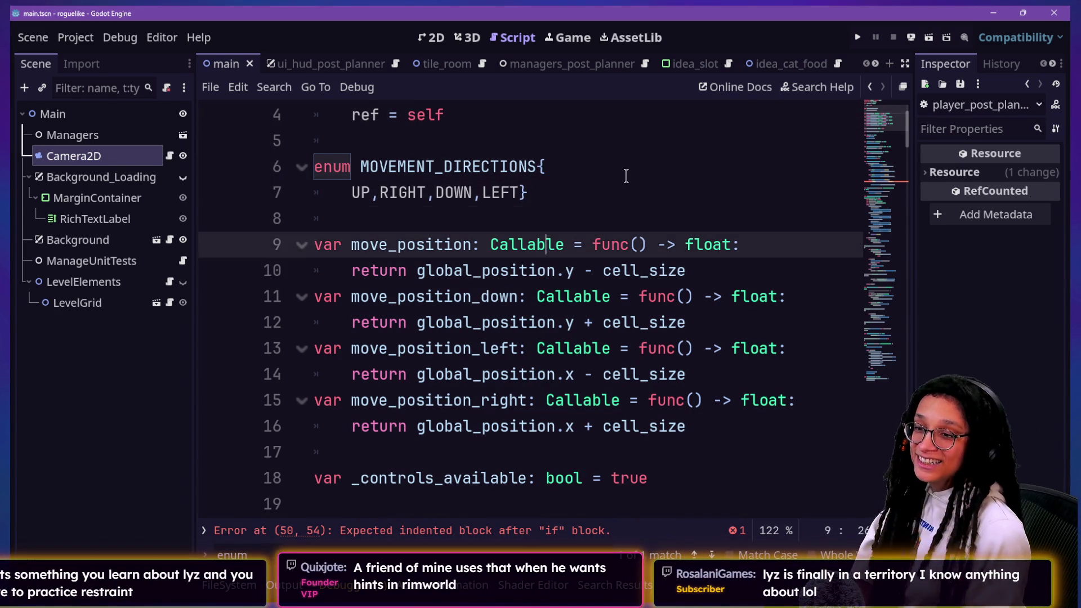
{"action": "key", "text": "Down"}
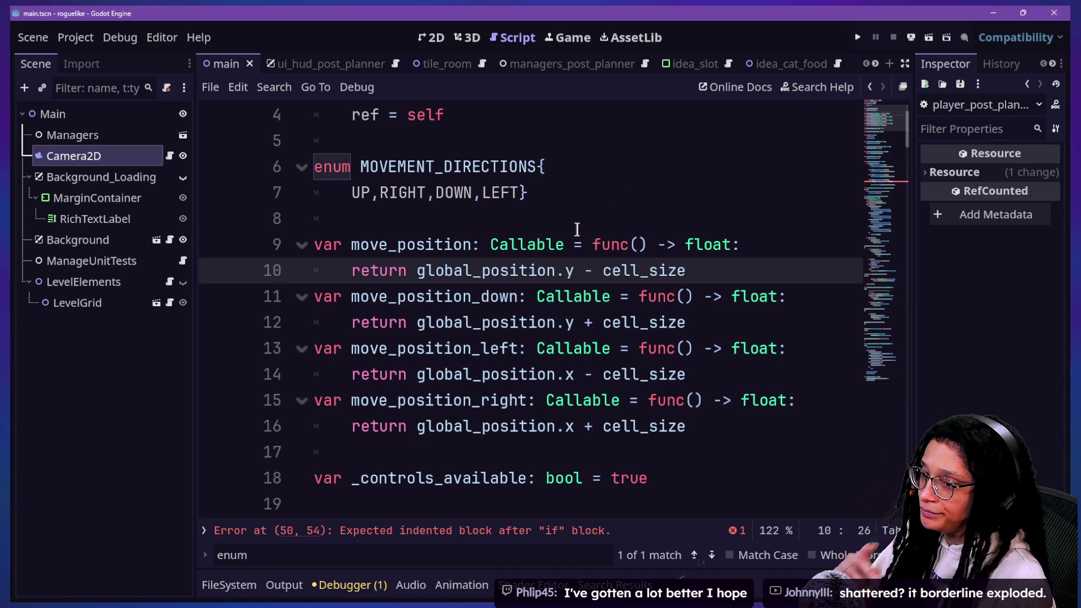
Step: Make blank lines below the MOVEMENT_DIRECTIONS enum for a new variable
{"action": "left_click", "coordinate": [567, 208]}
{"action": "left_click", "coordinate": [560, 174]}
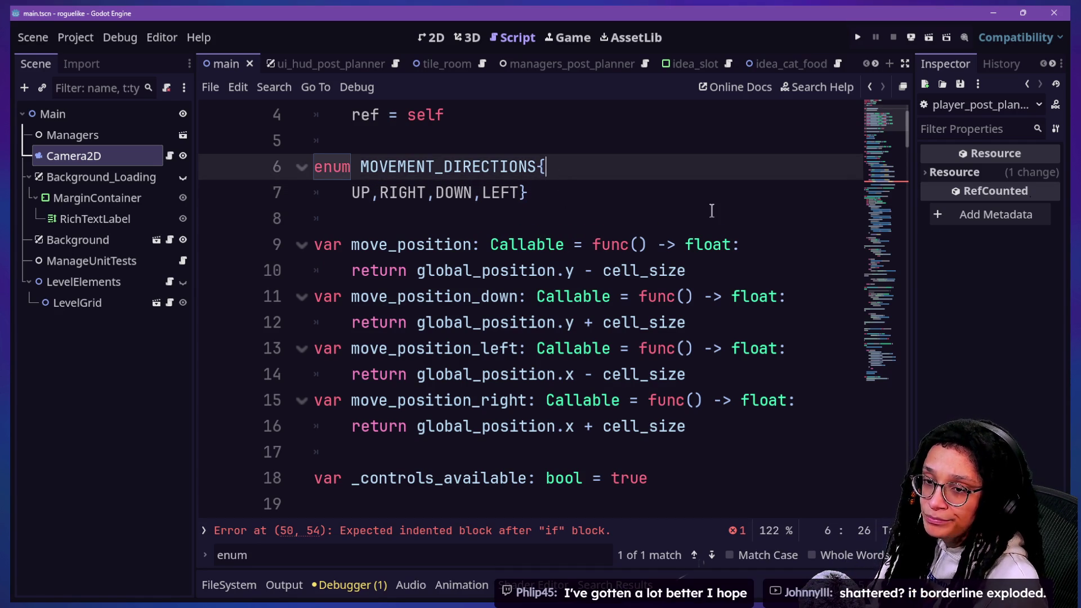
{"action": "left_click", "coordinate": [642, 270]}
{"action": "left_click_drag", "start_coordinate": [639, 245], "coordinate": [633, 203]}
{"action": "left_click", "coordinate": [608, 167]}
{"action": "left_click", "coordinate": [640, 270]}
{"action": "left_click", "coordinate": [634, 322]}
{"action": "left_click", "coordinate": [556, 166]}
{"action": "left_click_drag", "start_coordinate": [555, 167], "coordinate": [569, 217]}
{"action": "left_click", "coordinate": [569, 211]}
{"action": "key", "text": "Down"}
{"action": "key", "text": "Down"}
{"action": "key", "text": "Up"}
{"action": "key", "text": "Up"}
{"action": "key", "text": "Up"}
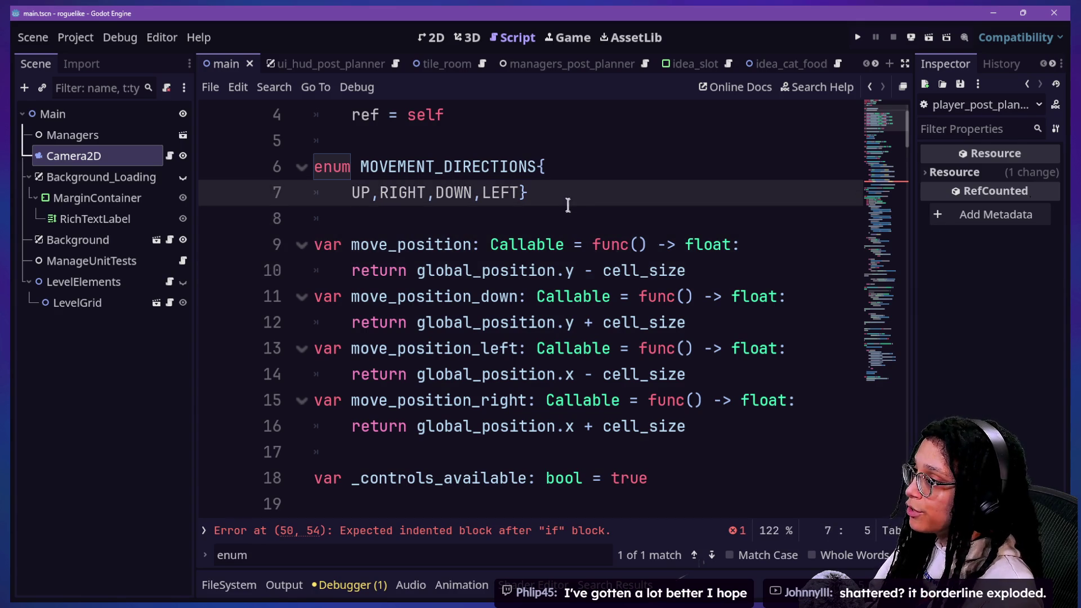
{"action": "key", "text": "Return"}
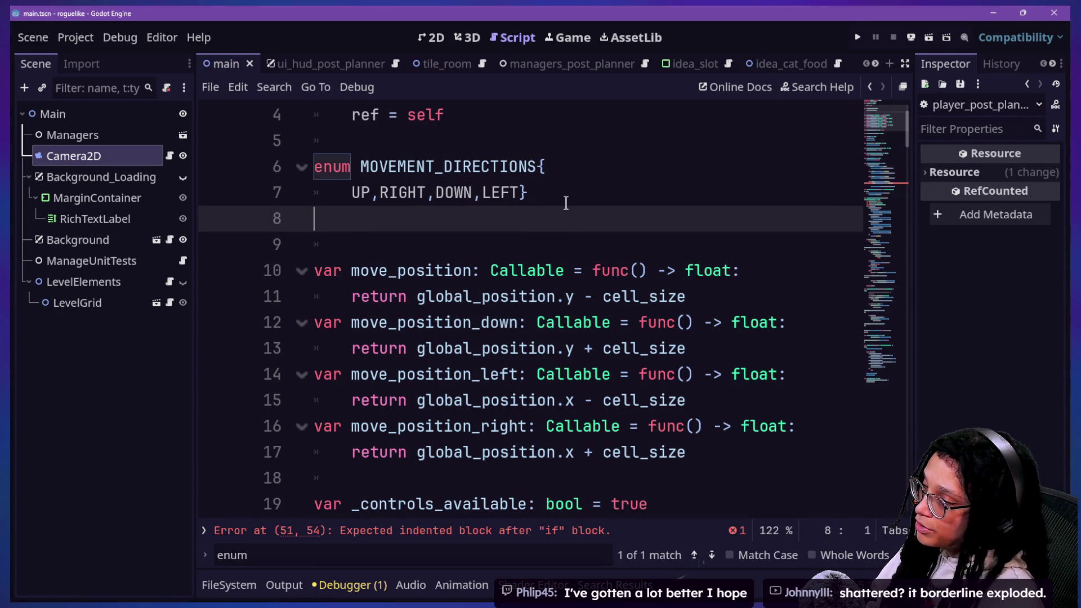
{"action": "key", "text": "Return"}
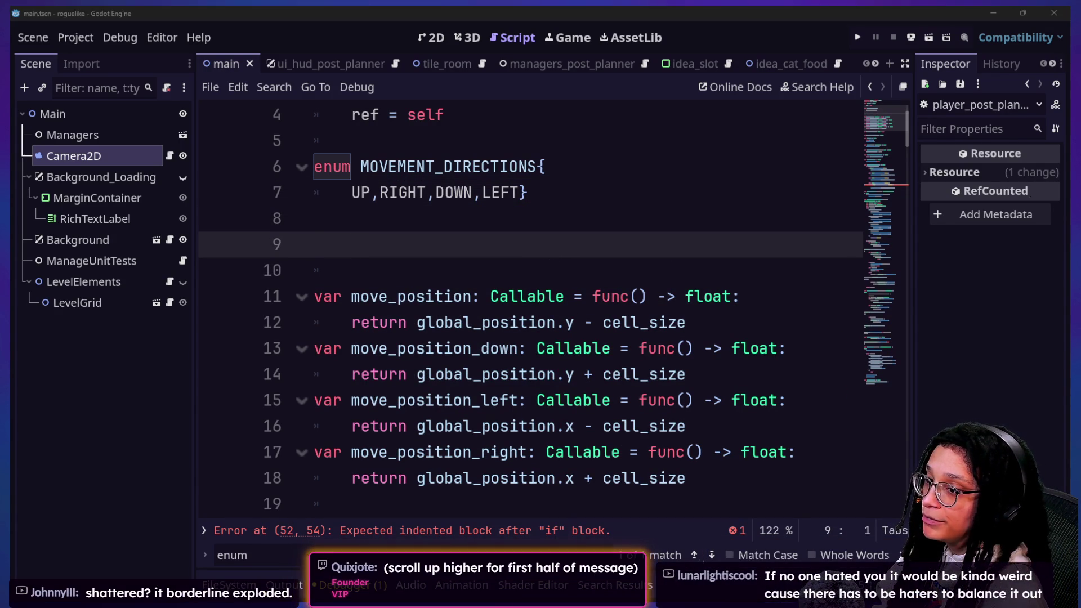
Step: Declare var _last_horizontal_direction: MOVEMENT_DIRECTIONS defaulting to MOVEMENT_DIRECTIONS.LEFT
{"action": "left_click", "coordinate": [423, 245]}
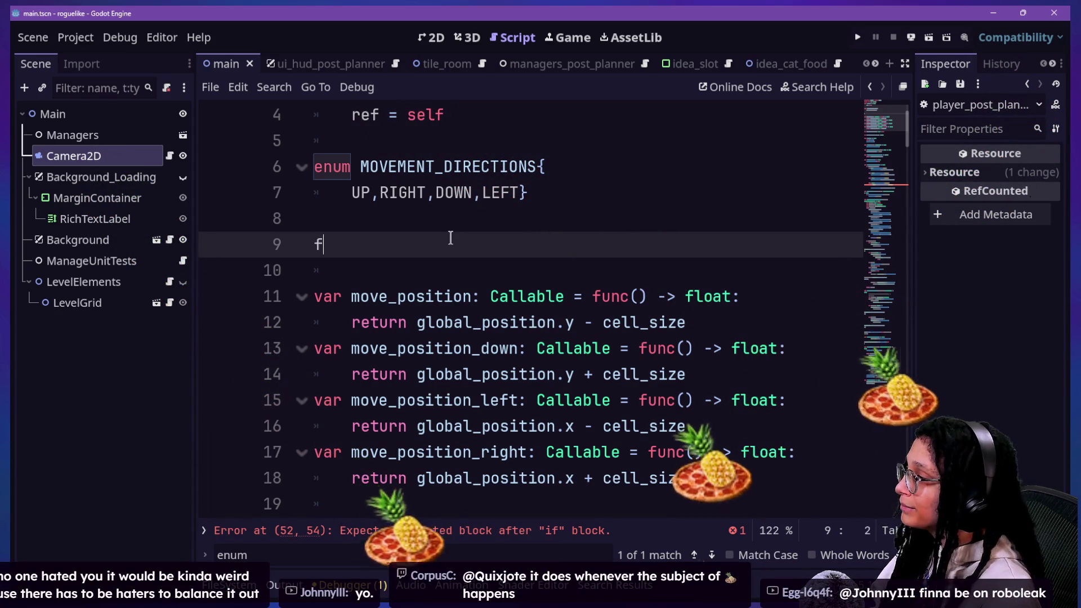
{"action": "type", "text": "enum"}
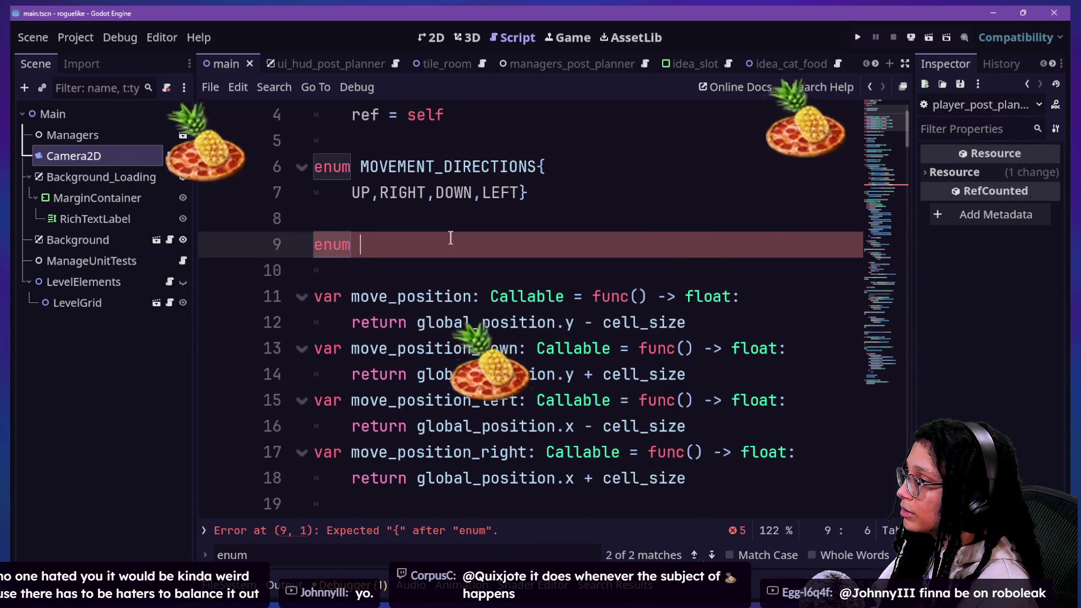
{"action": "key", "text": "BackSpace"}
{"action": "key", "text": "BackSpace"}
{"action": "key", "text": "BackSpace"}
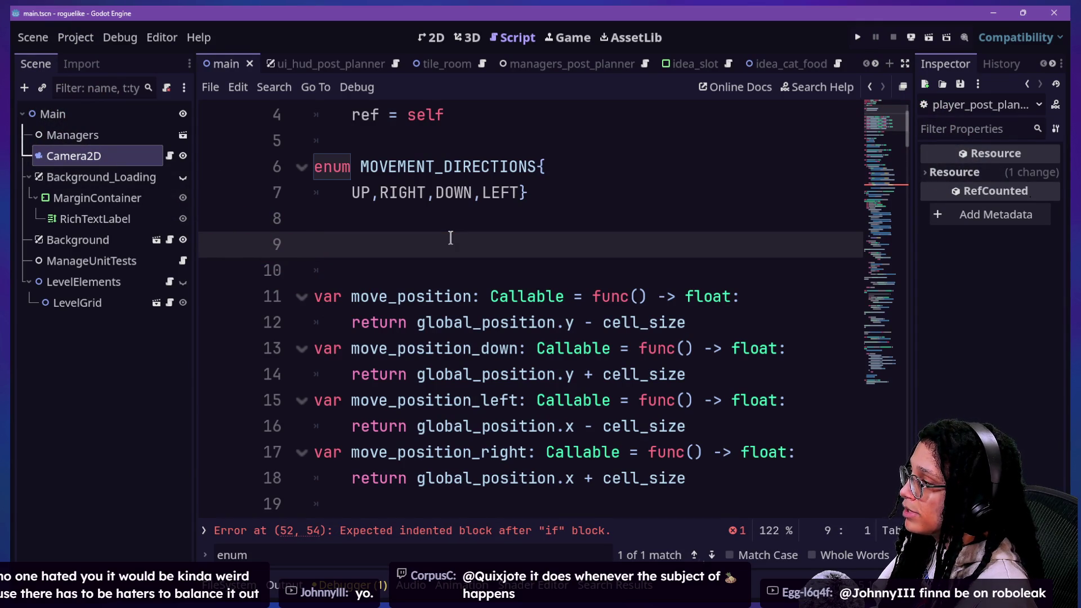
{"action": "type", "text": "varlast_horizontal_direction: MP"}
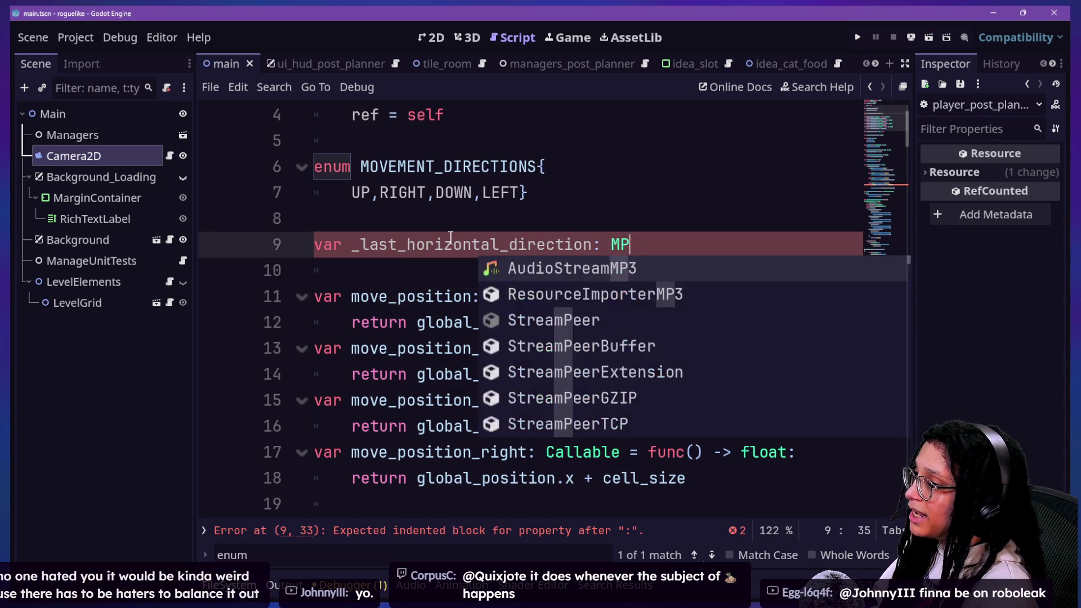
{"action": "key", "text": "BackSpace"}
{"action": "type", "text": "O"}
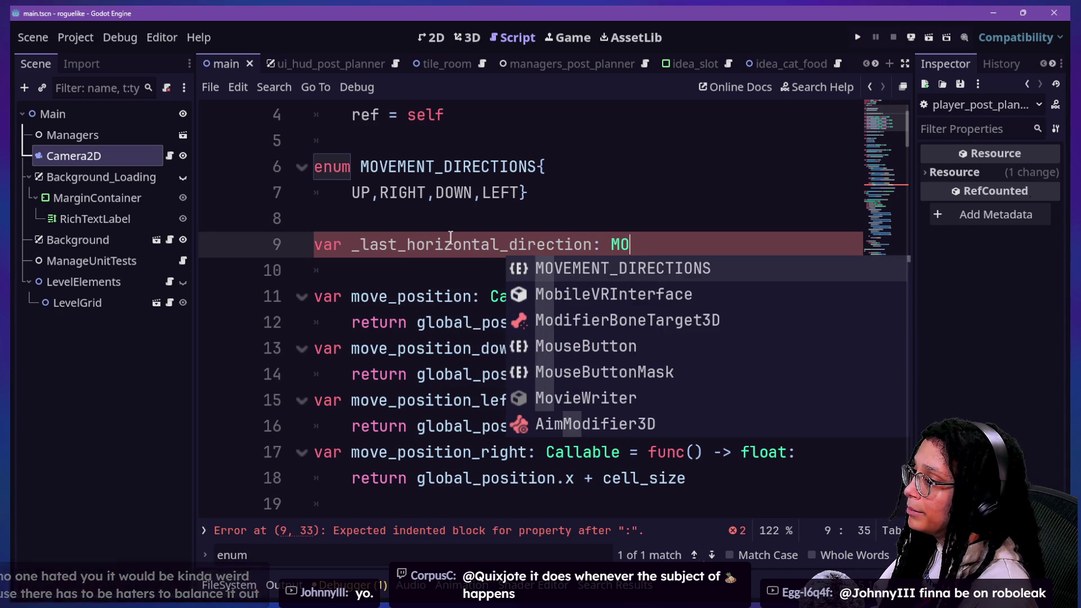
{"action": "key", "text": "Return"}
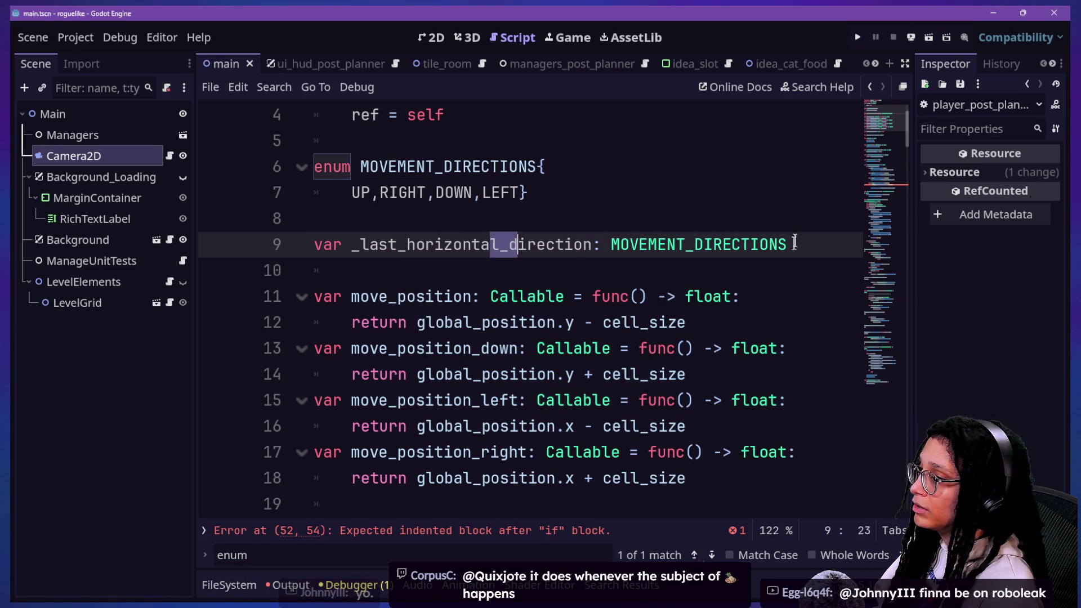
{"action": "scroll", "coordinate": [705, 314], "scroll_direction": "down", "scroll_amount": 3}
{"action": "scroll", "coordinate": [701, 313], "scroll_direction": "up", "scroll_amount": 2}
{"action": "scroll", "coordinate": [696, 310], "scroll_direction": "up", "scroll_amount": 3}
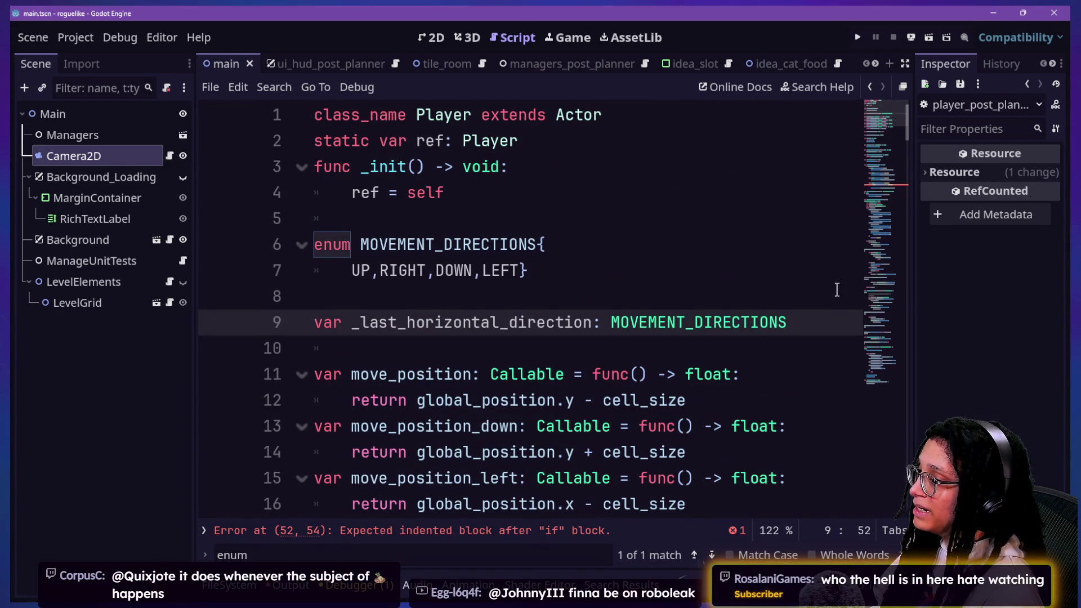
{"action": "type", "text": " = "}
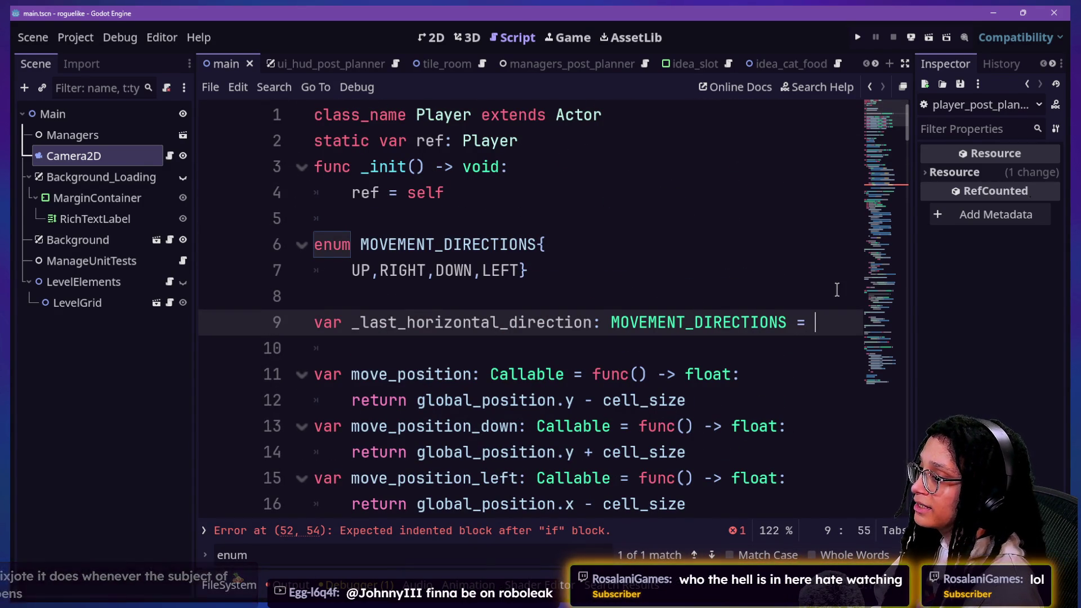
{"action": "type", "text": "\\"}
{"action": "key", "text": "Return"}
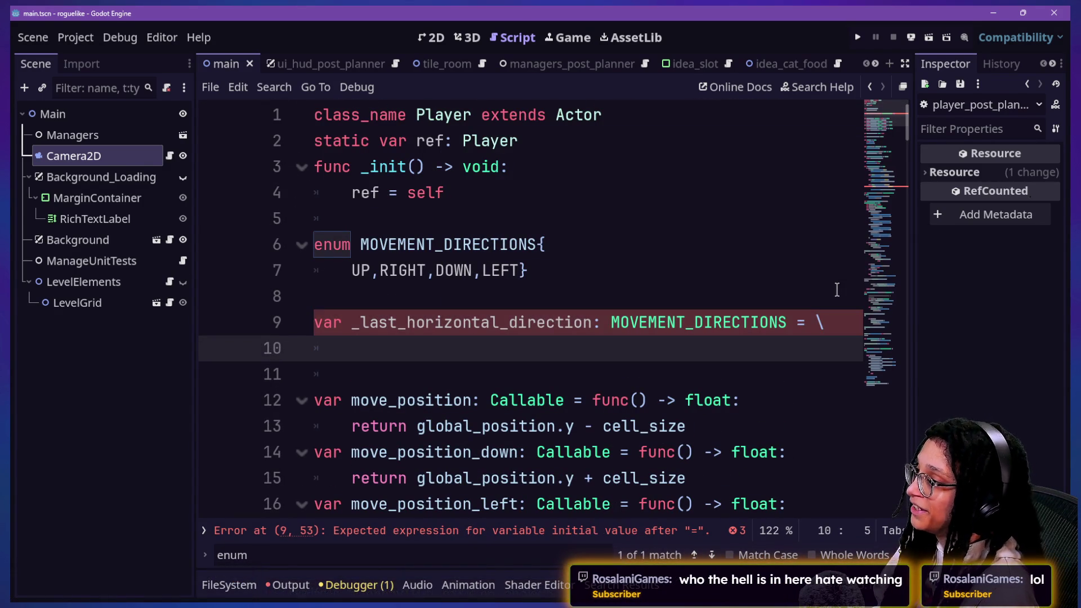
{"action": "type", "text": "MOVE"}
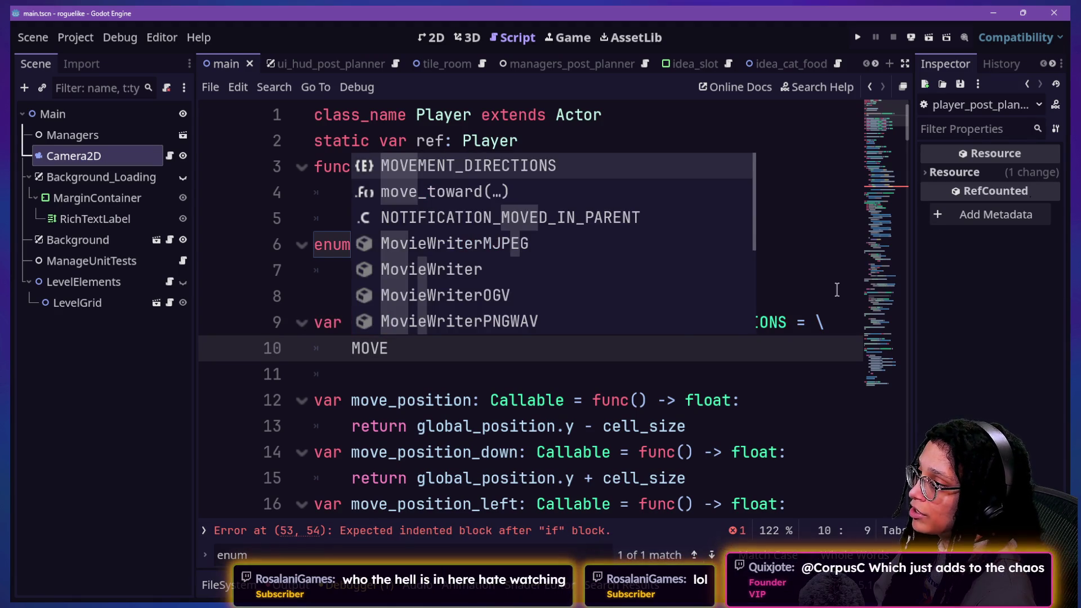
{"action": "key", "text": "Return"}
{"action": "type", "text": ".LEFT"}
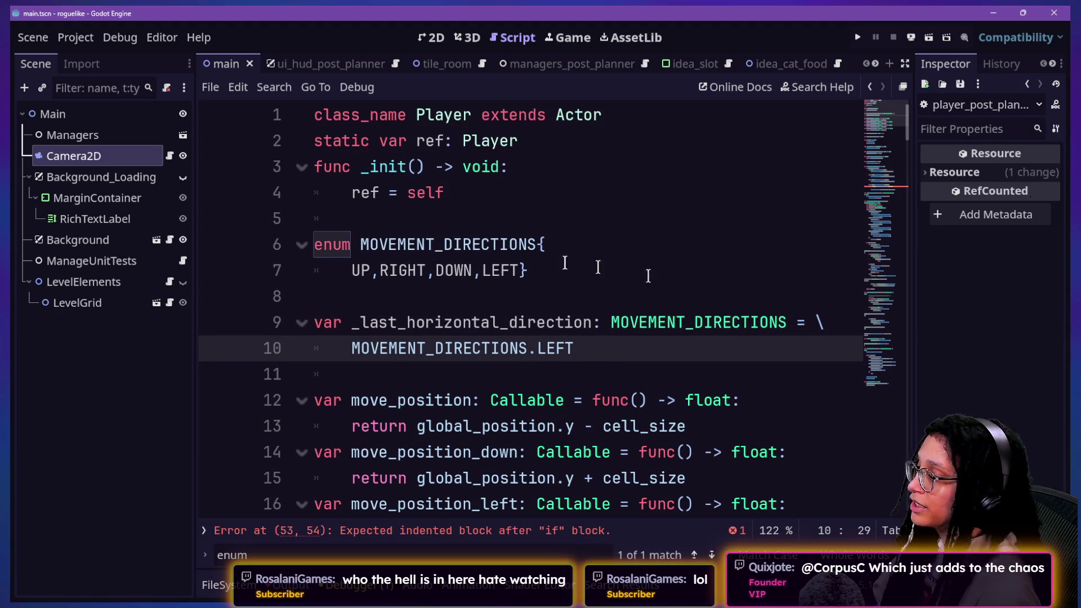
{"action": "left_click", "coordinate": [707, 282]}
{"action": "scroll", "coordinate": [441, 308], "scroll_direction": "down", "scroll_amount": 4}
Step: Move the Right just-pressed condition's colon onto a continuation line, then pull the Twitch dashboard over
{"action": "left_click", "coordinate": [413, 530]}
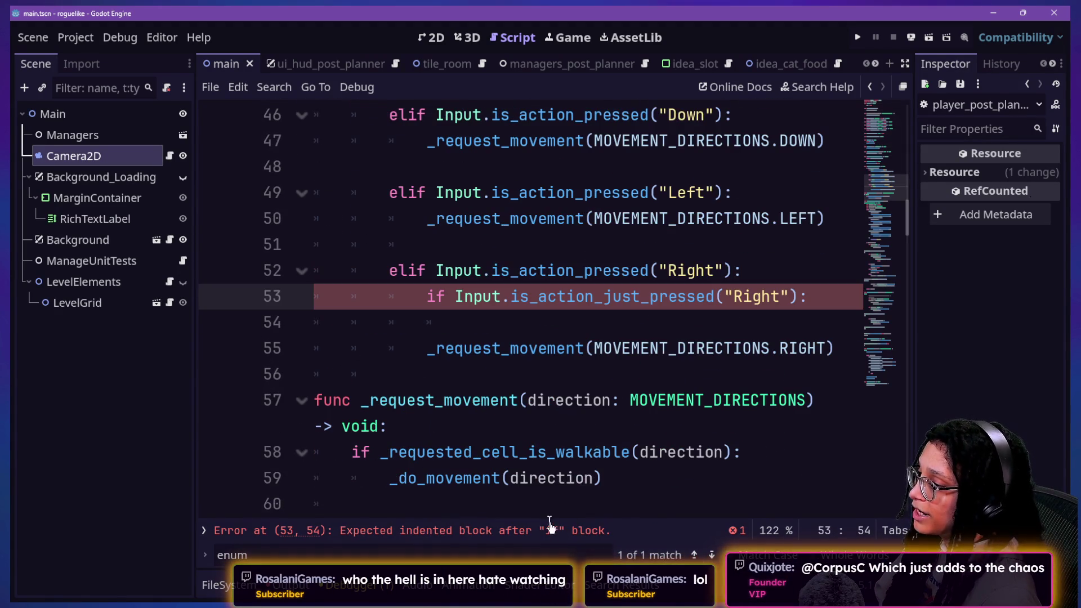
{"action": "key", "text": "Down"}
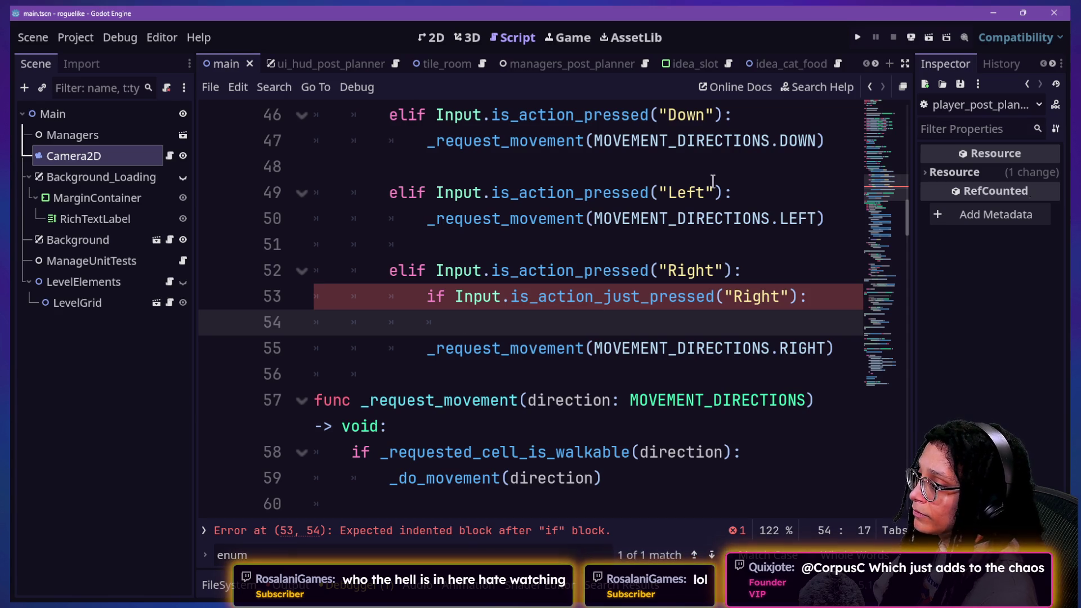
{"action": "left_click", "coordinate": [797, 296]}
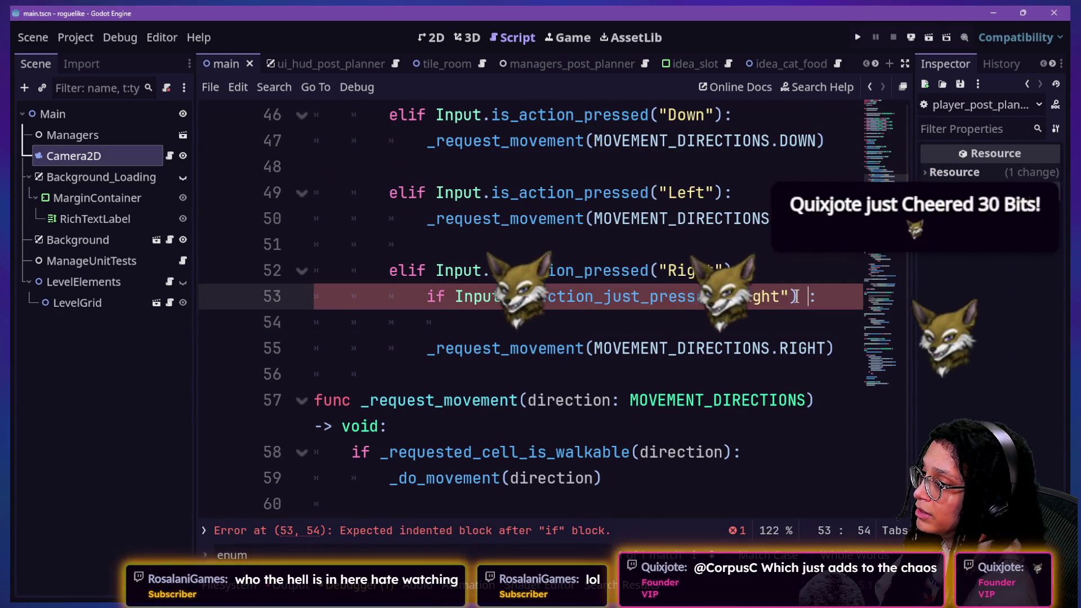
{"action": "type", "text": "\\"}
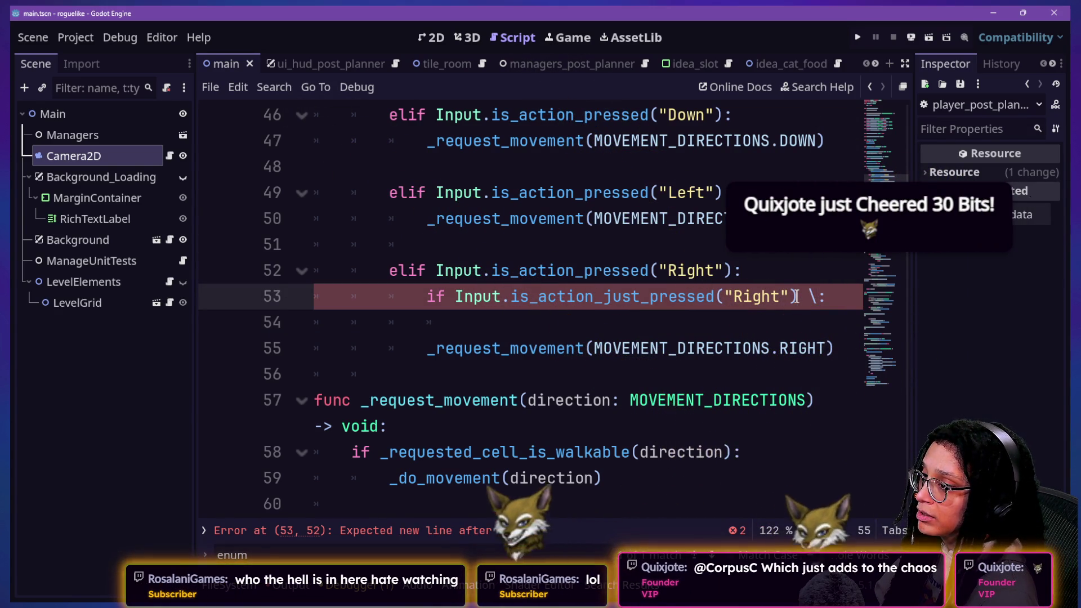
{"action": "key", "text": "Return"}
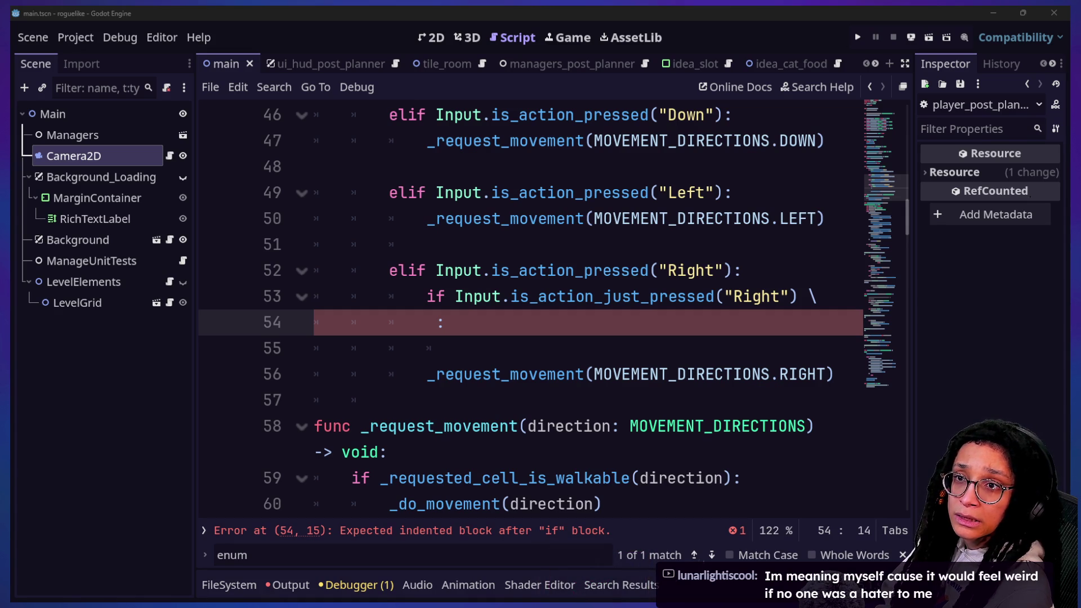
{"action": "mouse_move", "coordinate": [1073, 93]}
{"action": "left_mouse_down"}
{"action": "mouse_move", "coordinate": [433, 482]}
{"action": "mouse_move", "coordinate": [471, 198]}
{"action": "mouse_move", "coordinate": [340, 162]}
{"action": "left_mouse_up"}
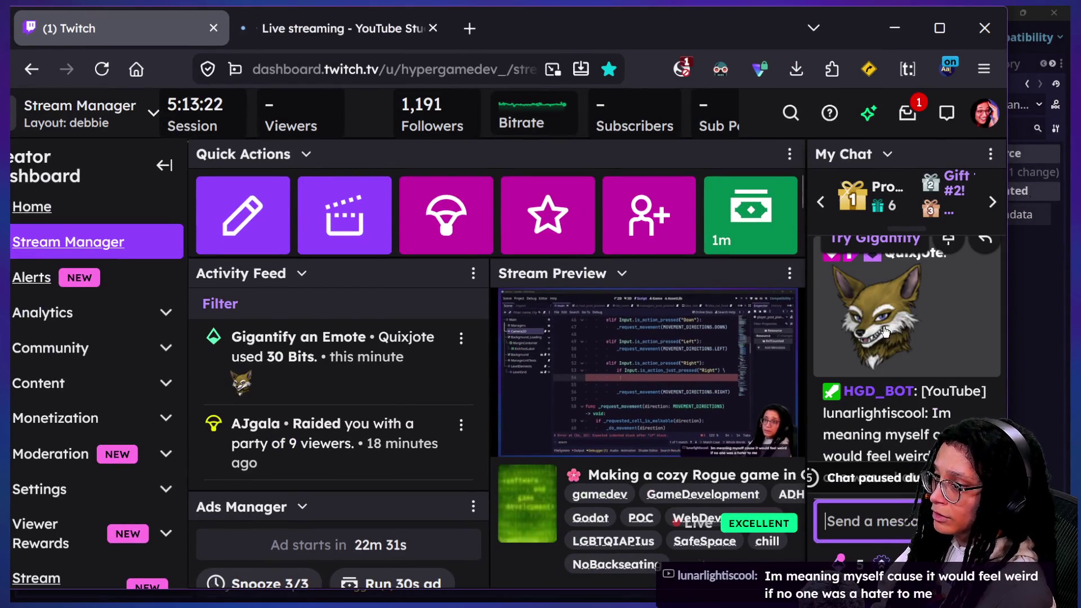
{"action": "scroll", "coordinate": [911, 359], "scroll_direction": "up", "scroll_amount": 1}
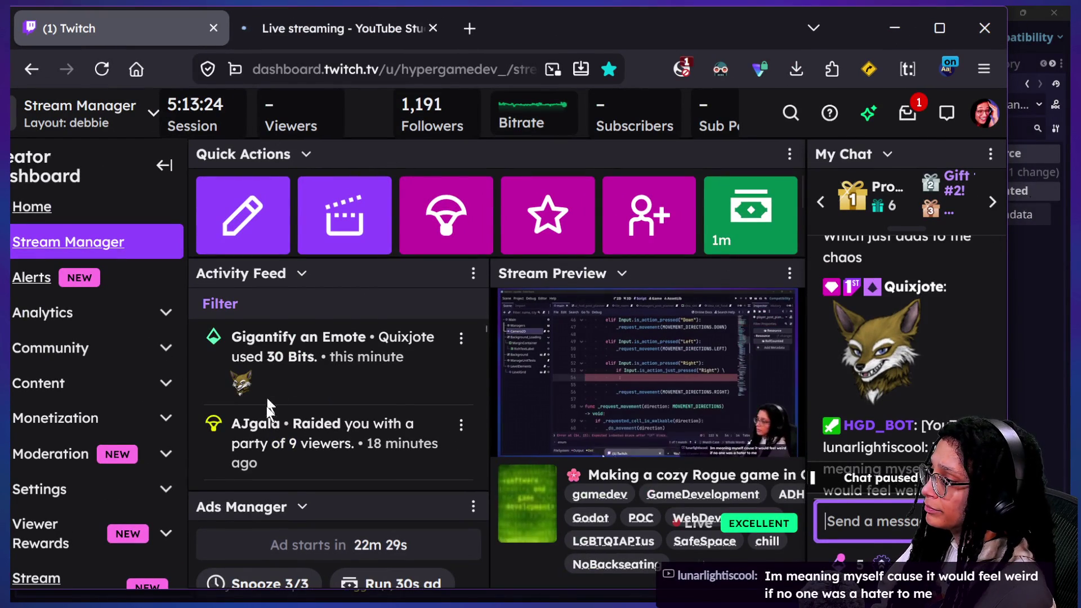
{"action": "scroll", "coordinate": [267, 412], "scroll_direction": "down", "scroll_amount": 2}
{"action": "scroll", "coordinate": [268, 412], "scroll_direction": "up", "scroll_amount": 1}
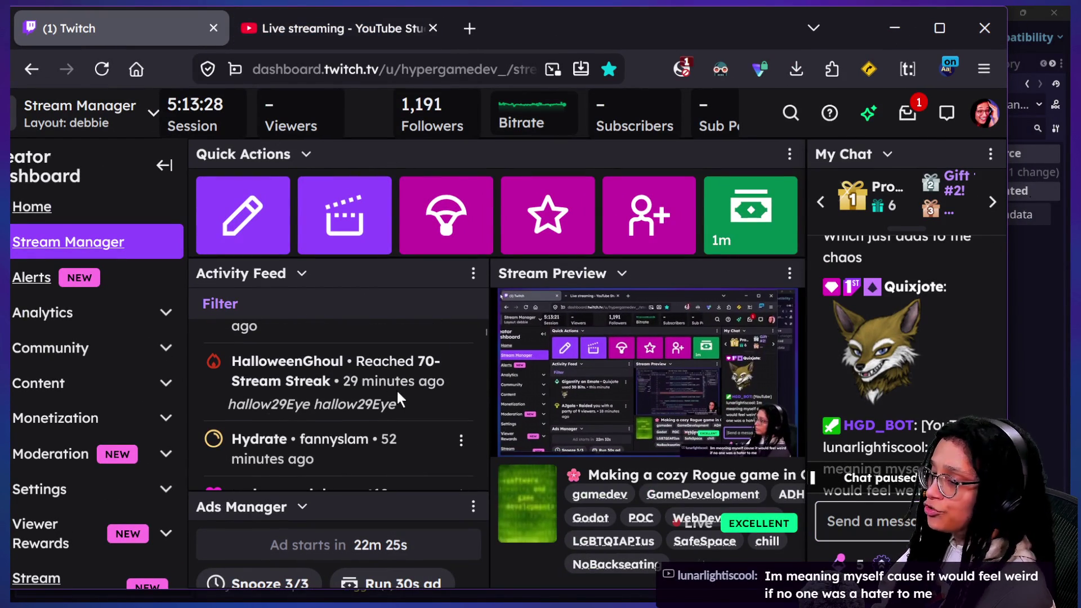
Step: Minimize the Firefox Twitch Stream Manager window so the Godot player script shows again
{"action": "left_click_drag", "start_coordinate": [446, 381], "coordinate": [449, 384]}
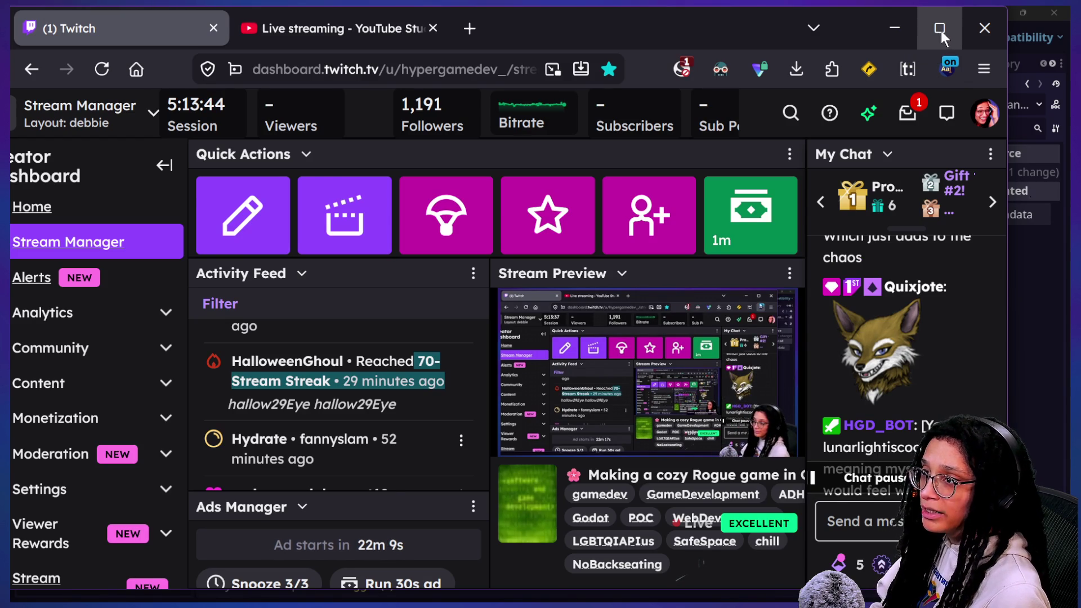
{"action": "left_click", "coordinate": [894, 28]}
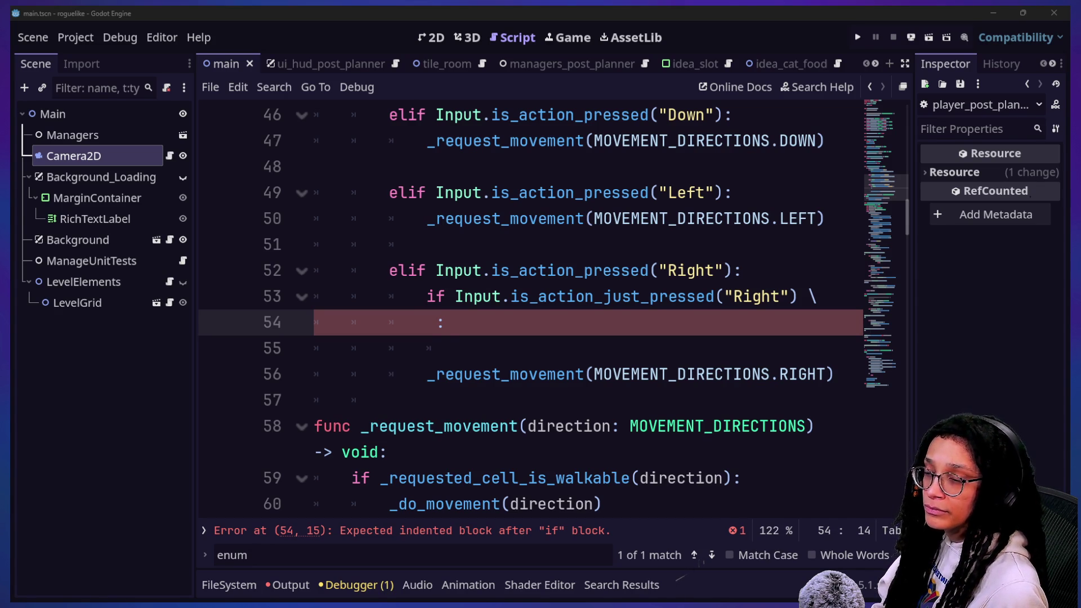
Step: Check a viewer's profile card in stream chat, then close the chat to return to the script
{"action": "key", "text": "alt+Tab"}
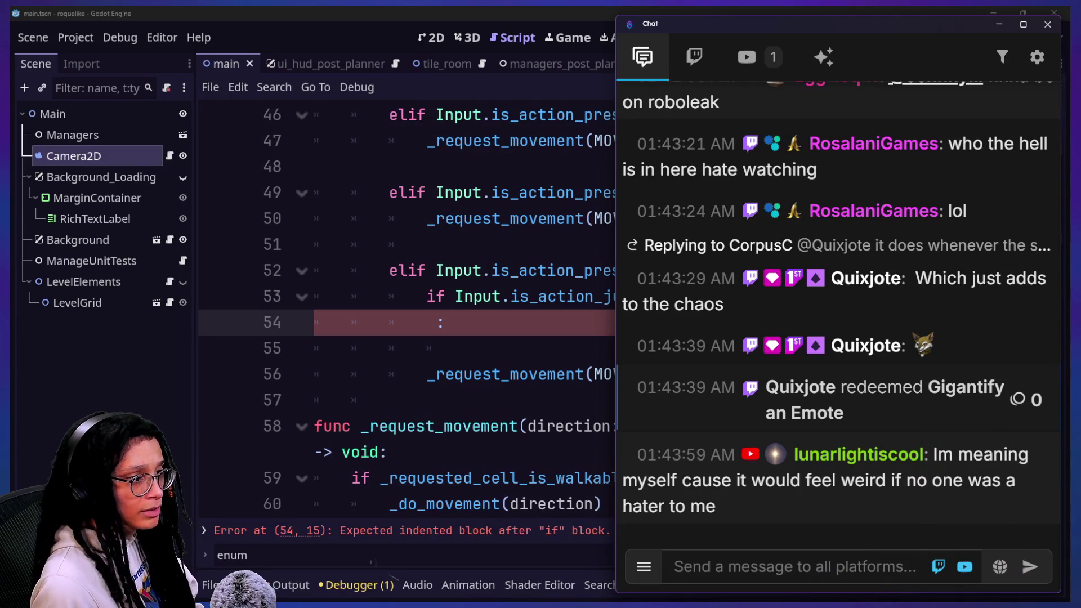
{"action": "mouse_move", "coordinate": [852, 297]}
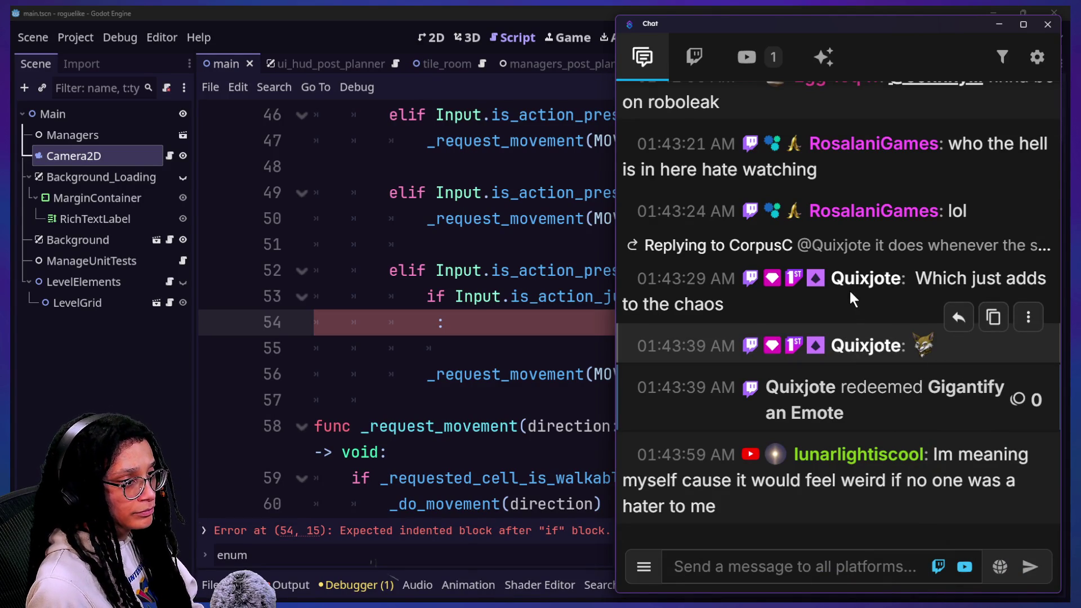
{"action": "left_click_drag", "start_coordinate": [934, 346], "coordinate": [865, 350]}
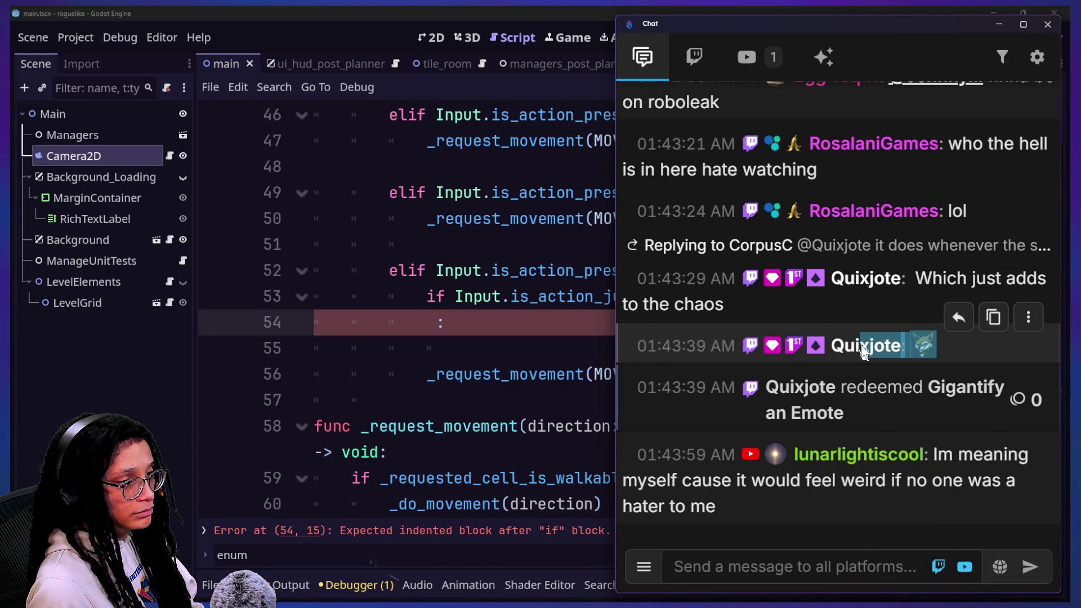
{"action": "left_click", "coordinate": [860, 346]}
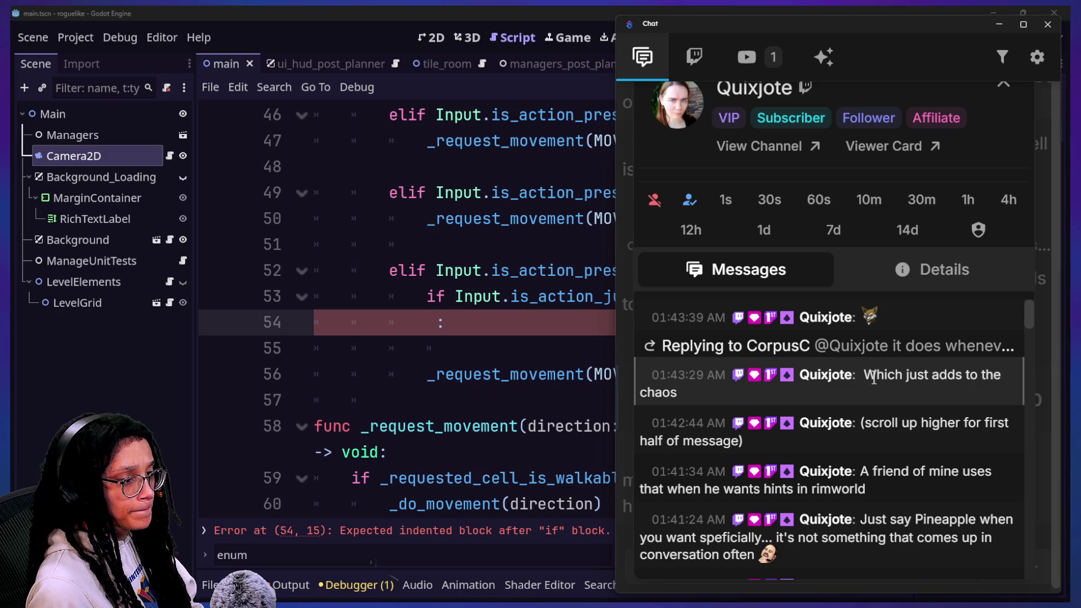
{"action": "scroll", "coordinate": [874, 376], "scroll_direction": "down", "scroll_amount": 1}
{"action": "scroll", "coordinate": [848, 514], "scroll_direction": "down", "scroll_amount": 1}
{"action": "left_click_drag", "start_coordinate": [818, 475], "coordinate": [842, 480]}
{"action": "scroll", "coordinate": [842, 480], "scroll_direction": "down", "scroll_amount": 2}
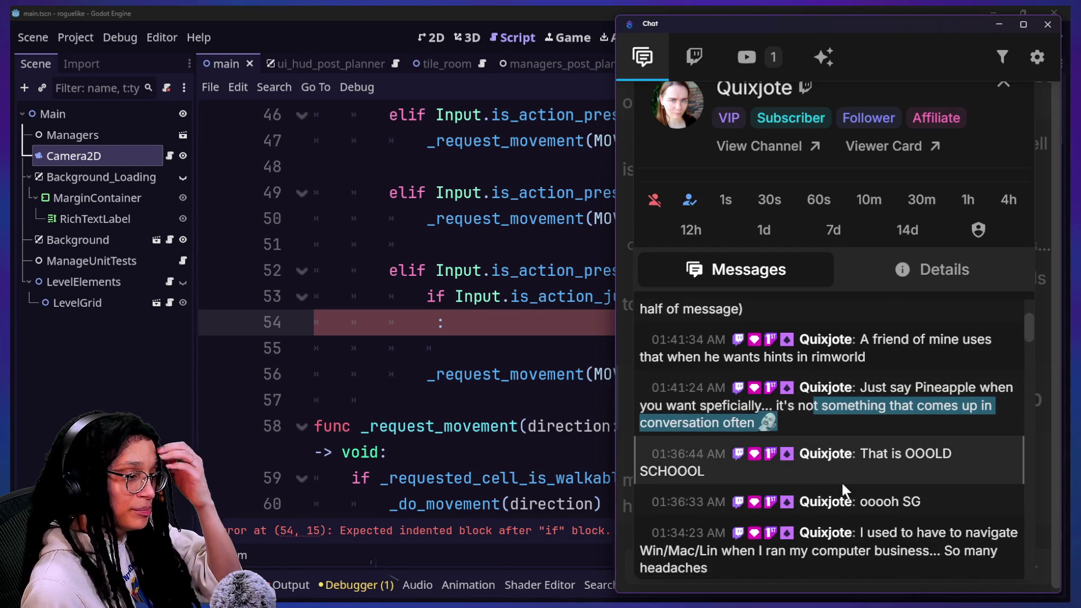
{"action": "scroll", "coordinate": [842, 486], "scroll_direction": "down", "scroll_amount": 1}
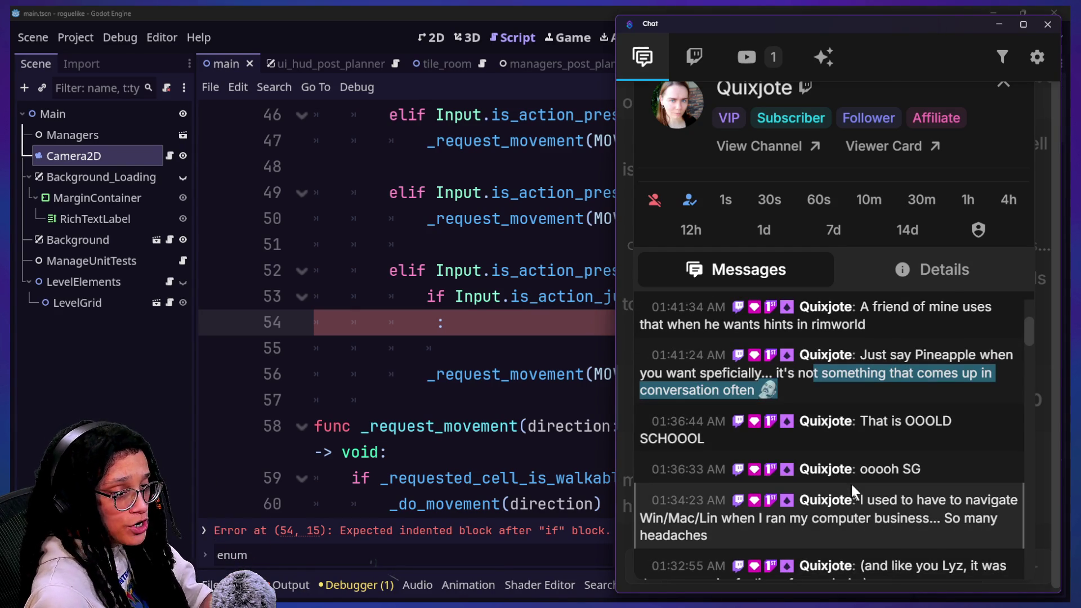
{"action": "scroll", "coordinate": [883, 487], "scroll_direction": "down", "scroll_amount": 1}
{"action": "scroll", "coordinate": [882, 480], "scroll_direction": "down", "scroll_amount": 2}
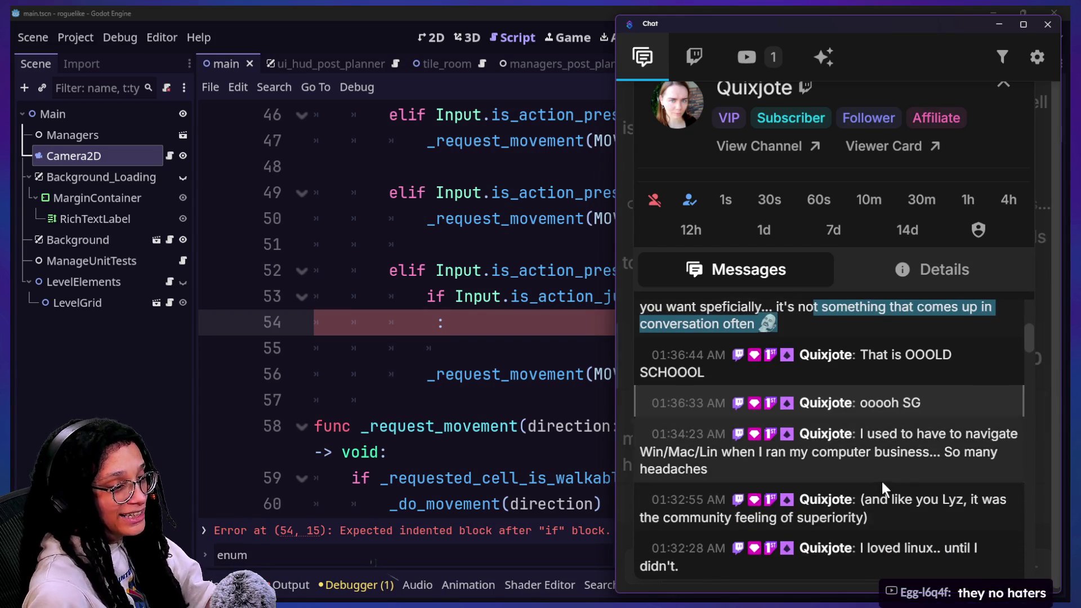
{"action": "scroll", "coordinate": [878, 474], "scroll_direction": "up", "scroll_amount": 6}
{"action": "scroll", "coordinate": [878, 474], "scroll_direction": "up", "scroll_amount": 2}
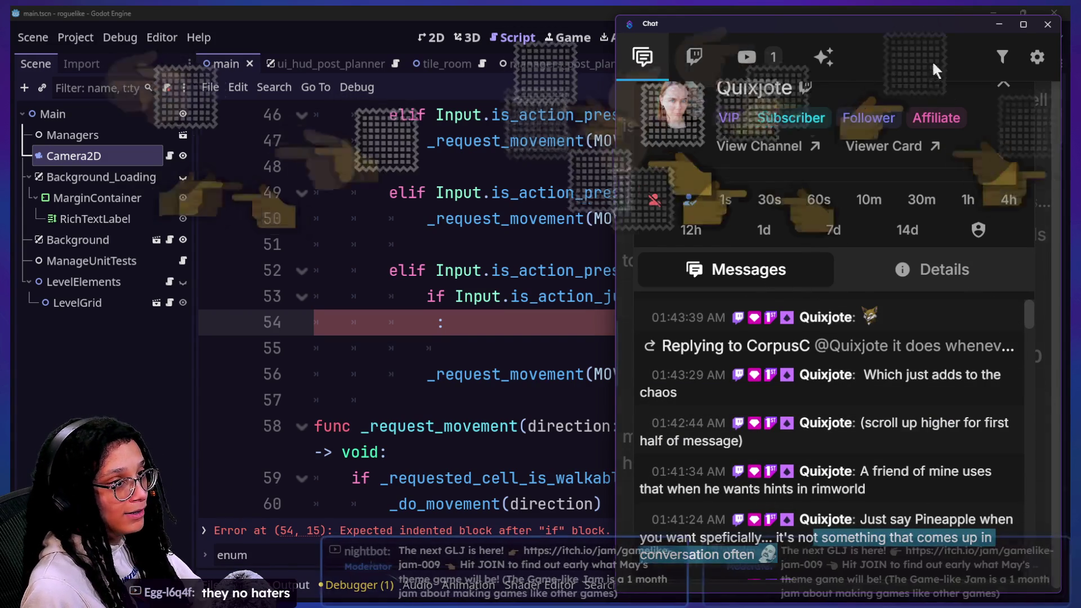
{"action": "left_click", "coordinate": [1005, 89]}
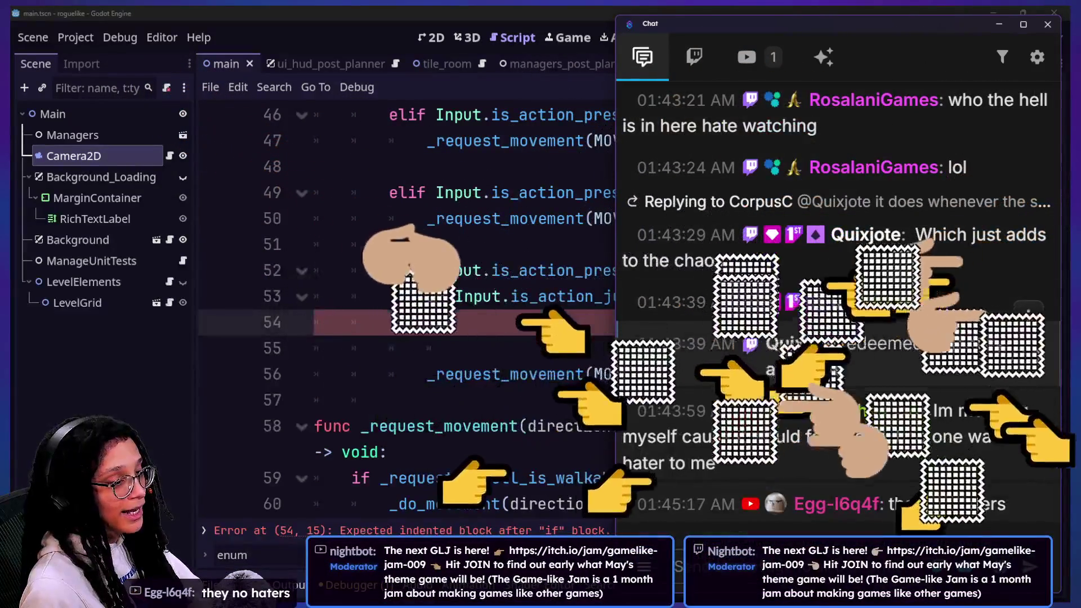
{"action": "left_click", "coordinate": [637, 317]}
{"action": "type", "text": "and"}
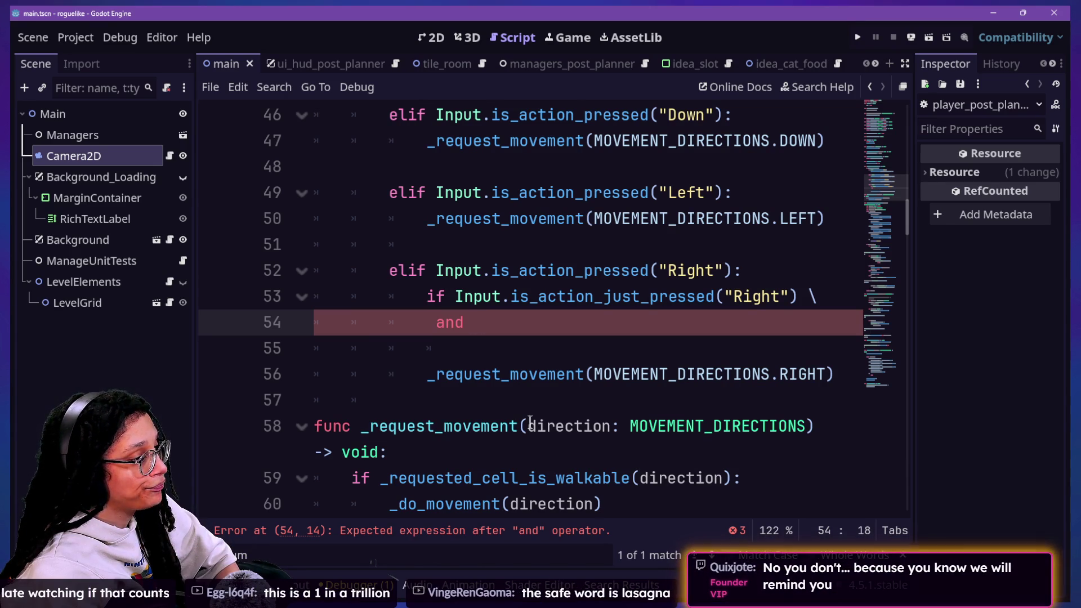
{"action": "type", "text": "la"}
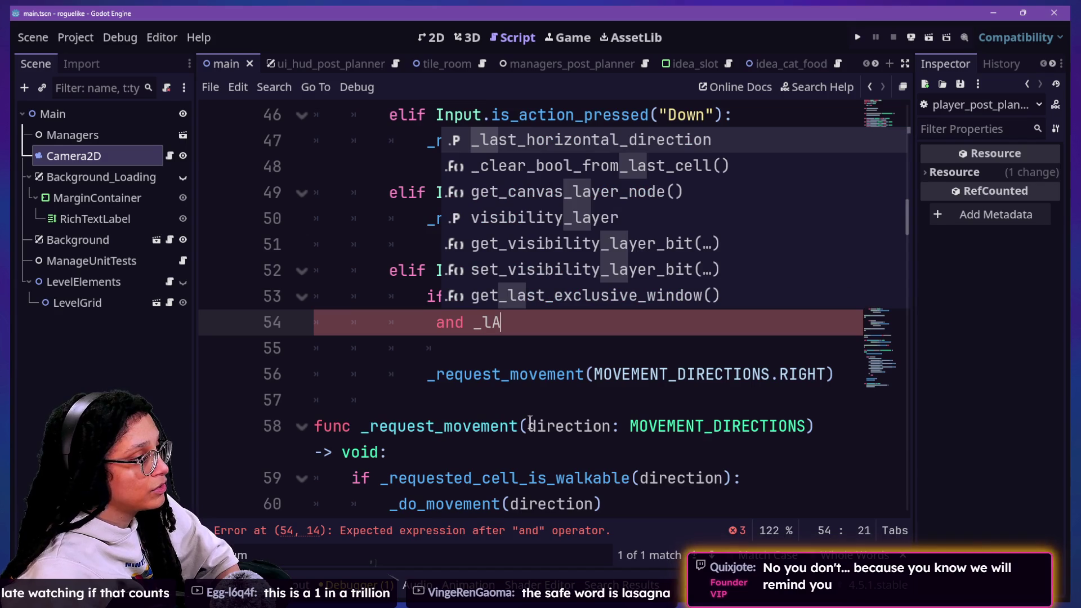
Step: Extend the right-key condition with _last_horizontal_direction == MOVEMENT_DIRECTIONS.LEFT across lines 54–55
{"action": "key", "text": "Return"}
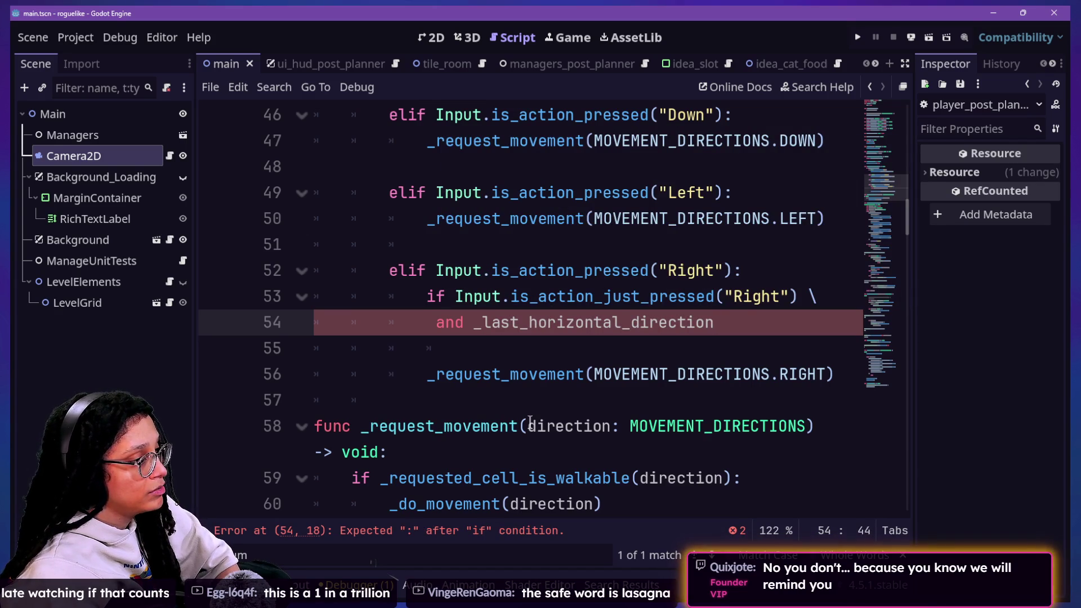
{"action": "type", "text": ":"}
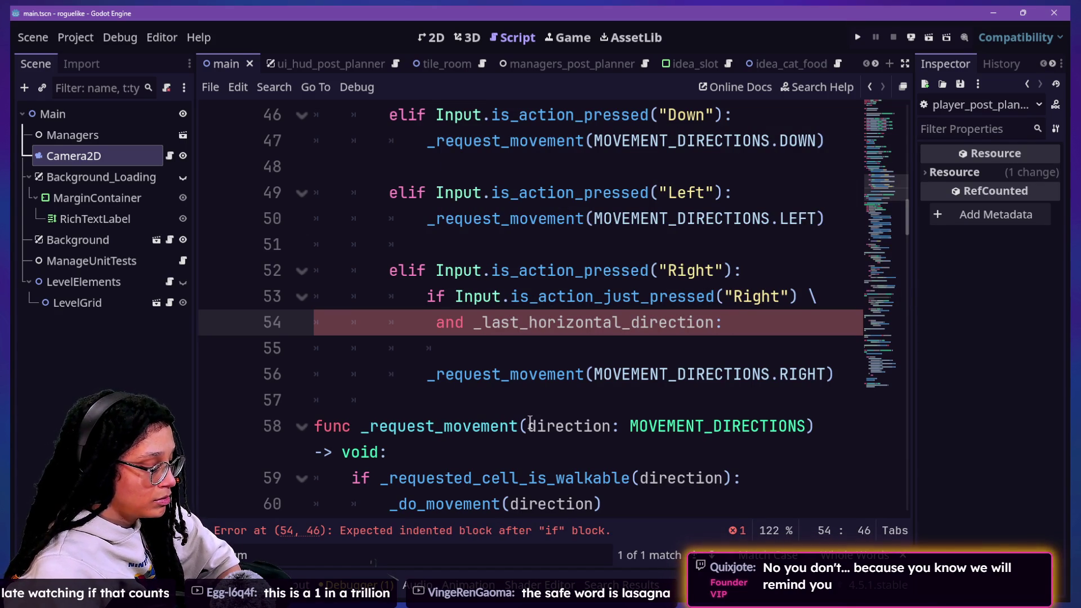
{"action": "key", "text": "BackSpace"}
{"action": "key", "text": "BackSpace"}
{"action": "type", "text": "="}
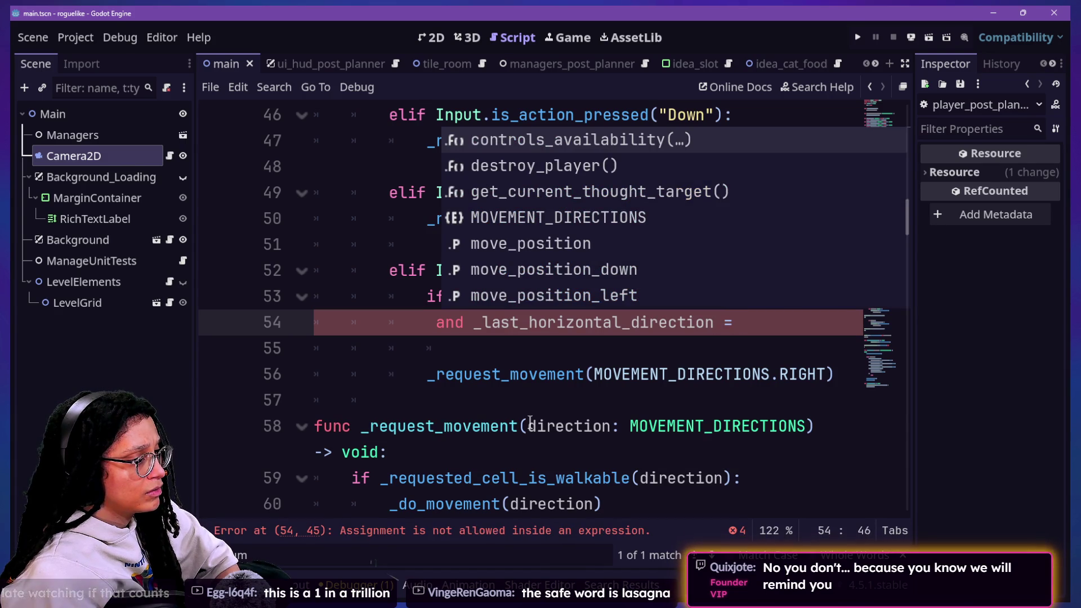
{"action": "type", "text": "= "}
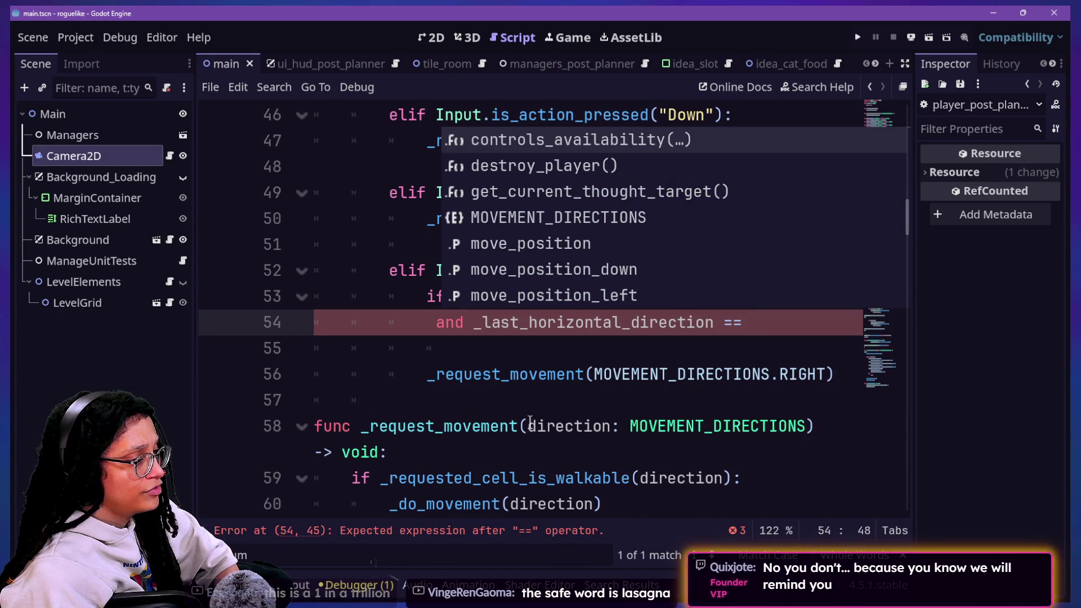
{"action": "type", "text": "\\"}
{"action": "key", "text": "Return"}
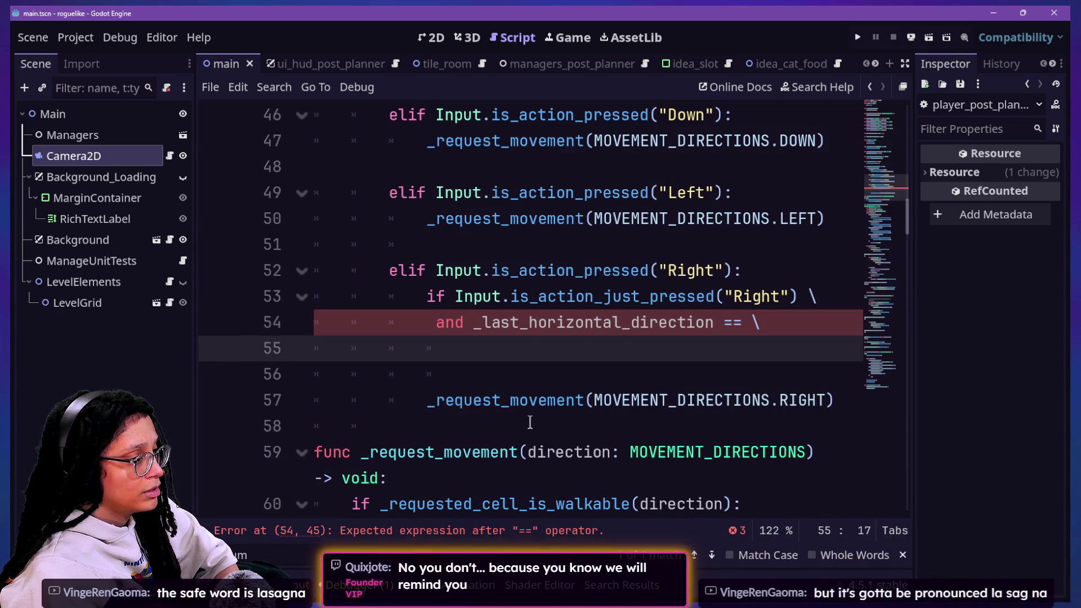
{"action": "type", "text": "movem"}
{"action": "key", "text": "Return"}
{"action": "type", "text": ".left"}
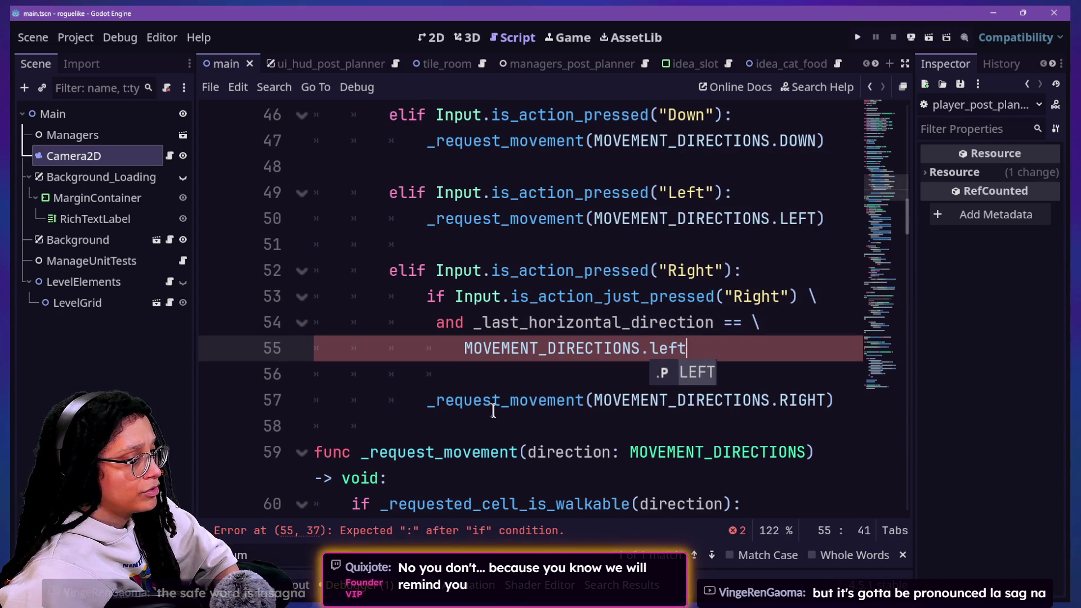
{"action": "left_click", "coordinate": [540, 356]}
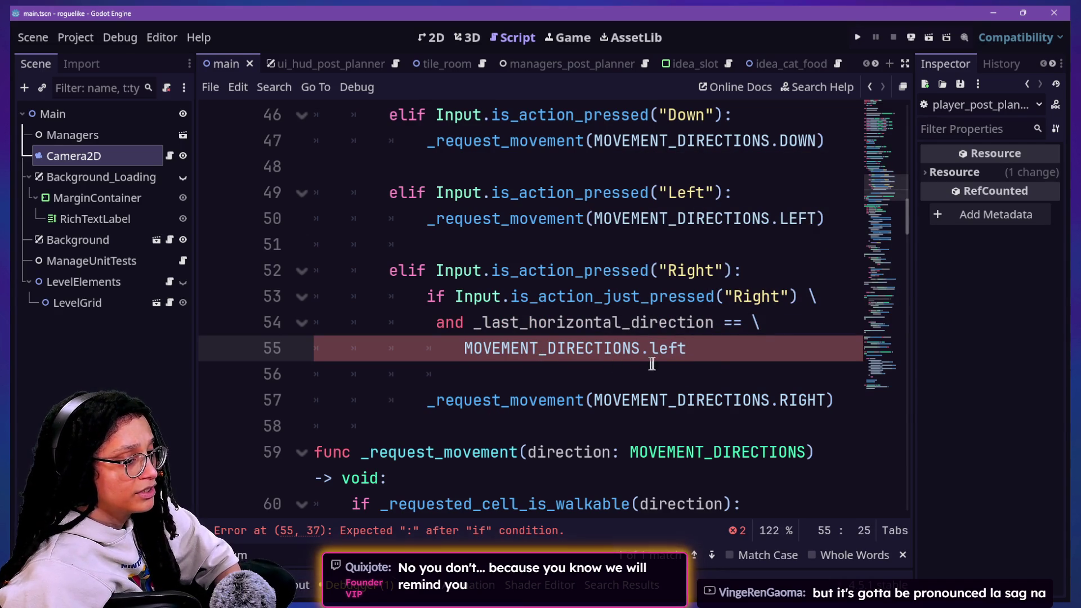
{"action": "key", "text": "BackSpace"}
{"action": "key", "text": "BackSpace"}
{"action": "key", "text": "BackSpace"}
{"action": "key", "text": "BackSpace"}
{"action": "type", "text": "e"}
{"action": "key", "text": "BackSpace"}
{"action": "type", "text": "lef"}
{"action": "key", "text": "BackSpace"}
{"action": "key", "text": "BackSpace"}
{"action": "key", "text": "BackSpace"}
{"action": "type", "text": "LEFT"}
Step: Review the condition lines, then end line 55 with a colon and start the indented body below
{"action": "left_click_drag", "start_coordinate": [389, 271], "coordinate": [683, 355]}
{"action": "left_click", "coordinate": [714, 381]}
{"action": "key", "text": "Down"}
{"action": "key", "text": "Down"}
{"action": "key", "text": "Up"}
{"action": "key", "text": "Up"}
{"action": "key", "text": "Down"}
{"action": "key", "text": "Down"}
{"action": "key", "text": "Up"}
{"action": "key", "text": "Up"}
{"action": "key", "text": "Down"}
{"action": "key", "text": "Up"}
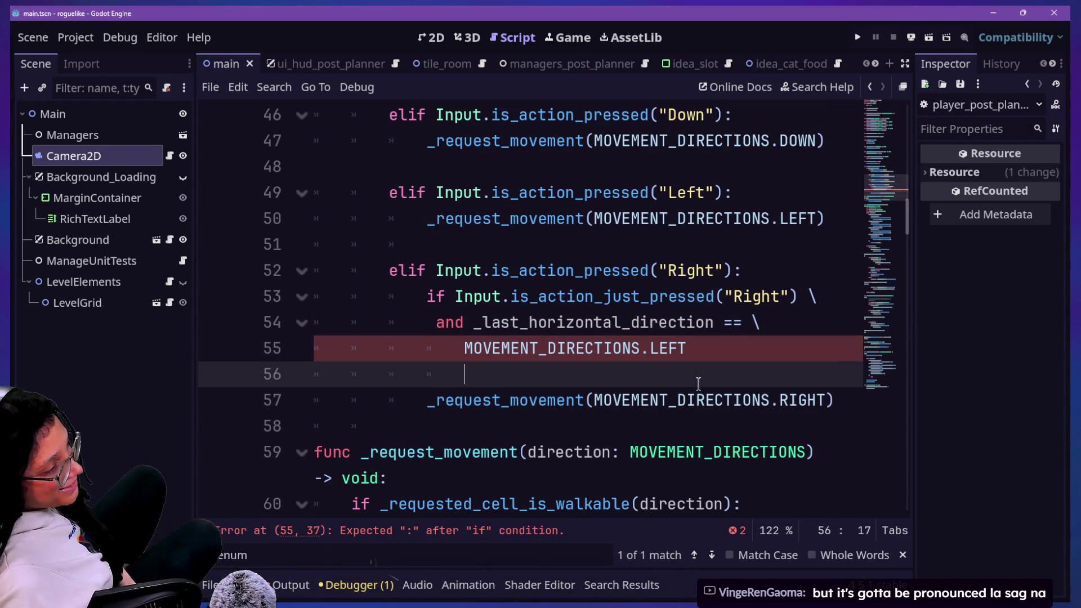
{"action": "left_click", "coordinate": [632, 322]}
{"action": "left_click", "coordinate": [796, 326]}
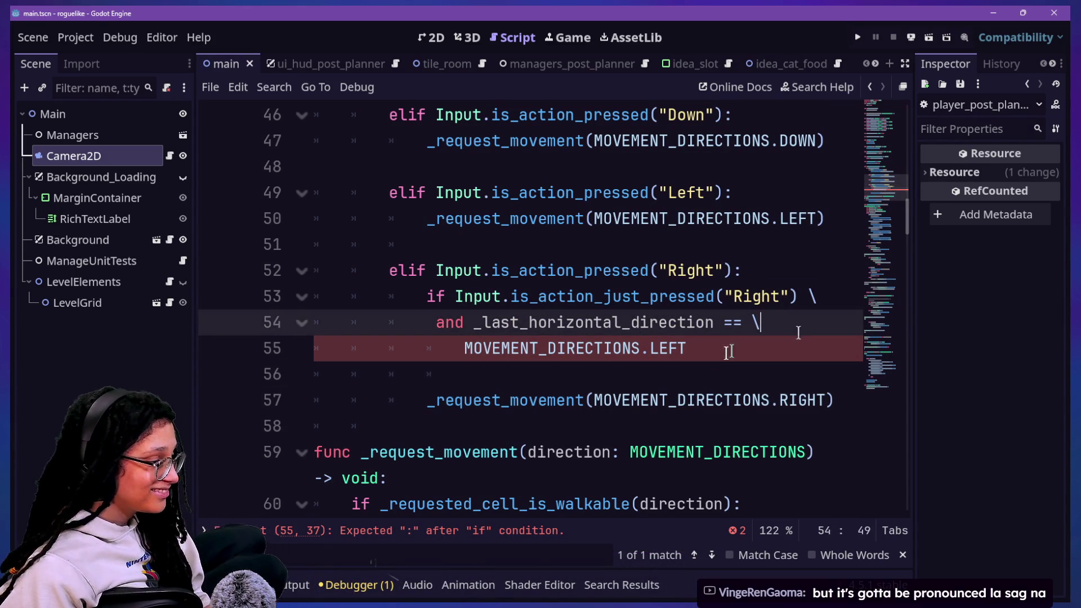
{"action": "key", "text": "Down"}
{"action": "type", "text": ":"}
{"action": "key", "text": "Return"}
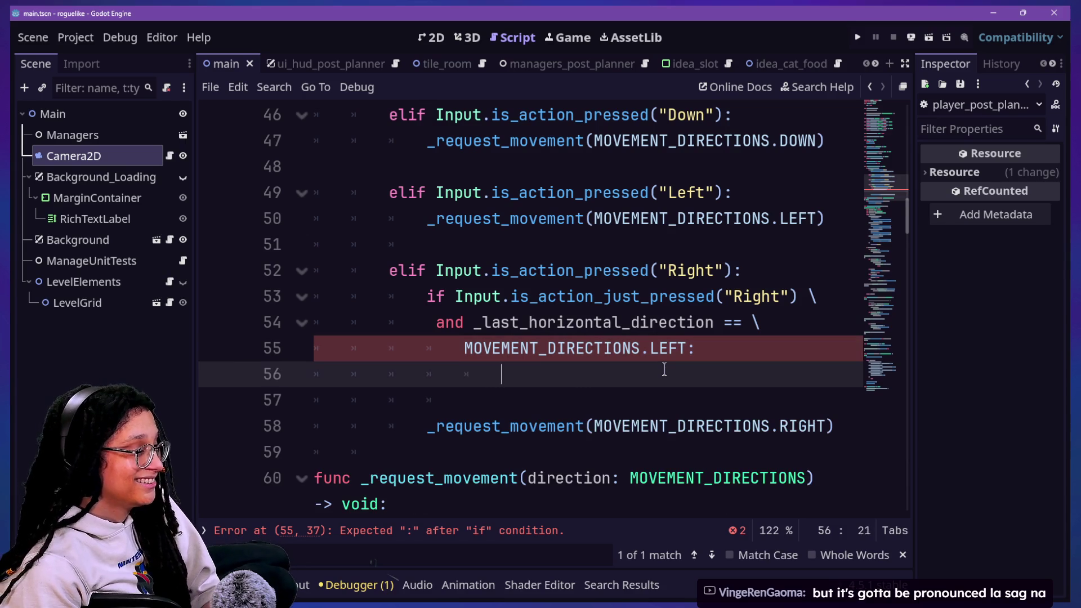
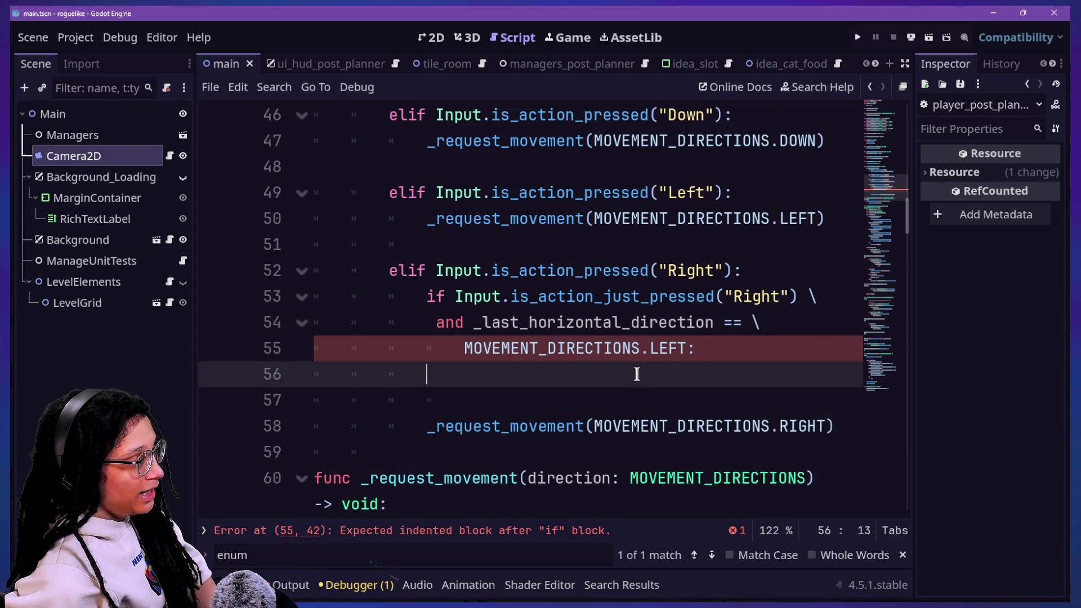
Step: Outdent the MOVEMENT_DIRECTIONS.LEFT continuation line and remove the extra space before 'and' on line 54
{"action": "key", "text": "Up"}
{"action": "key", "text": "BackSpace"}
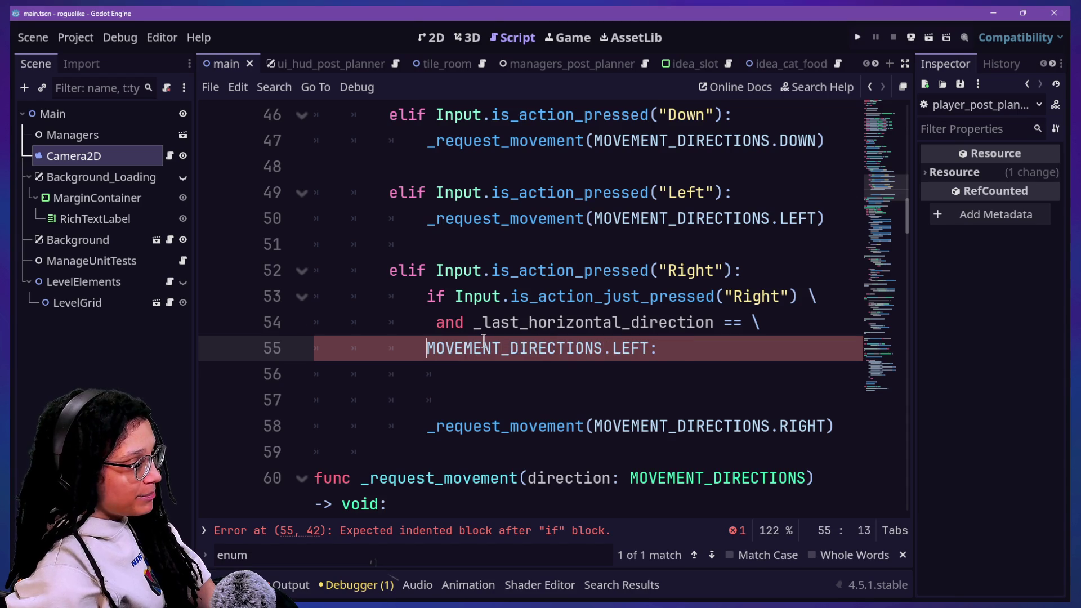
{"action": "key", "text": "Down"}
{"action": "left_click", "coordinate": [432, 328]}
{"action": "key", "text": "BackSpace"}
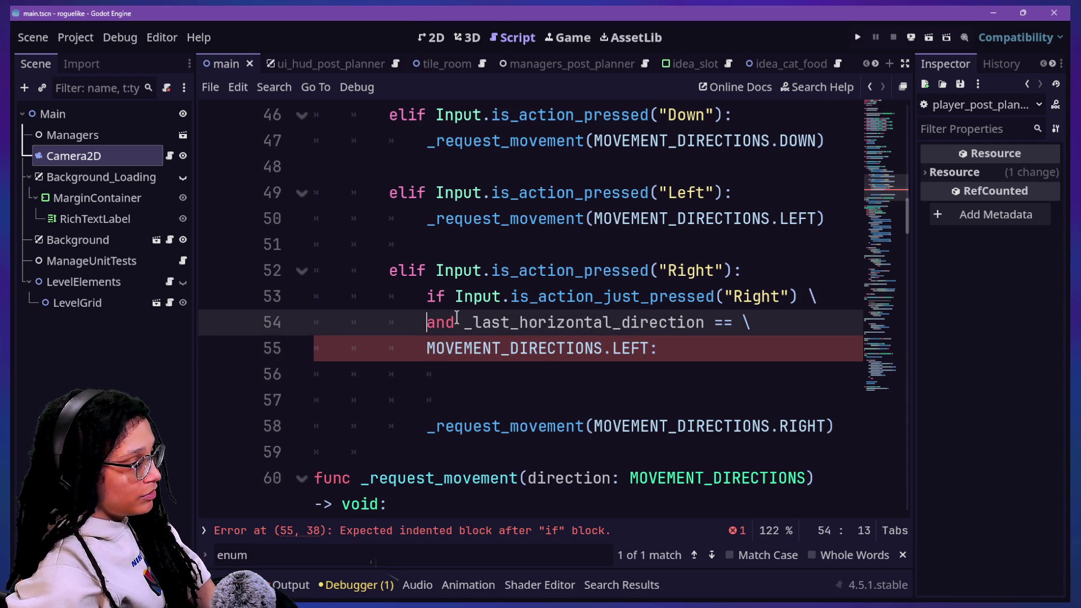
Step: Settle the caret on empty line 56 and bring up the quick file search for 'player'
{"action": "left_click", "coordinate": [565, 427]}
{"action": "left_click", "coordinate": [564, 391]}
{"action": "left_click", "coordinate": [589, 358]}
{"action": "left_click", "coordinate": [605, 376]}
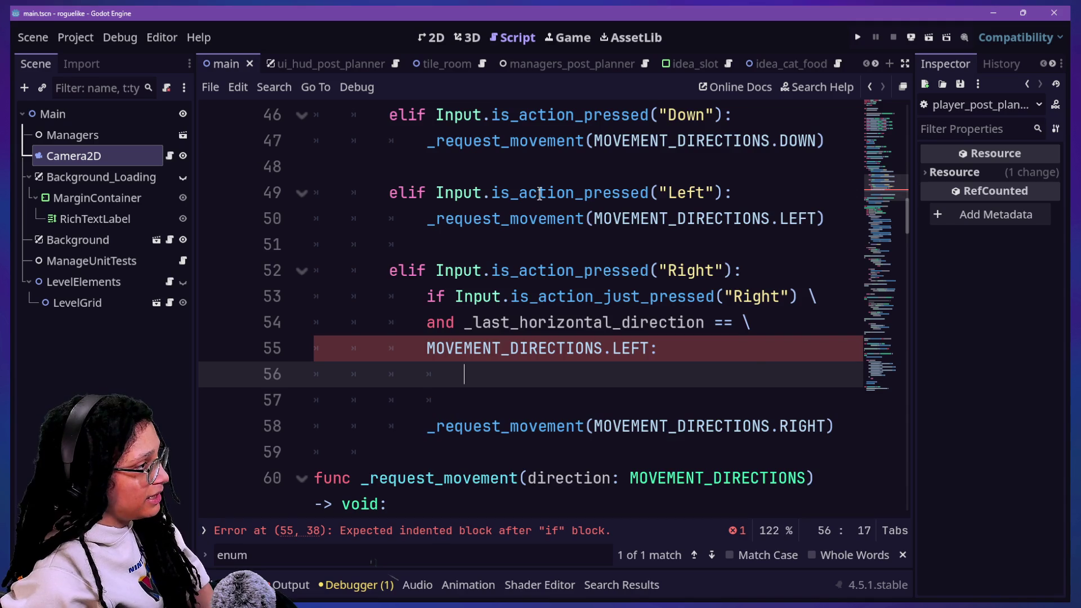
{"action": "key", "text": "shift+alt+o"}
{"action": "type", "text": "player"}
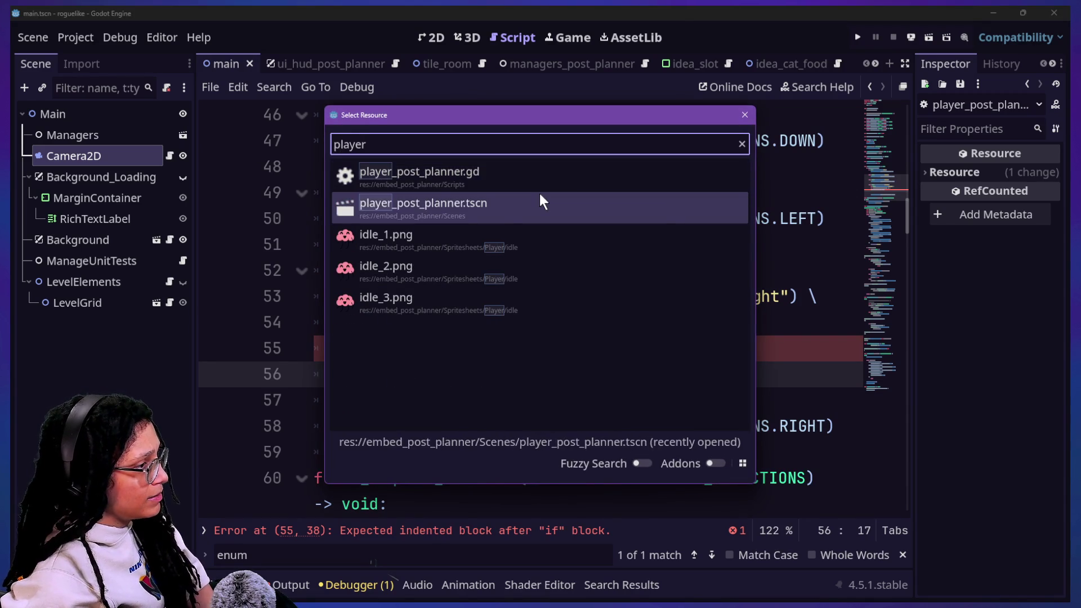
Step: Load player_post_planner.tscn and widen the Inspector to show the sprite's Offset and Flip H properties
{"action": "left_click", "coordinate": [539, 195]}
{"action": "left_click", "coordinate": [127, 133]}
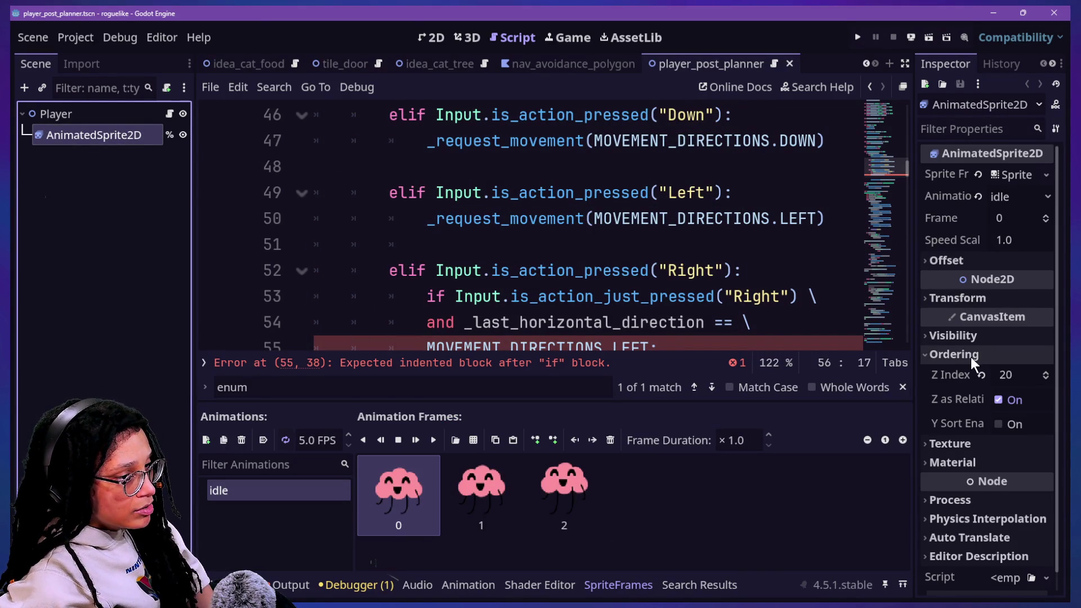
{"action": "scroll", "coordinate": [971, 358], "scroll_direction": "down", "scroll_amount": 1}
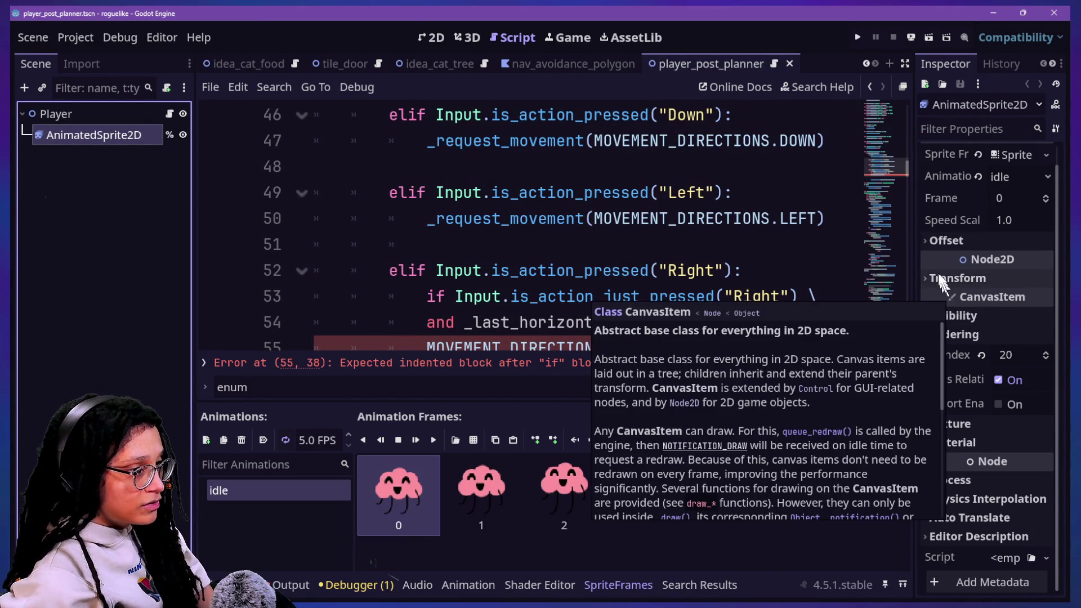
{"action": "mouse_move", "coordinate": [912, 253]}
{"action": "left_mouse_down"}
{"action": "mouse_move", "coordinate": [768, 270]}
{"action": "mouse_move", "coordinate": [755, 295]}
{"action": "mouse_move", "coordinate": [787, 300]}
{"action": "left_mouse_up"}
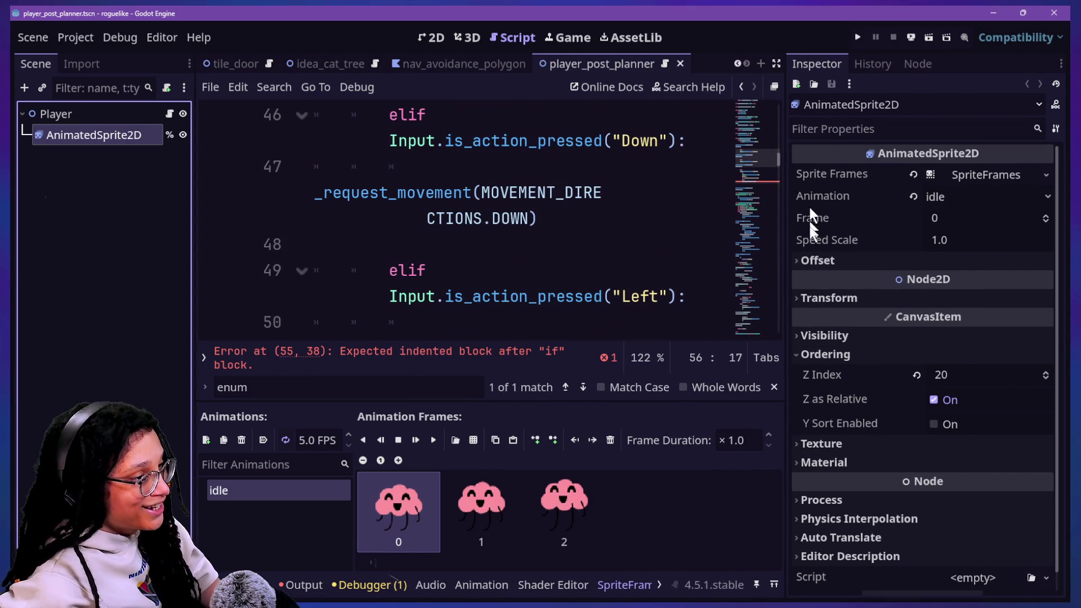
{"action": "left_click", "coordinate": [816, 262]}
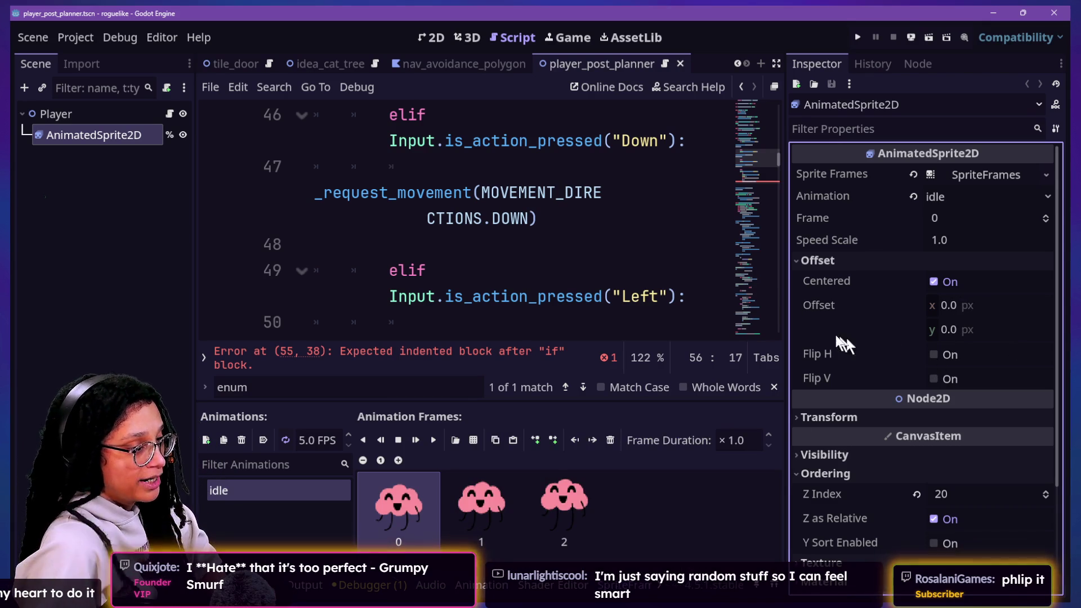
Step: Start a new line under the Left check, widen the code view and bring the Twitch dashboard into view
{"action": "left_click", "coordinate": [693, 296]}
{"action": "key", "text": "Return"}
{"action": "type", "text": "_request_movement(MOVEMENT_DIRECTIONS.LEFT)"}
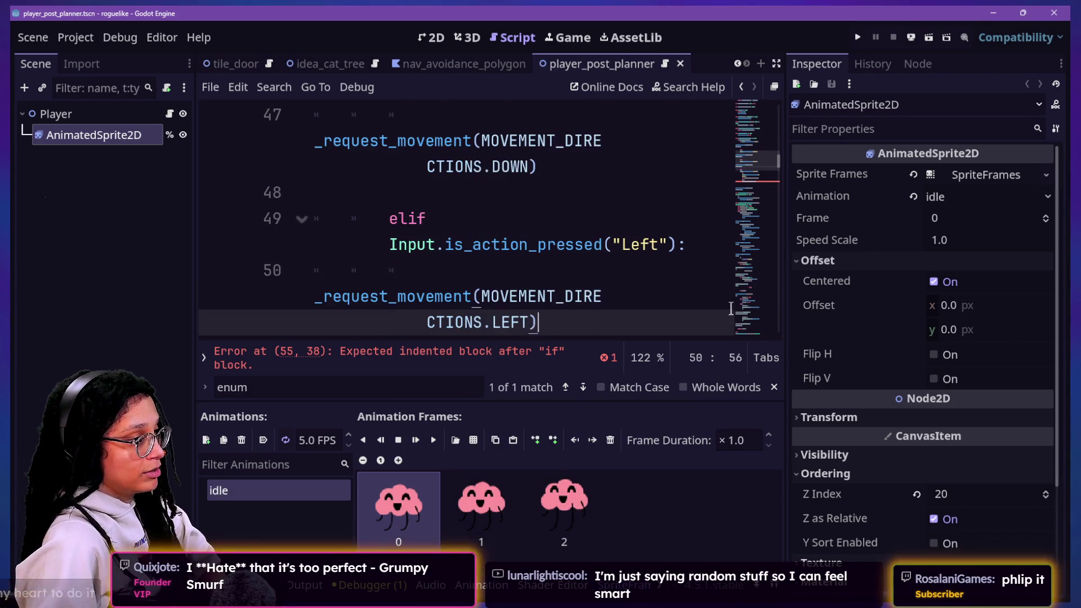
{"action": "key", "text": "Home"}
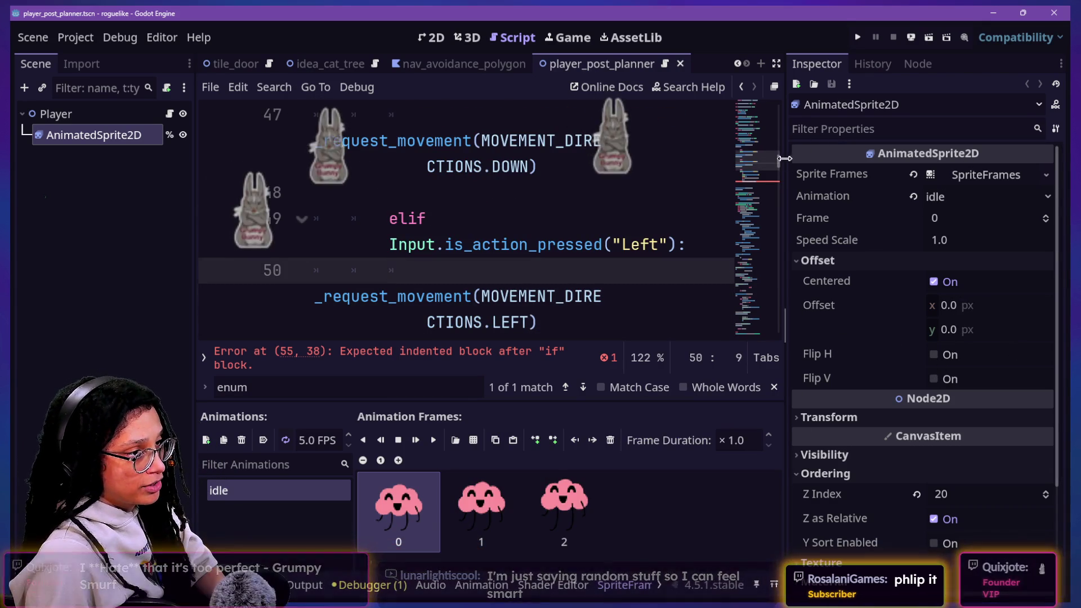
{"action": "left_click_drag", "start_coordinate": [785, 160], "coordinate": [862, 159]}
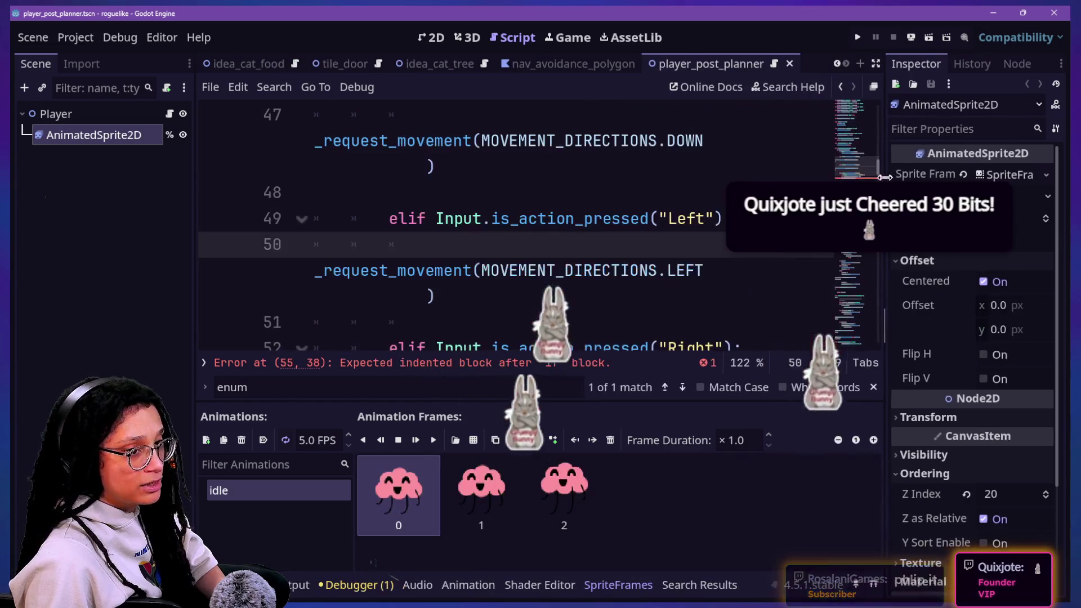
{"action": "left_click_drag", "start_coordinate": [314, 193], "coordinate": [691, 201]}
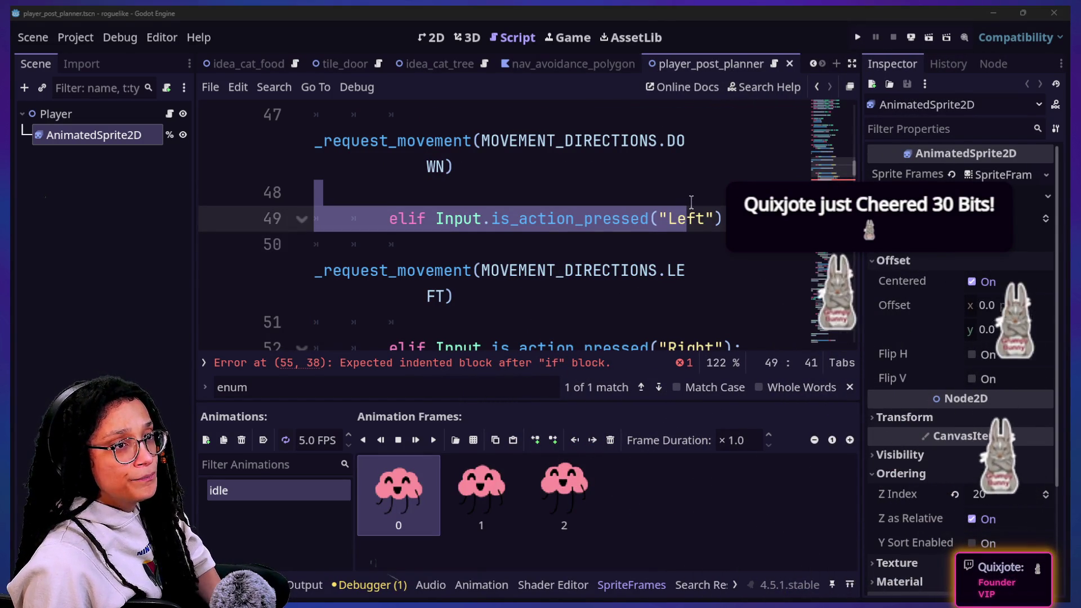
{"action": "mouse_move", "coordinate": [1080, 206]}
{"action": "left_mouse_down"}
{"action": "mouse_move", "coordinate": [584, 207]}
{"action": "mouse_move", "coordinate": [13, 12]}
{"action": "left_mouse_up"}
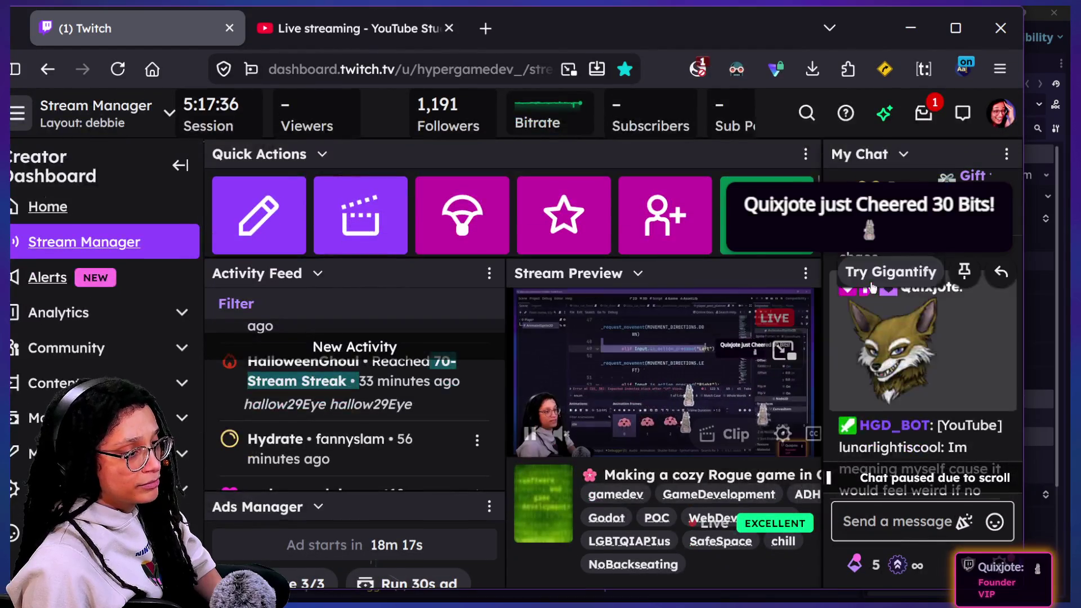
{"action": "scroll", "coordinate": [870, 284], "scroll_direction": "down", "scroll_amount": 10}
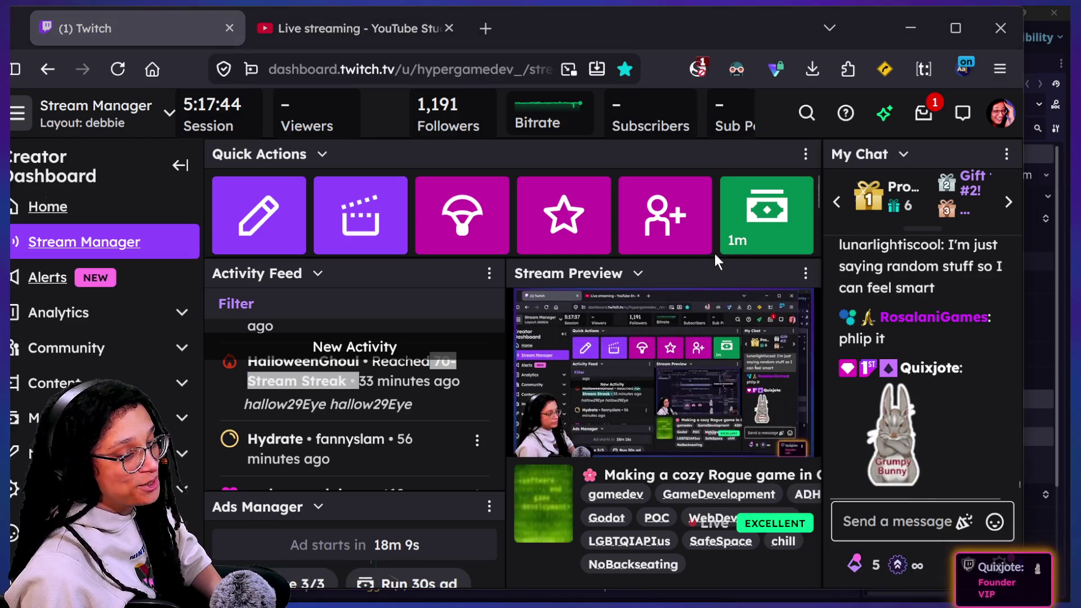
Step: Switch back from the Twitch chat to the Godot editor
{"action": "key", "text": "alt+Tab"}
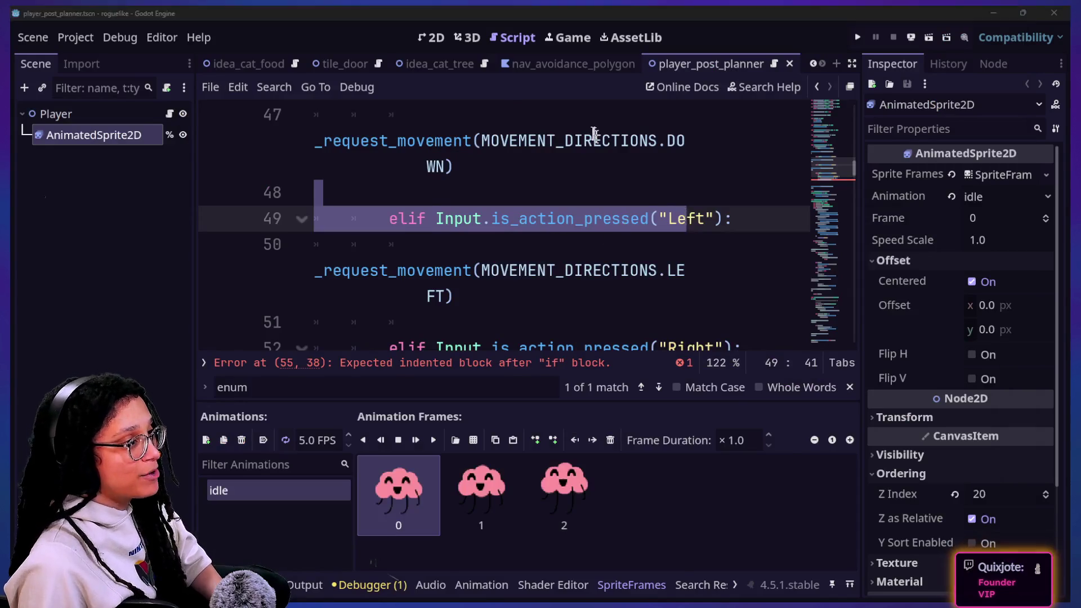
Step: Review lines 51–56 of the player script in full-width mode and restore the side panels
{"action": "key", "text": "alt+Tab"}
{"action": "key", "text": "alt+Tab"}
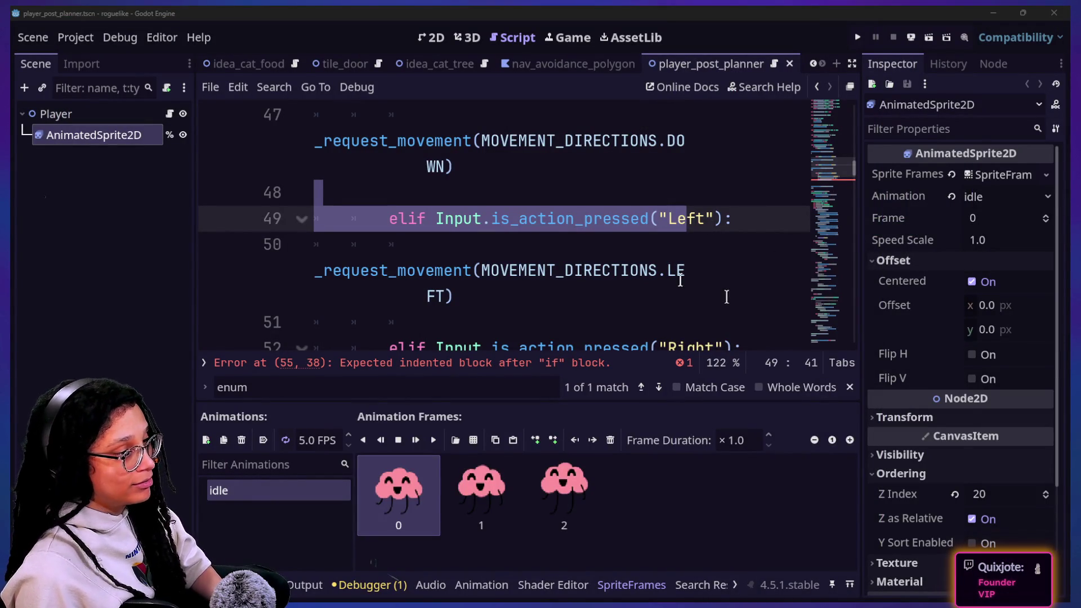
{"action": "left_click", "coordinate": [574, 223]}
{"action": "key", "text": "shift+Down"}
{"action": "left_click", "coordinate": [587, 306]}
{"action": "key", "text": "shift+Down"}
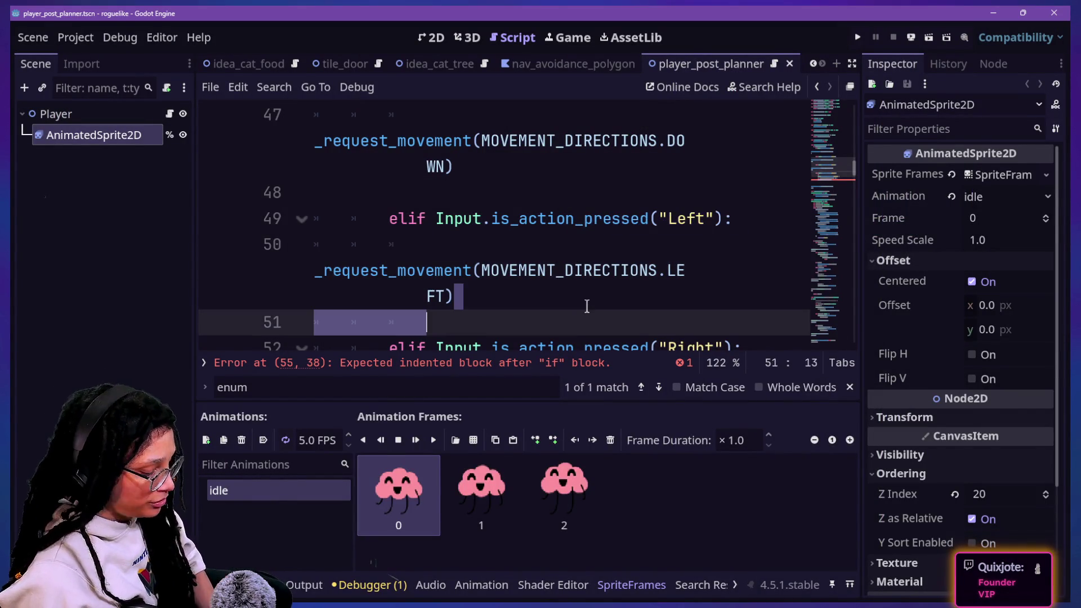
{"action": "key", "text": "ctrl+shift+F11"}
{"action": "left_click", "coordinate": [562, 296]}
{"action": "scroll", "coordinate": [537, 261], "scroll_direction": "down", "scroll_amount": 1}
{"action": "left_click", "coordinate": [538, 260]}
{"action": "key", "text": "ctrl+shift+F11"}
{"action": "scroll", "coordinate": [529, 187], "scroll_direction": "up", "scroll_amount": 7}
{"action": "scroll", "coordinate": [529, 188], "scroll_direction": "up", "scroll_amount": 5}
{"action": "scroll", "coordinate": [529, 188], "scroll_direction": "up", "scroll_amount": 4}
Step: Search the script for the oops error and then step through the player matches
{"action": "key", "text": "ctrl+f"}
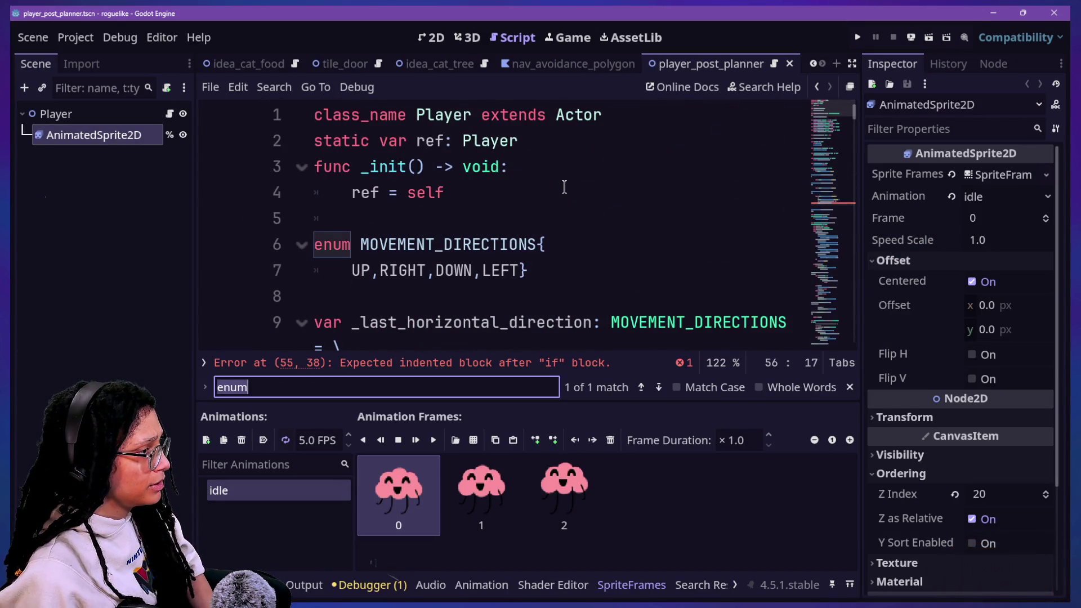
{"action": "type", "text": "sprite"}
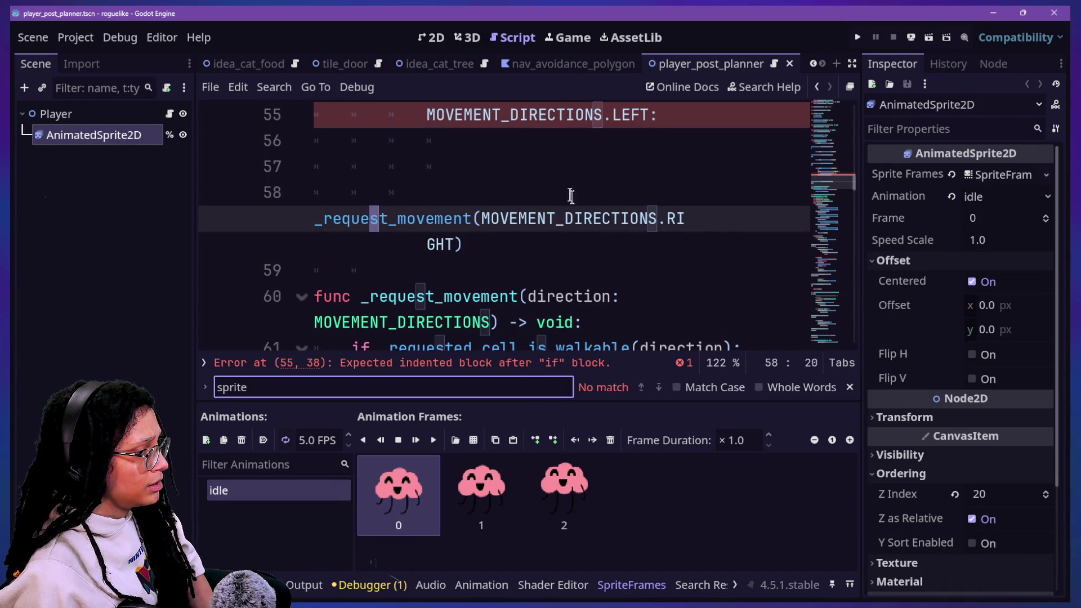
{"action": "scroll", "coordinate": [574, 198], "scroll_direction": "up", "scroll_amount": 2}
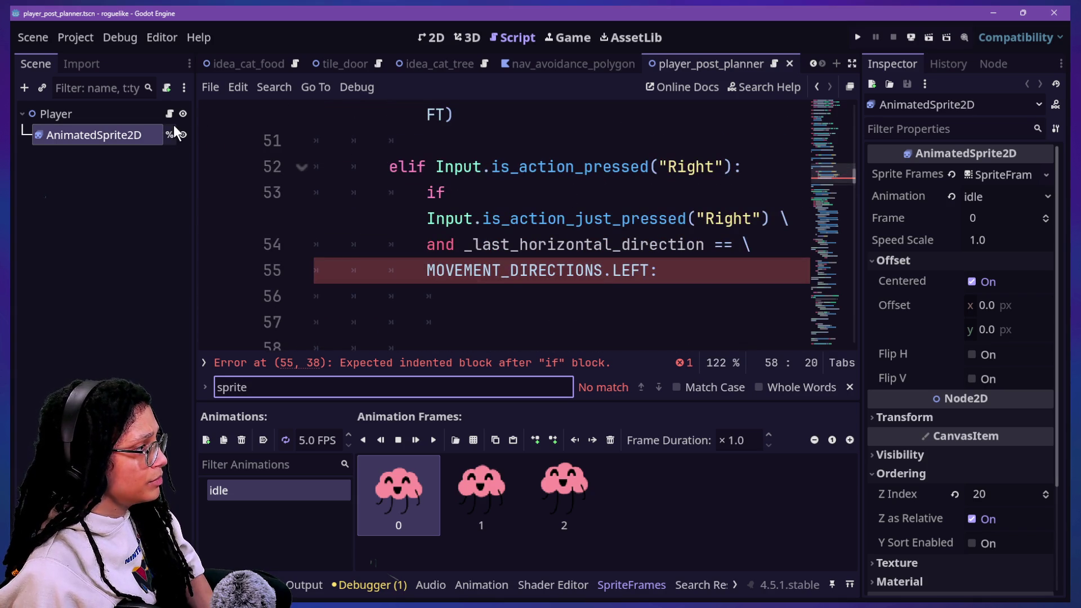
{"action": "left_click", "coordinate": [566, 219]}
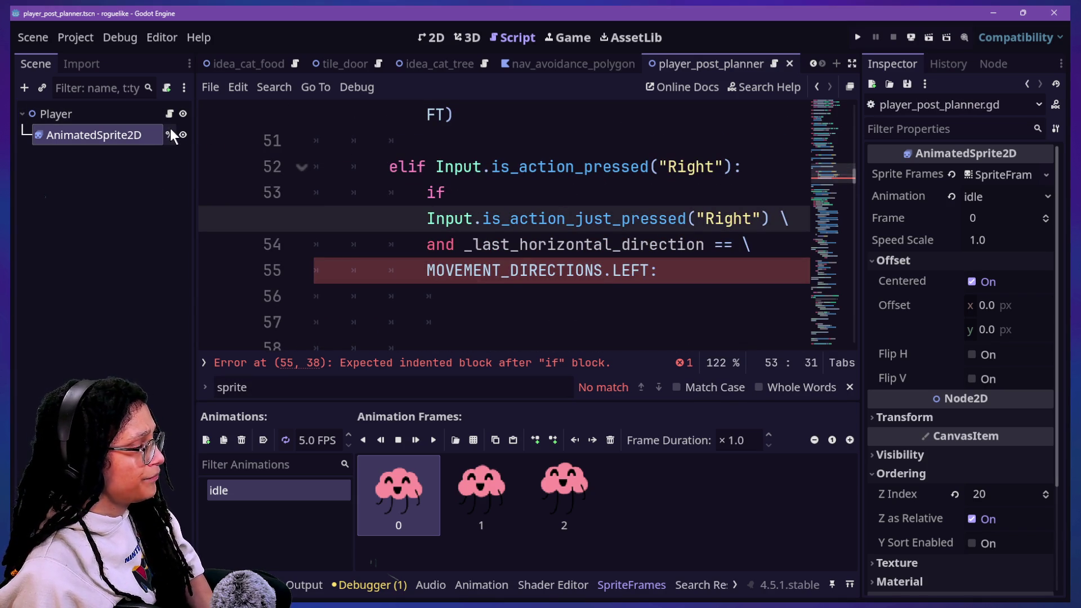
{"action": "left_click", "coordinate": [481, 196]}
{"action": "key", "text": "ctrl+f"}
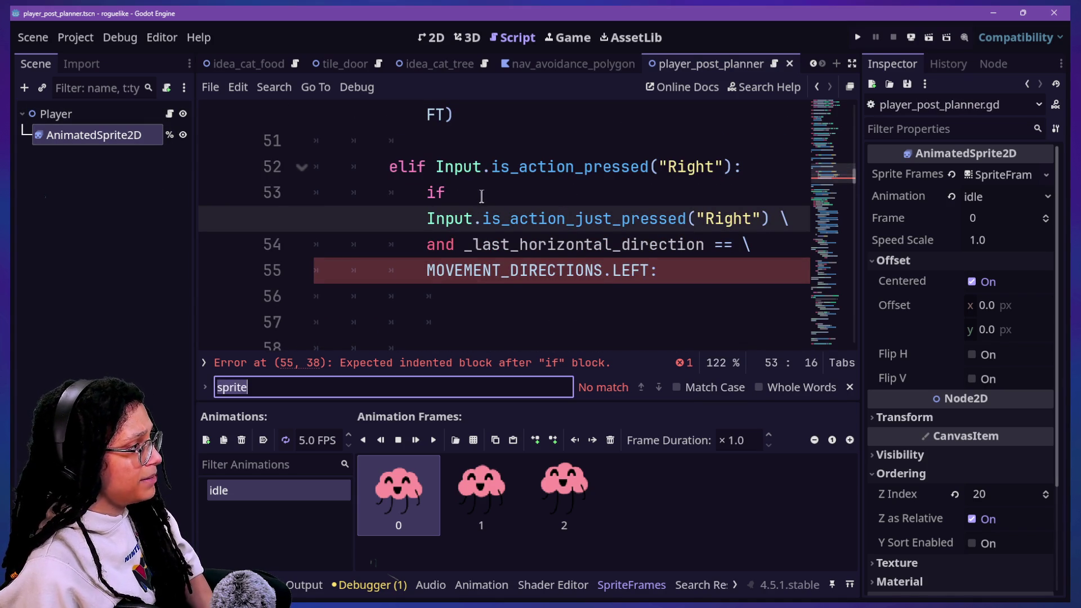
{"action": "type", "text": "an"}
{"action": "type", "text": "oops"}
{"action": "key", "text": "ctrl+a"}
{"action": "type", "text": "sp"}
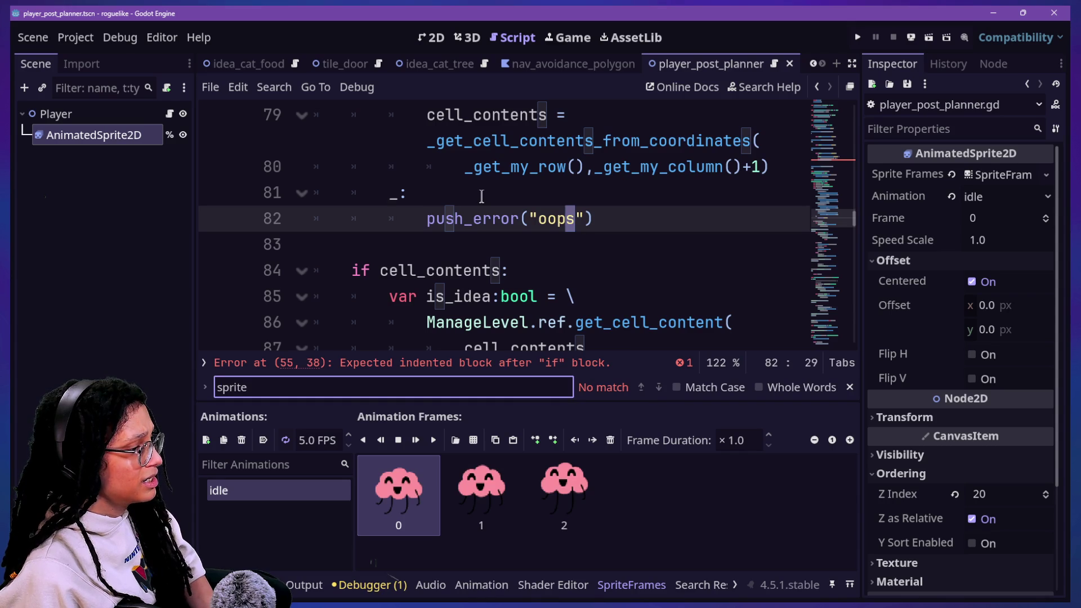
{"action": "scroll", "coordinate": [480, 196], "scroll_direction": "up", "scroll_amount": 2}
{"action": "scroll", "coordinate": [483, 196], "scroll_direction": "up", "scroll_amount": 2}
{"action": "key", "text": "ctrl+a"}
{"action": "type", "text": "play"}
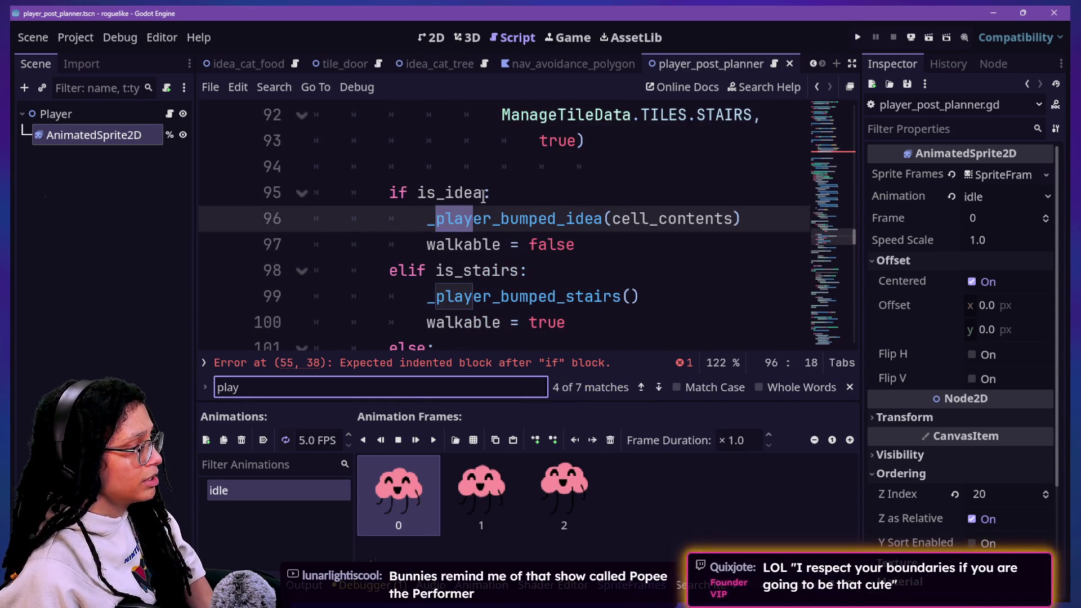
{"action": "key", "text": "Return"}
{"action": "key", "text": "Return"}
{"action": "key", "text": "Return"}
{"action": "key", "text": "Return"}
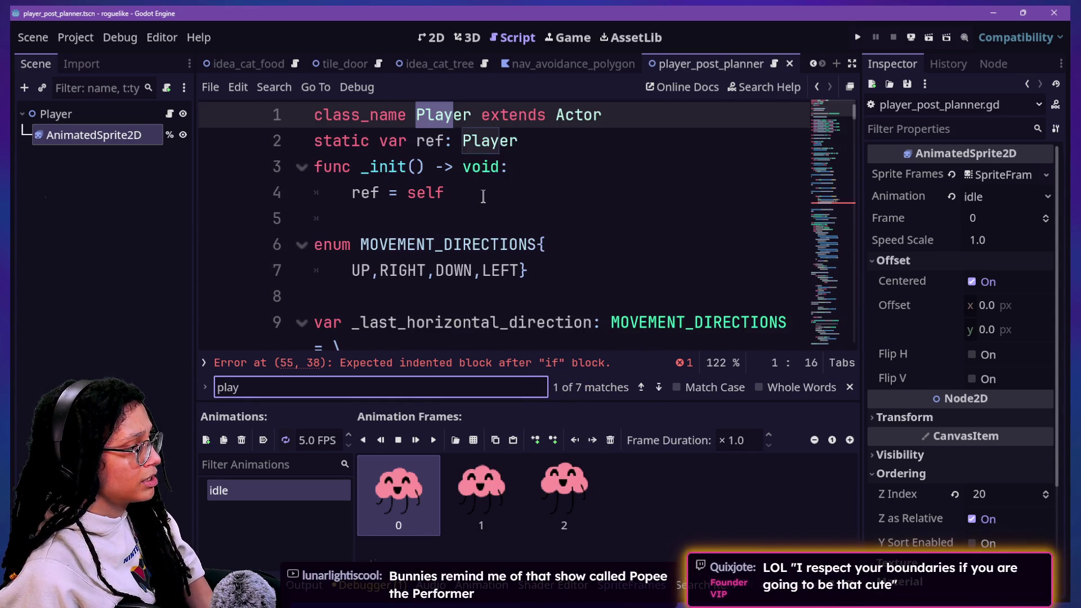
{"action": "key", "text": "Return"}
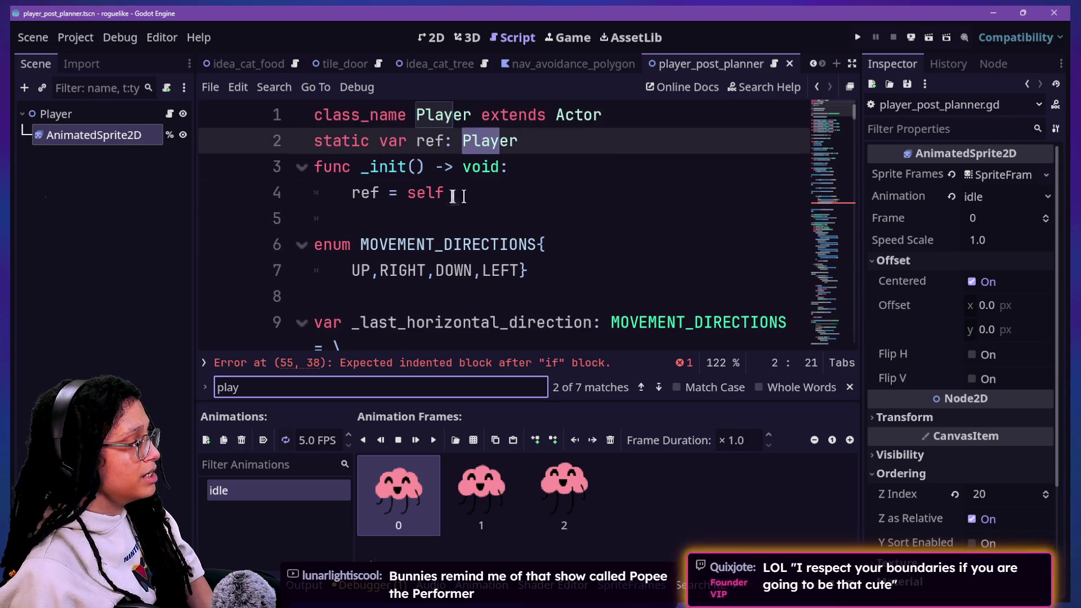
Step: Jump to the erroring condition near line 55, hide the animation panel and start a project-wide Find in Files
{"action": "left_click", "coordinate": [465, 195]}
{"action": "scroll", "coordinate": [448, 197], "scroll_direction": "down", "scroll_amount": 4}
{"action": "scroll", "coordinate": [724, 196], "scroll_direction": "down", "scroll_amount": 1}
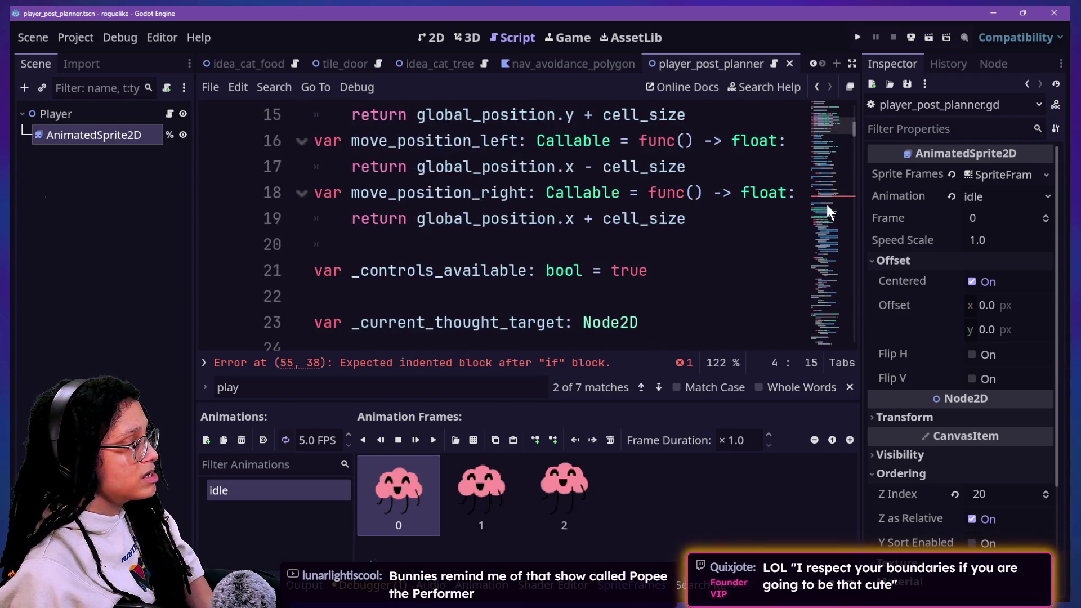
{"action": "left_click", "coordinate": [827, 188]}
{"action": "mouse_move", "coordinate": [514, 141]}
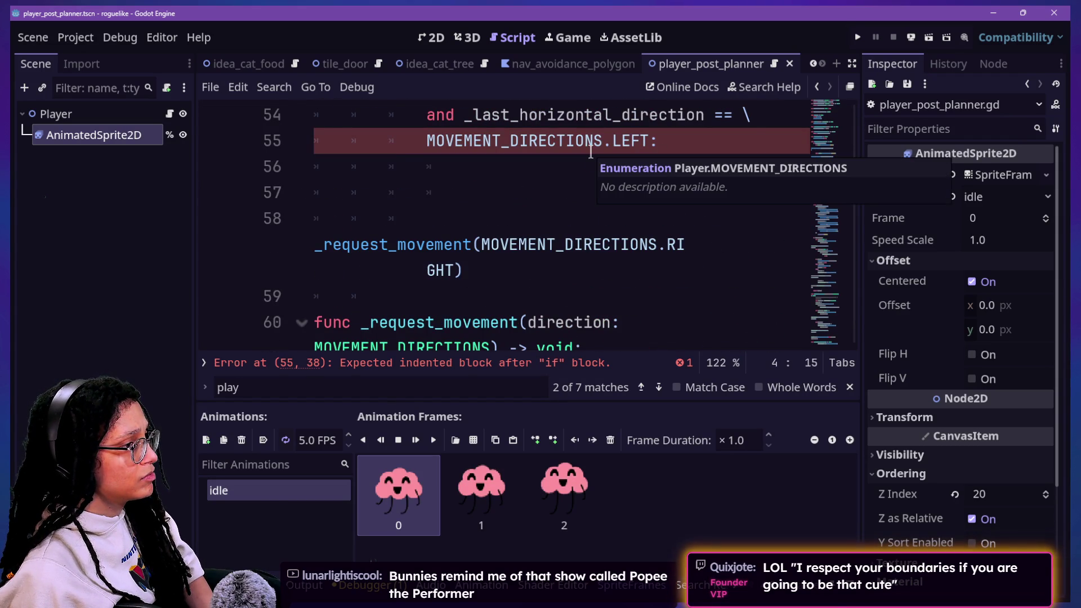
{"action": "left_click_drag", "start_coordinate": [822, 178], "coordinate": [809, 67]}
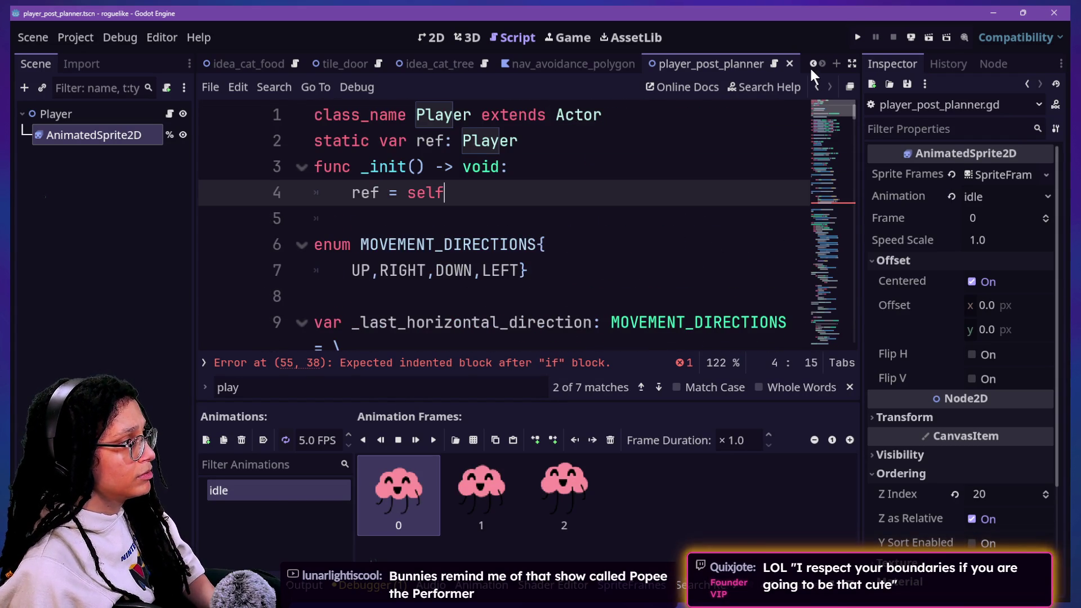
{"action": "scroll", "coordinate": [655, 177], "scroll_direction": "down", "scroll_amount": 2}
{"action": "scroll", "coordinate": [655, 178], "scroll_direction": "down", "scroll_amount": 2}
{"action": "left_click", "coordinate": [649, 193]}
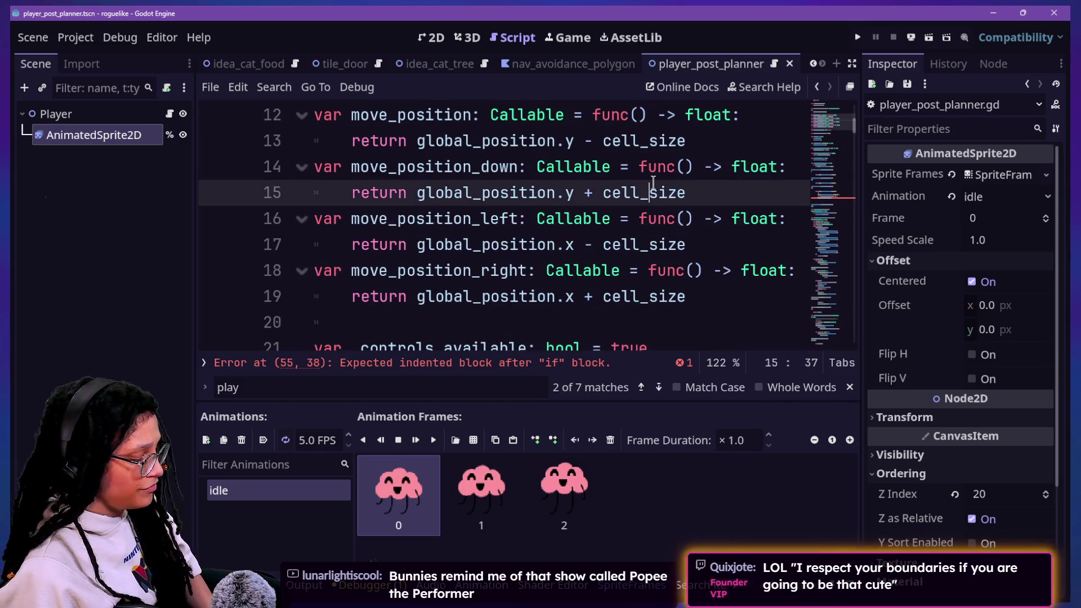
{"action": "key", "text": "ctrl+j"}
{"action": "left_click", "coordinate": [606, 379]}
{"action": "key", "text": "ctrl+shift+f"}
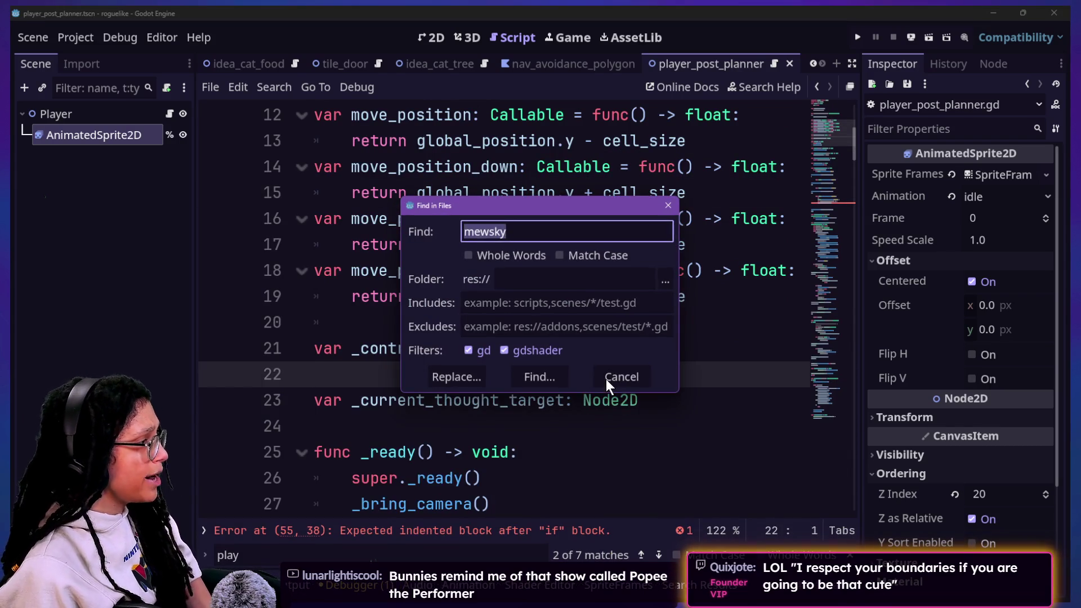
{"action": "type", "text": "animatedspr"}
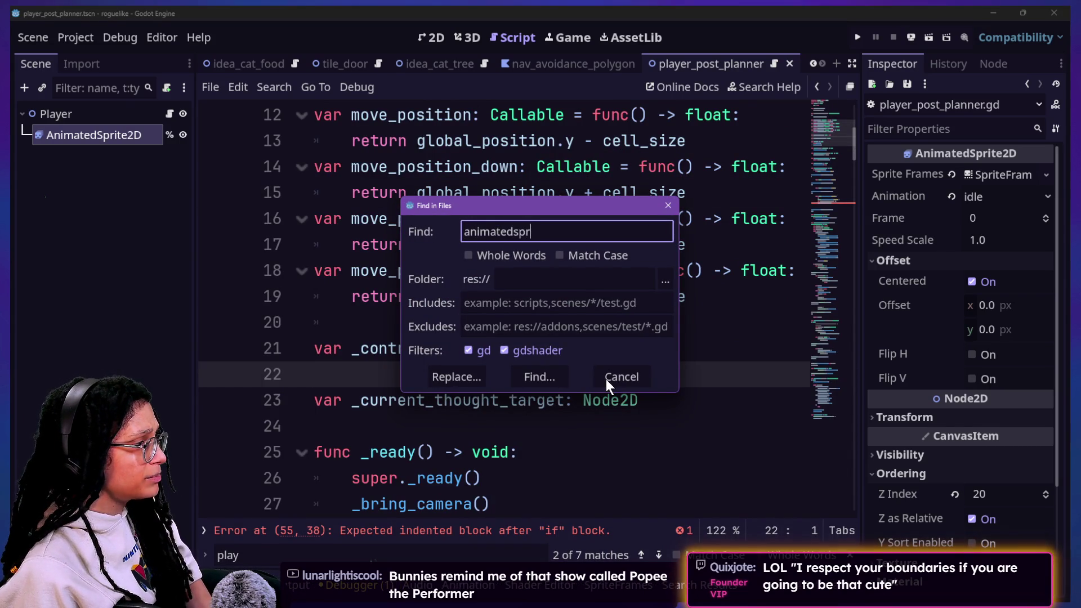
{"action": "type", "text": "ite2d"}
Step: Run the project search for AnimatedSprite2D and open the Actor base script from the results
{"action": "key", "text": "Return"}
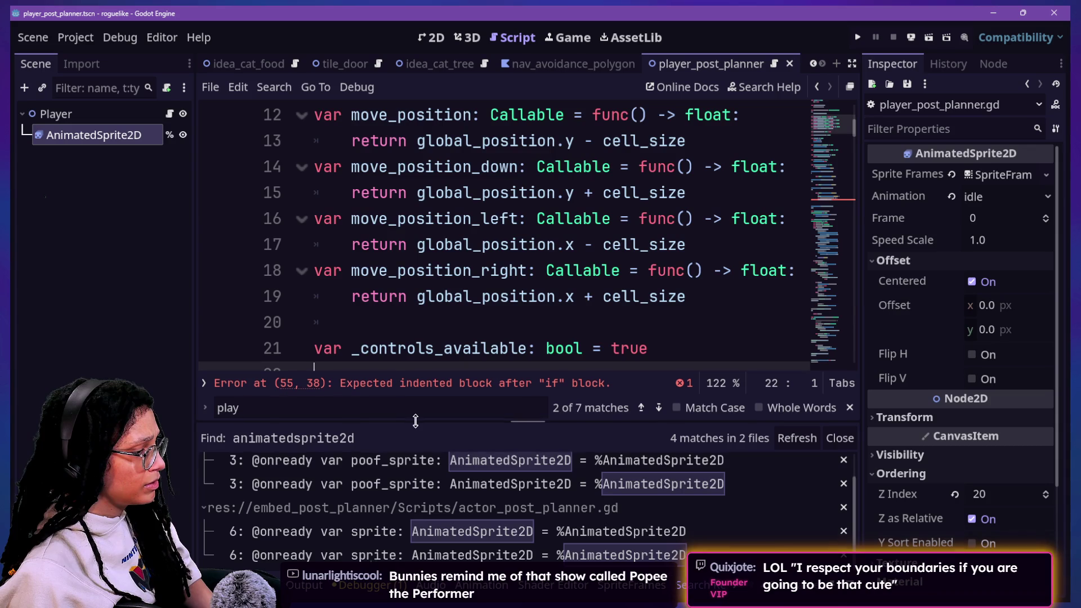
{"action": "left_click_drag", "start_coordinate": [415, 422], "coordinate": [414, 420]}
{"action": "scroll", "coordinate": [447, 314], "scroll_direction": "up", "scroll_amount": 3}
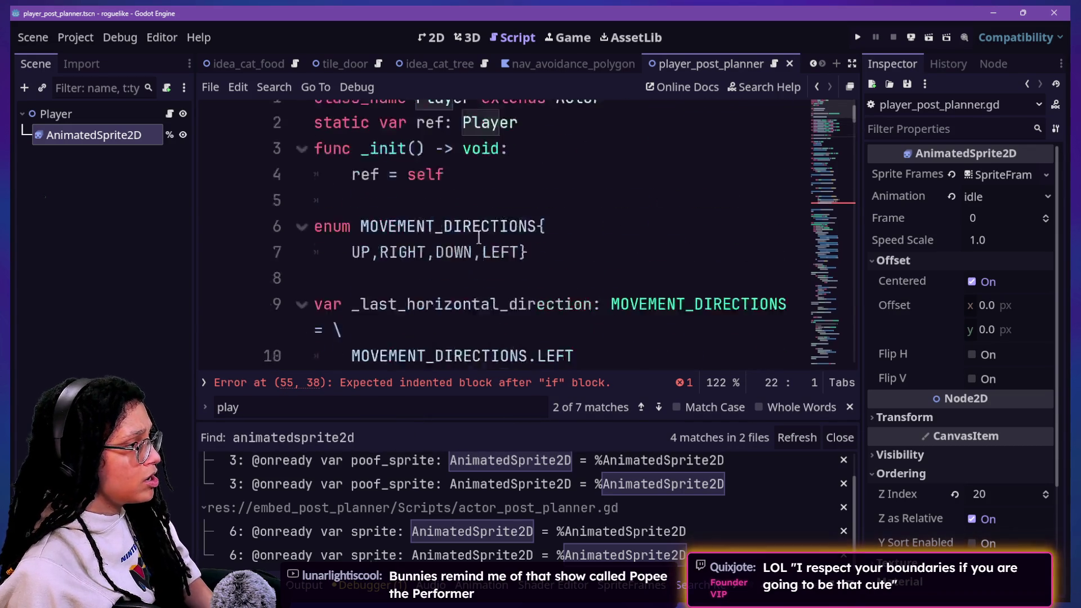
{"action": "scroll", "coordinate": [479, 236], "scroll_direction": "up", "scroll_amount": 1}
{"action": "left_click", "coordinate": [585, 116], "text": "ctrl"}
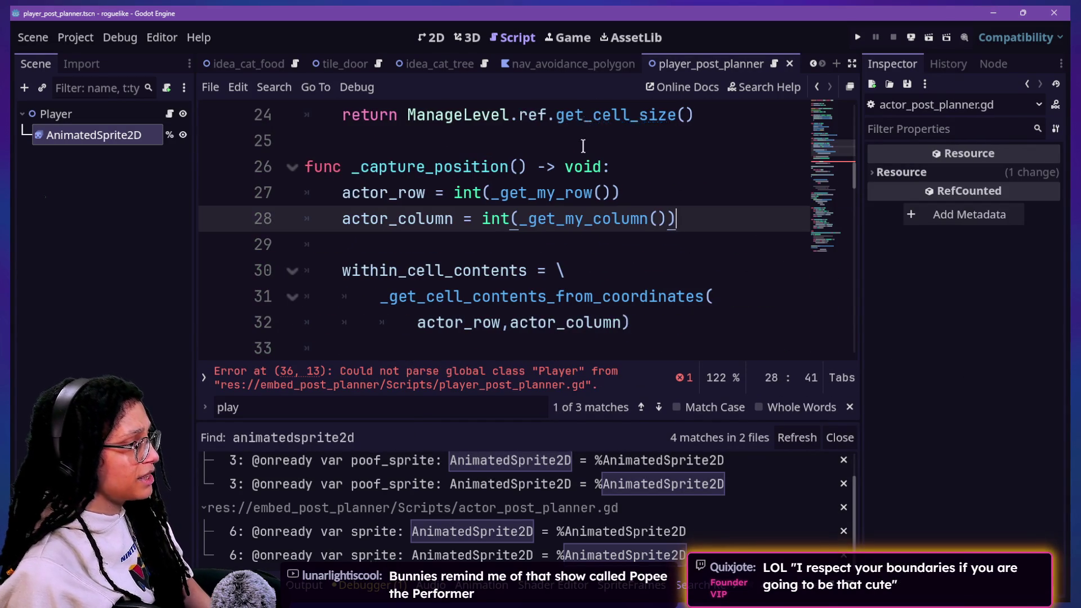
{"action": "scroll", "coordinate": [583, 143], "scroll_direction": "up", "scroll_amount": 5}
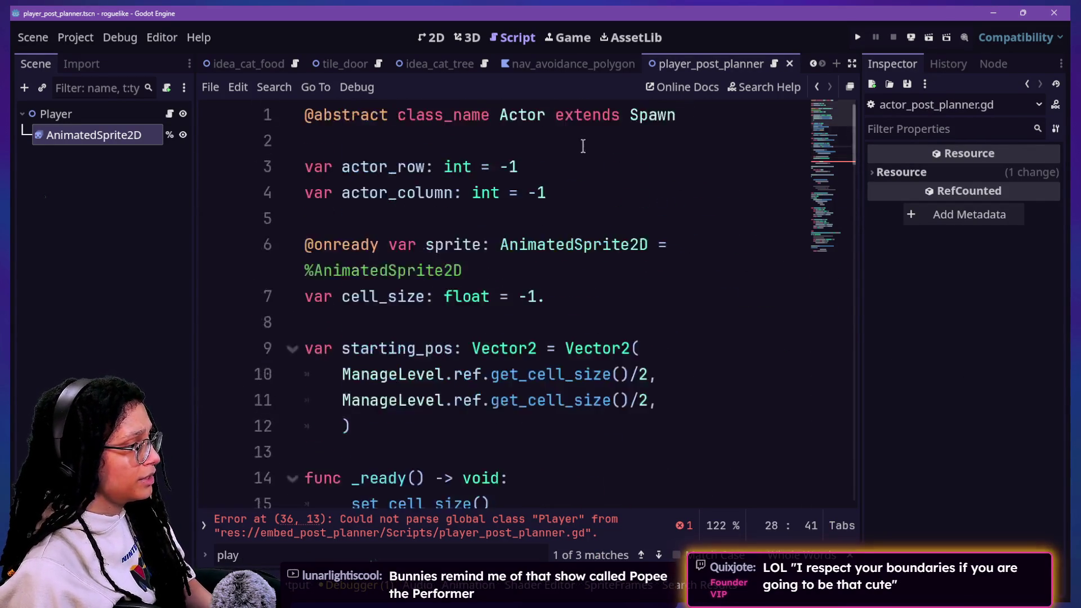
{"action": "scroll", "coordinate": [583, 144], "scroll_direction": "up", "scroll_amount": 4}
{"action": "scroll", "coordinate": [583, 144], "scroll_direction": "up", "scroll_amount": 7}
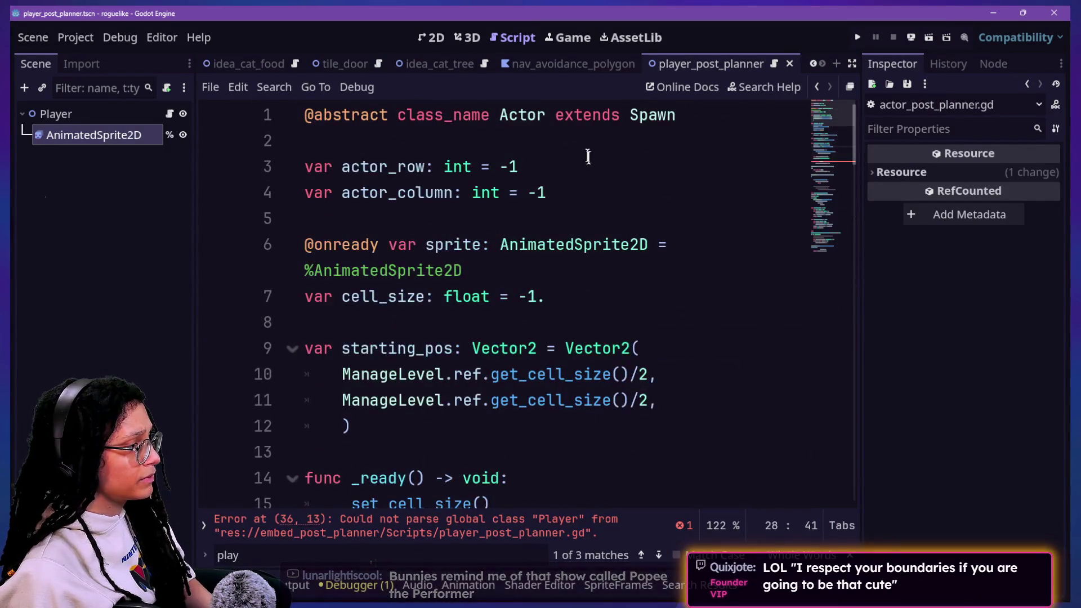
{"action": "mouse_move", "coordinate": [304, 167]}
{"action": "left_mouse_down"}
{"action": "mouse_move", "coordinate": [620, 273]}
{"action": "mouse_move", "coordinate": [616, 218]}
{"action": "left_mouse_up"}
Step: Review the Actor script's sprite and cell_size lines, then navigate back to line 36 of the player script
{"action": "left_click", "coordinate": [633, 286]}
{"action": "left_click", "coordinate": [617, 218]}
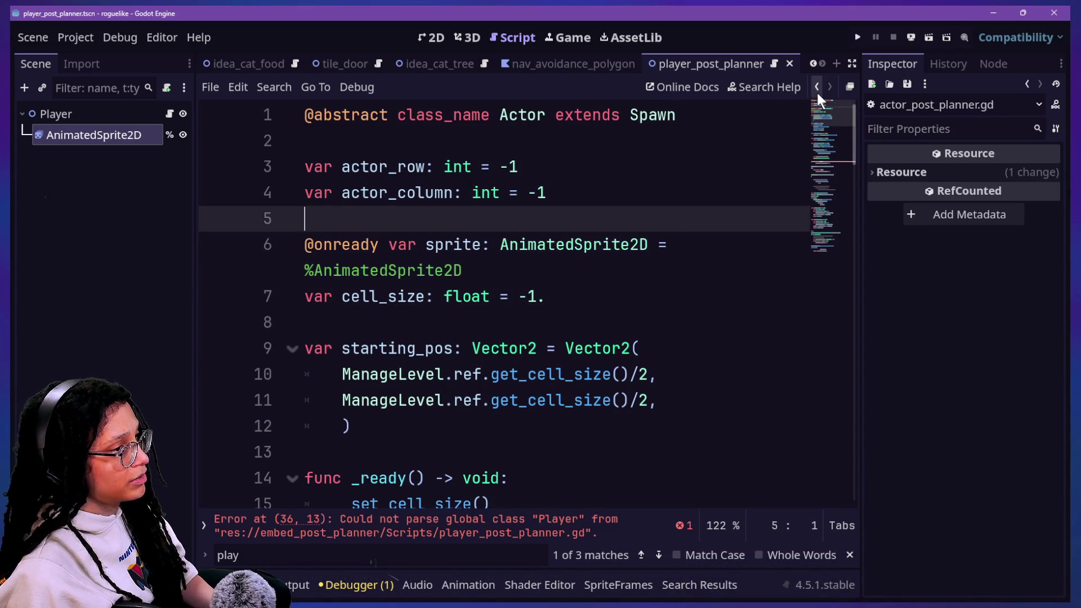
{"action": "left_click", "coordinate": [817, 93]}
{"action": "scroll", "coordinate": [595, 296], "scroll_direction": "down", "scroll_amount": 10}
{"action": "scroll", "coordinate": [595, 295], "scroll_direction": "down", "scroll_amount": 10}
{"action": "scroll", "coordinate": [596, 296], "scroll_direction": "up", "scroll_amount": 3}
{"action": "scroll", "coordinate": [596, 296], "scroll_direction": "up", "scroll_amount": 10}
{"action": "scroll", "coordinate": [595, 296], "scroll_direction": "down", "scroll_amount": 2}
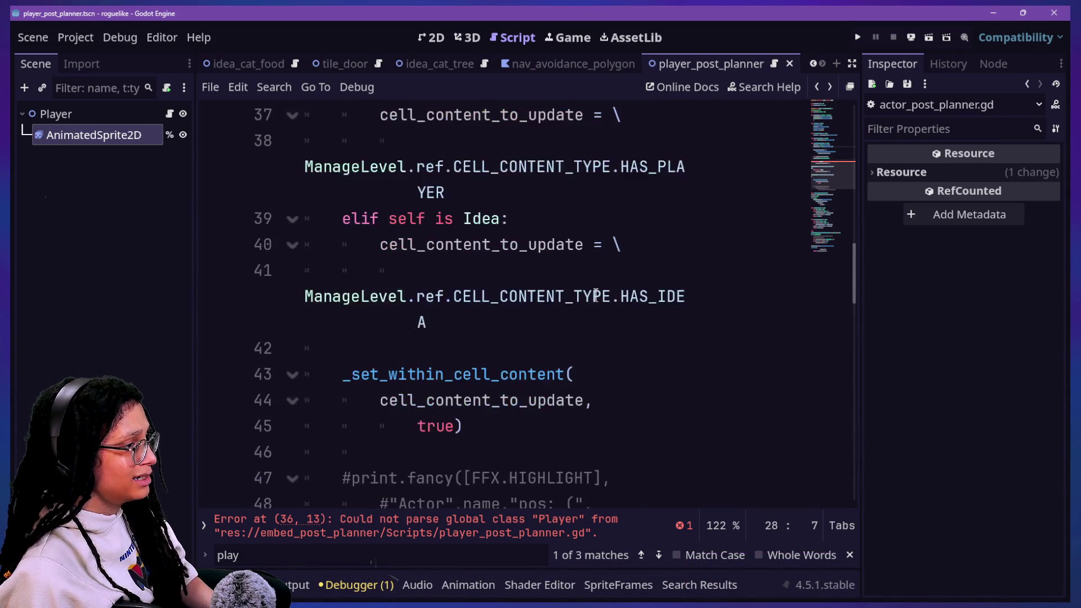
{"action": "scroll", "coordinate": [540, 294], "scroll_direction": "up", "scroll_amount": 3}
{"action": "left_click", "coordinate": [483, 325]}
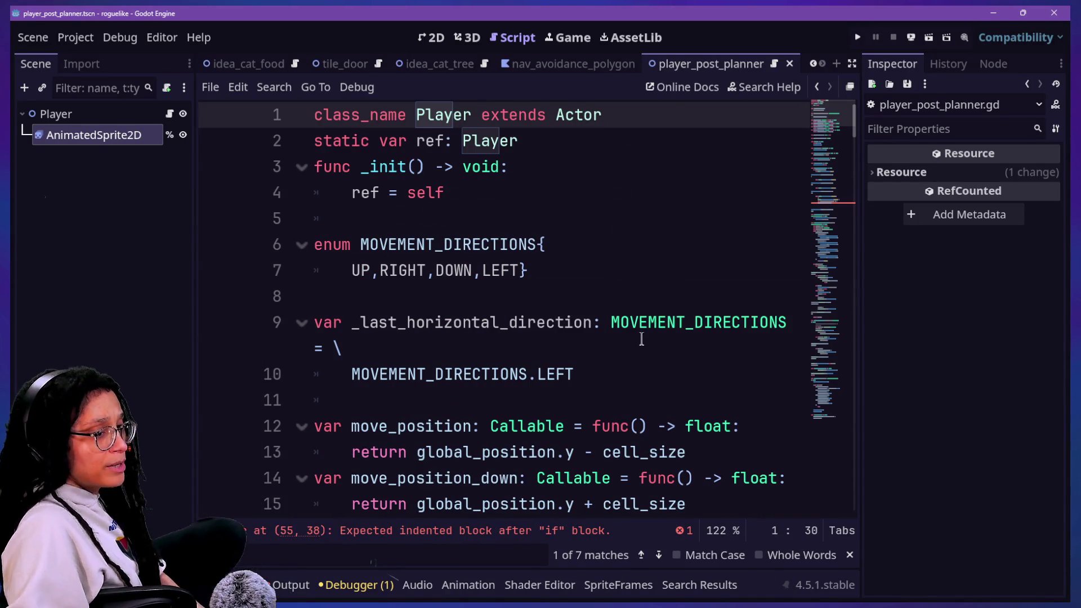
{"action": "scroll", "coordinate": [606, 355], "scroll_direction": "down", "scroll_amount": 1}
{"action": "scroll", "coordinate": [605, 355], "scroll_direction": "down", "scroll_amount": 1}
Step: Write sprite.flip_h = true on line 56 of the Right-press branch using the true suggestion
{"action": "left_click", "coordinate": [604, 355]}
{"action": "key", "text": "Down"}
{"action": "key", "text": "Down"}
{"action": "key", "text": "Down"}
{"action": "key", "text": "Down"}
{"action": "key", "text": "Down"}
{"action": "key", "text": "Down"}
{"action": "key", "text": "Down"}
{"action": "scroll", "coordinate": [605, 355], "scroll_direction": "down", "scroll_amount": 3}
{"action": "scroll", "coordinate": [605, 355], "scroll_direction": "down", "scroll_amount": 6}
{"action": "scroll", "coordinate": [605, 354], "scroll_direction": "down", "scroll_amount": 1}
{"action": "scroll", "coordinate": [605, 355], "scroll_direction": "down", "scroll_amount": 1}
{"action": "left_click", "coordinate": [637, 329]}
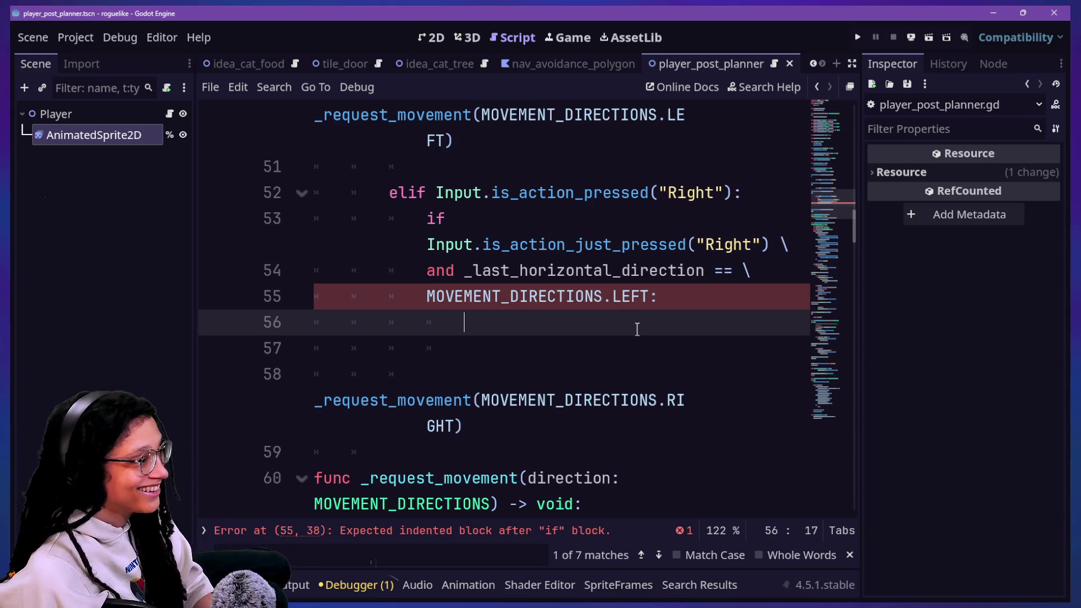
{"action": "type", "text": "s"}
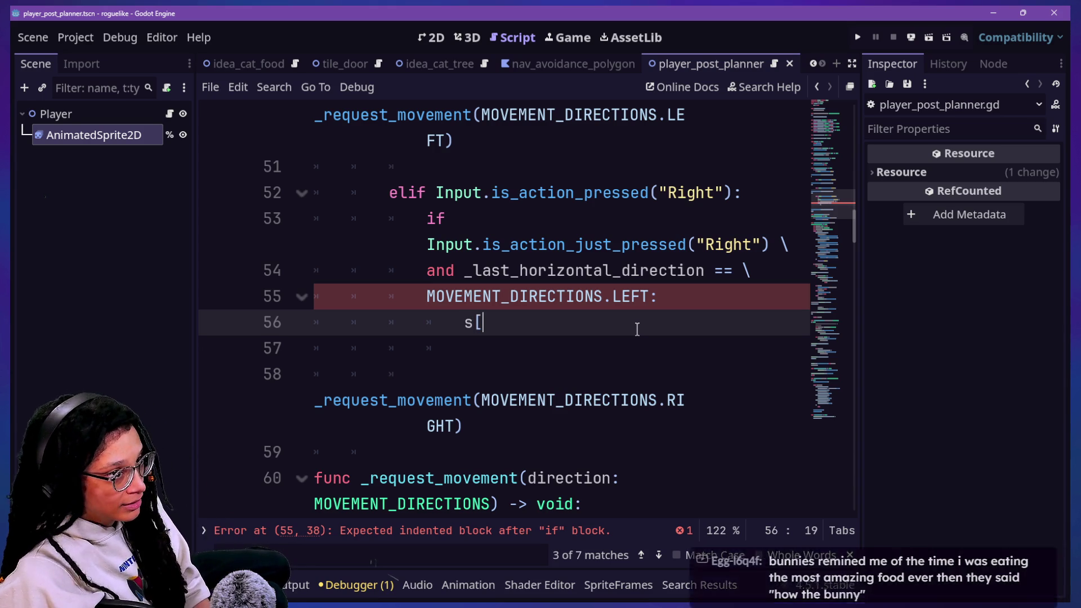
{"action": "type", "text": "prite."}
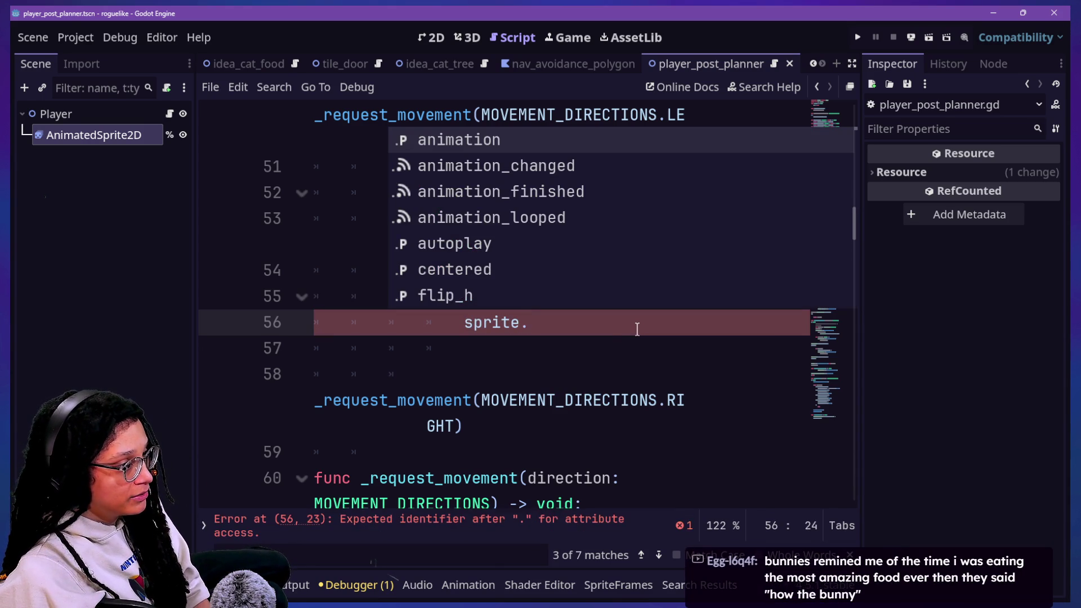
{"action": "type", "text": "flip_h"}
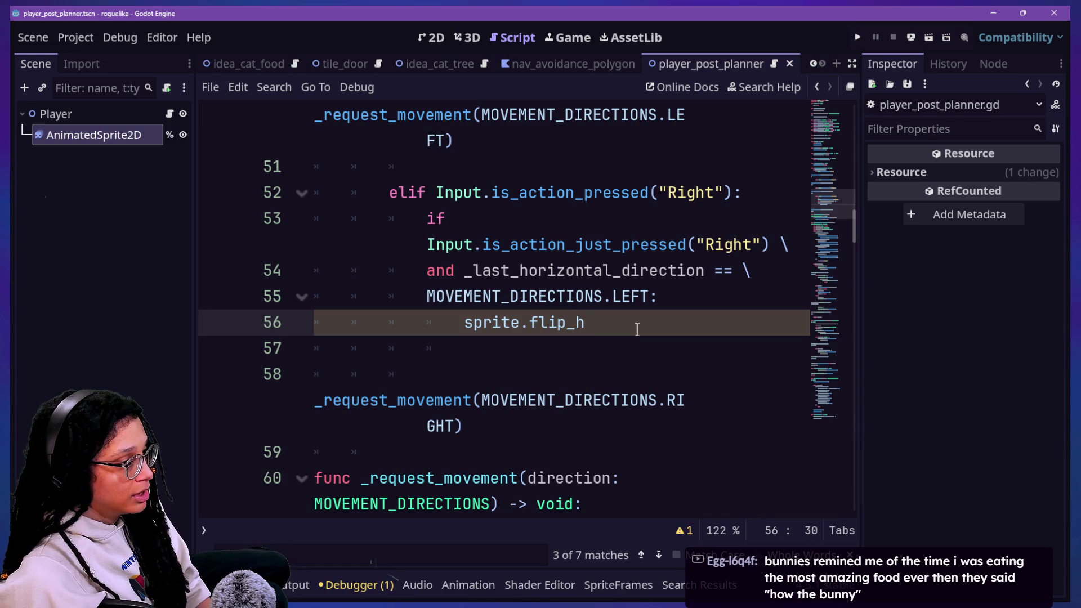
{"action": "left_click_drag", "start_coordinate": [531, 322], "coordinate": [541, 296]}
{"action": "left_click", "coordinate": [547, 322]}
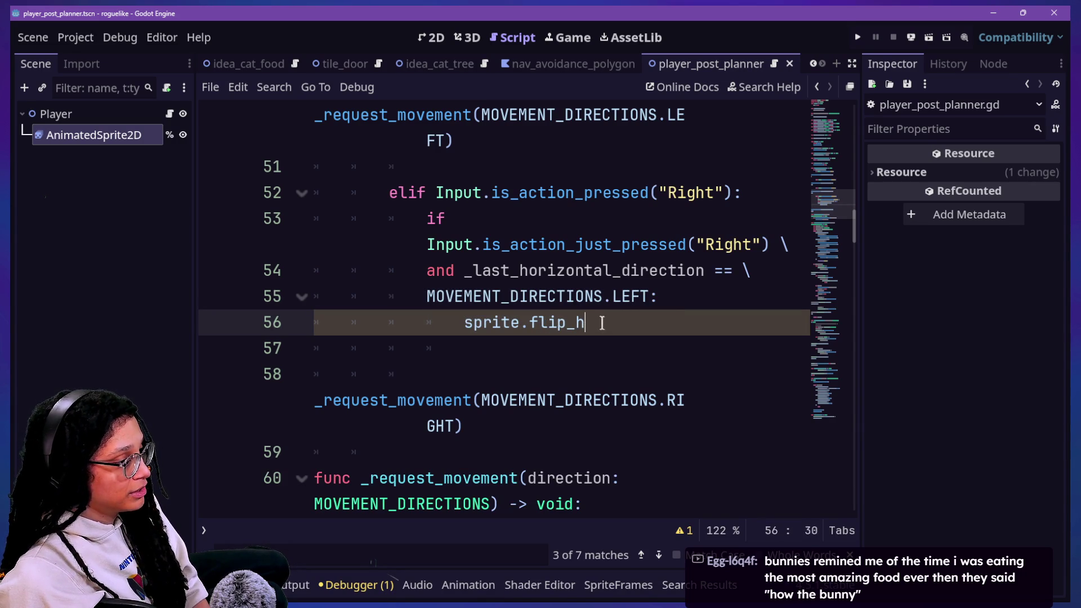
{"action": "type", "text": "tu"}
{"action": "key", "text": "BackSpace"}
{"action": "type", "text": "rue"}
{"action": "left_click", "coordinate": [478, 315]}
Step: Remove the blank line after the flip_h assignment, select lines 52–56 and expand the editor to full width
{"action": "left_click", "coordinate": [623, 346]}
{"action": "left_click", "coordinate": [464, 322]}
{"action": "mouse_move", "coordinate": [464, 322]}
{"action": "left_mouse_down"}
{"action": "mouse_move", "coordinate": [702, 323]}
{"action": "mouse_move", "coordinate": [463, 322]}
{"action": "left_mouse_up"}
{"action": "left_click", "coordinate": [693, 332]}
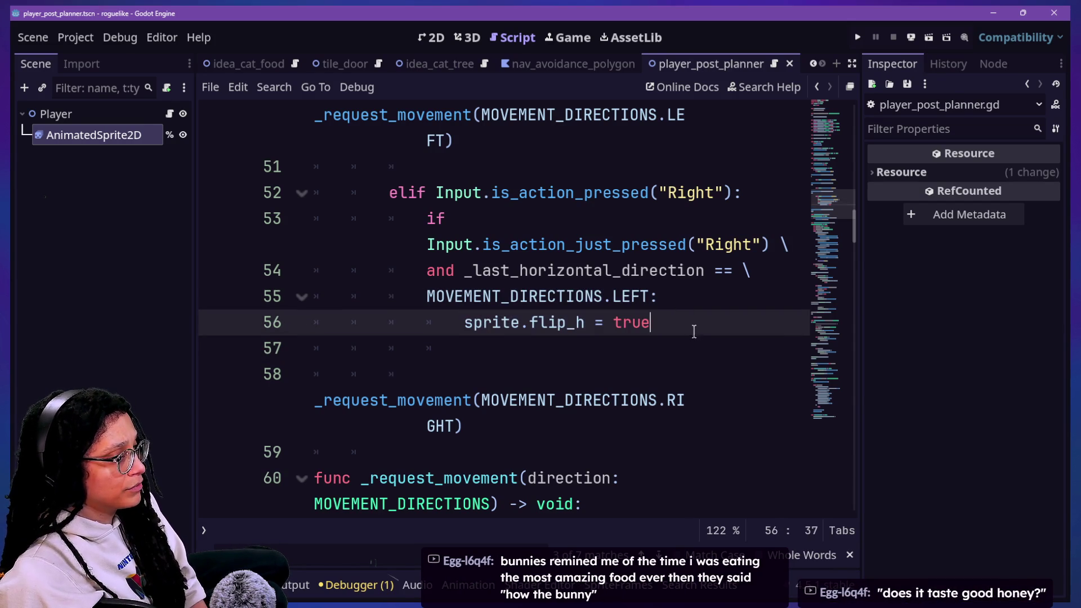
{"action": "left_click", "coordinate": [677, 345]}
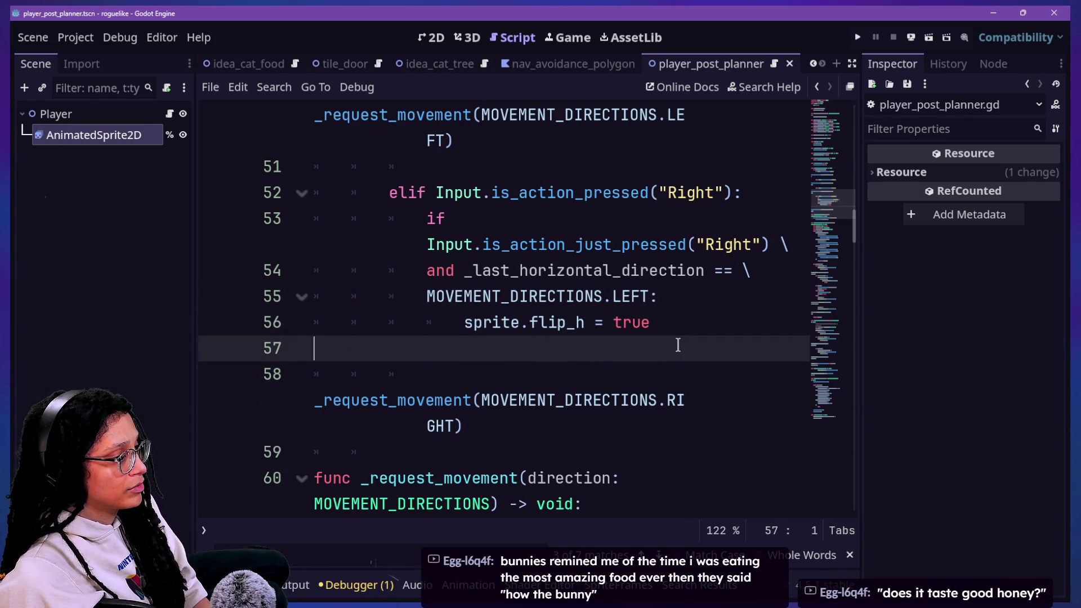
{"action": "key", "text": "BackSpace"}
{"action": "left_click_drag", "start_coordinate": [674, 318], "coordinate": [734, 244]}
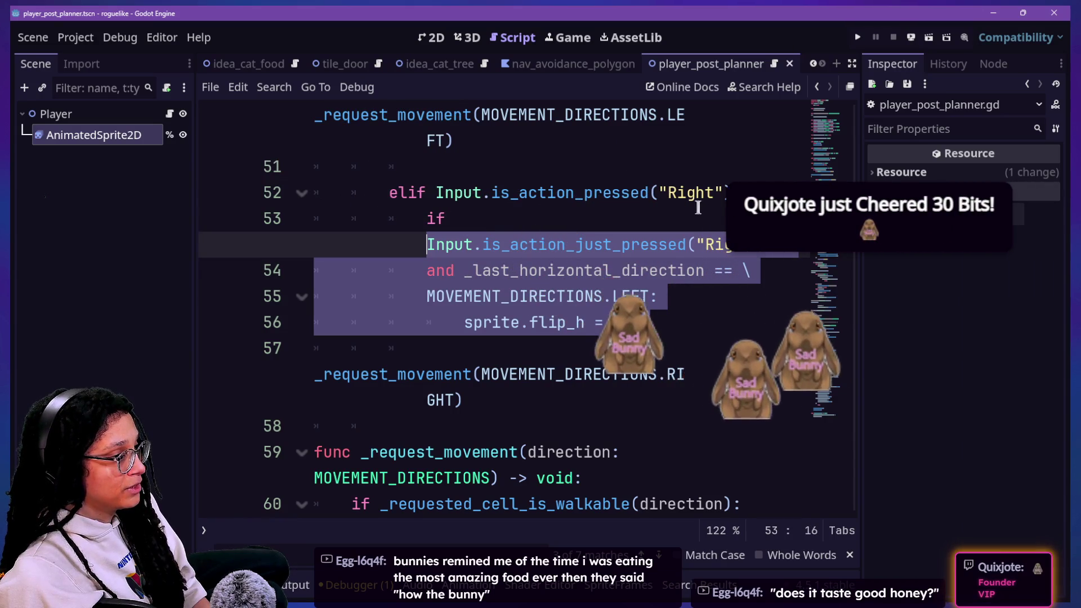
{"action": "left_click_drag", "start_coordinate": [733, 245], "coordinate": [720, 227]}
{"action": "key", "text": "ctrl+shift+F11"}
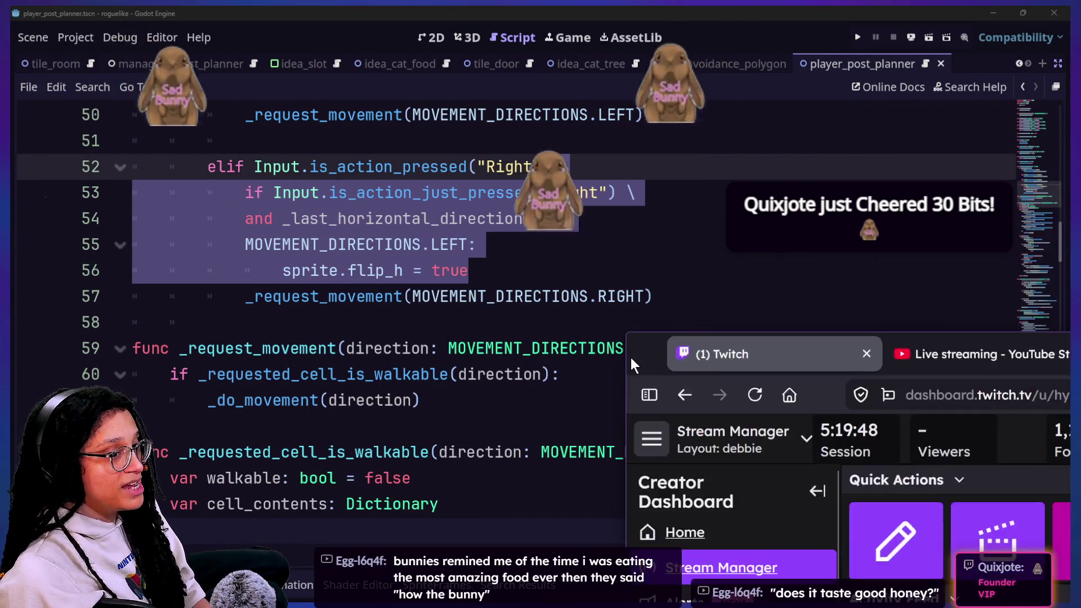
Step: Bring the Twitch dashboard over the editor and resume the paused chat feed
{"action": "left_click_drag", "start_coordinate": [647, 357], "coordinate": [12, 12]}
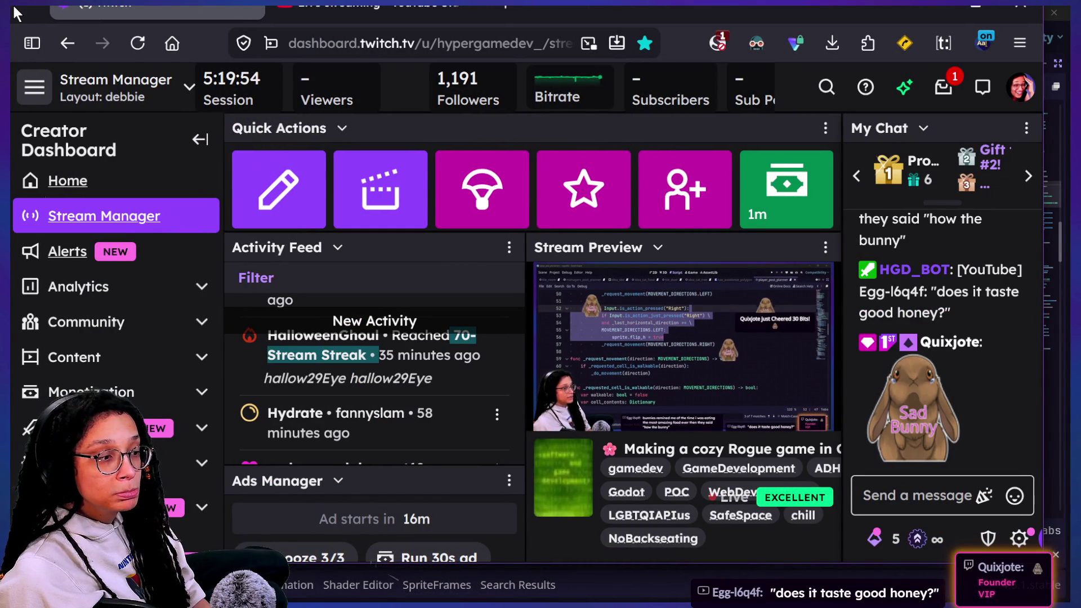
{"action": "key", "text": "alt+Tab"}
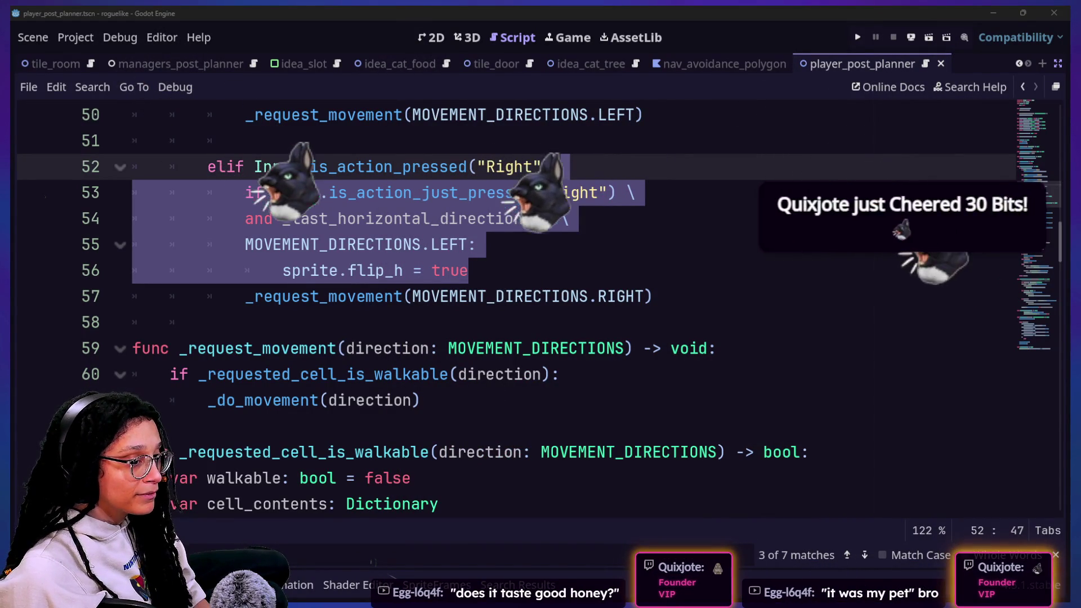
{"action": "key", "text": "alt+Tab"}
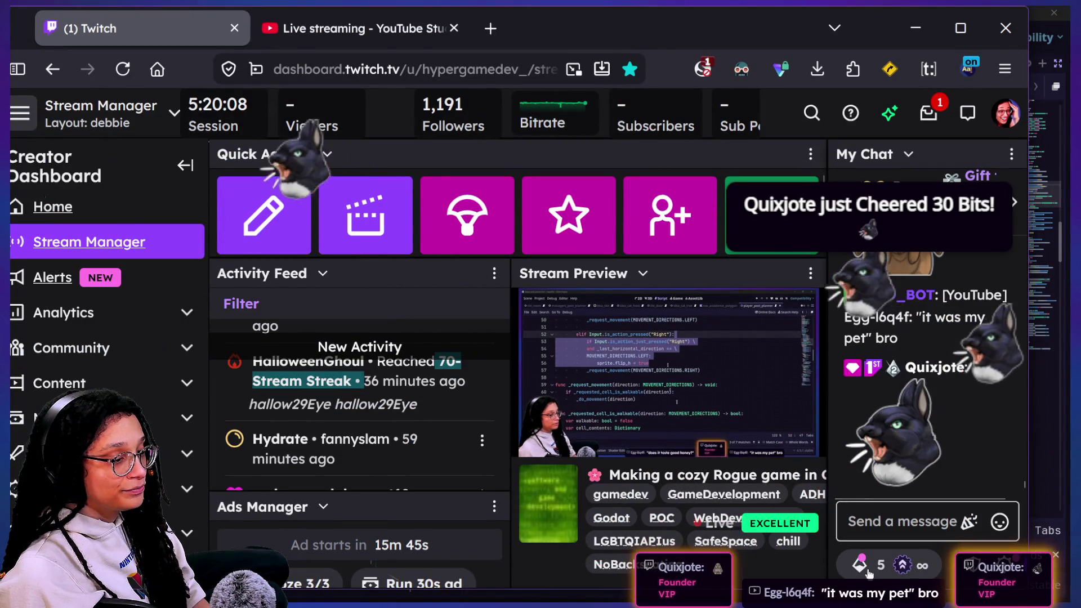
{"action": "mouse_move", "coordinate": [929, 423]}
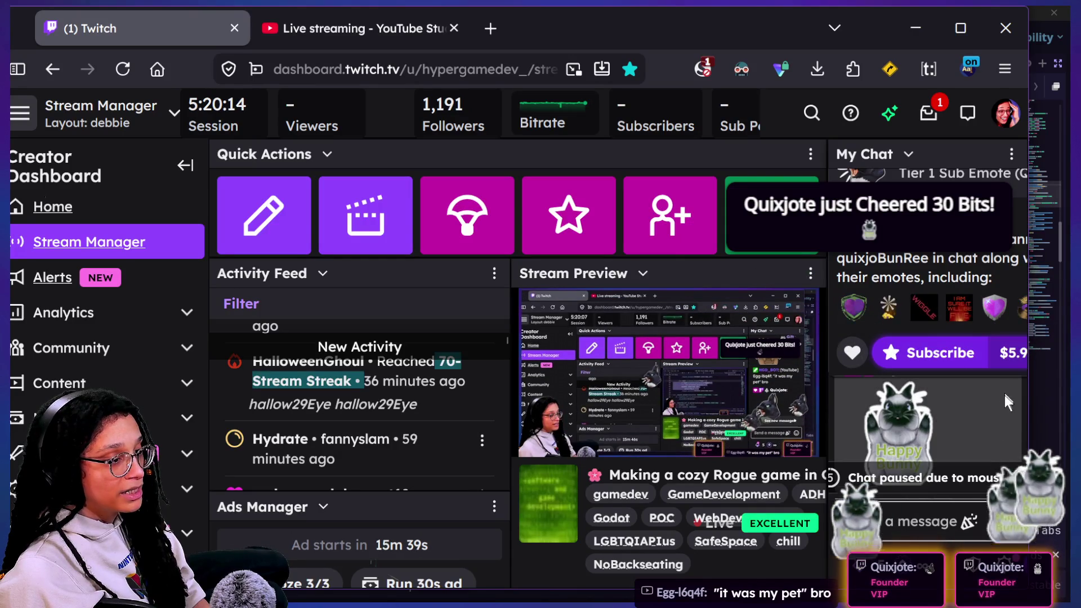
{"action": "left_click_drag", "start_coordinate": [1006, 407], "coordinate": [699, 313]}
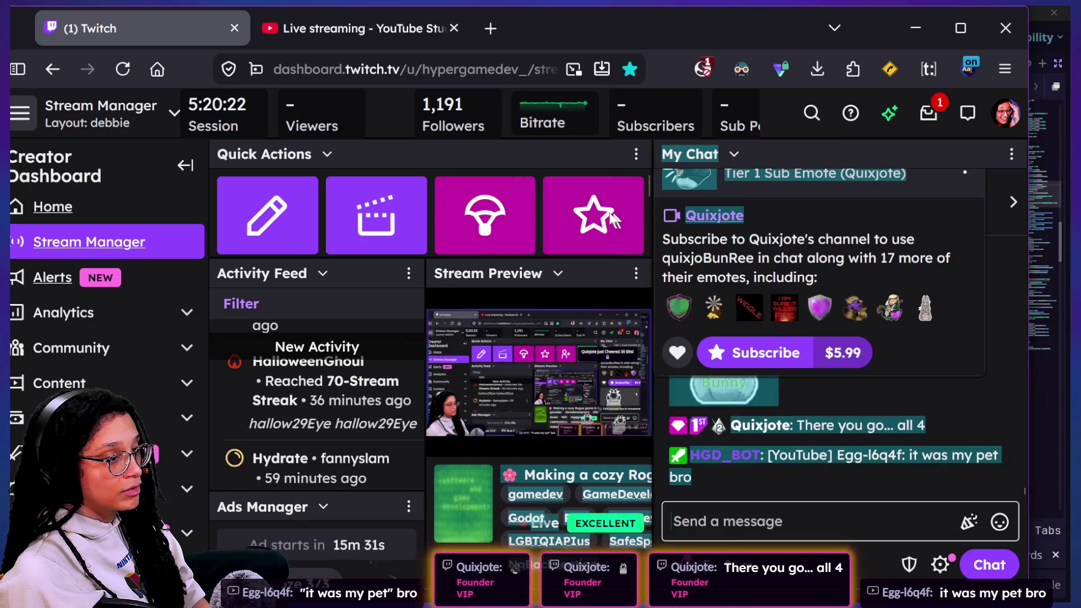
Step: Dismiss the emote card in the chat panel and switch back to the Godot script editor
{"action": "left_click", "coordinate": [908, 177]}
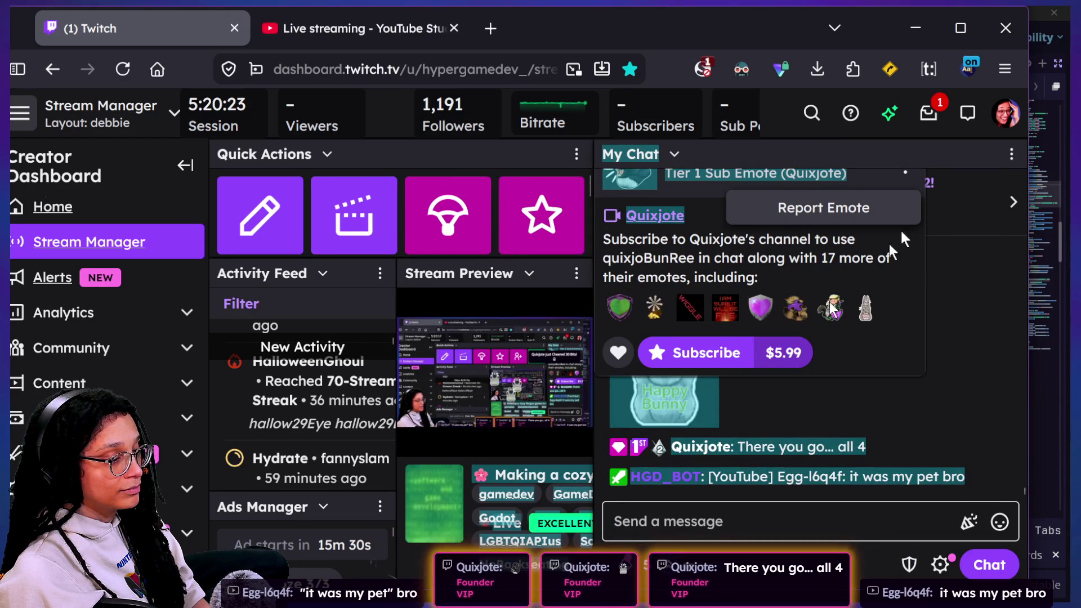
{"action": "left_click", "coordinate": [908, 177]}
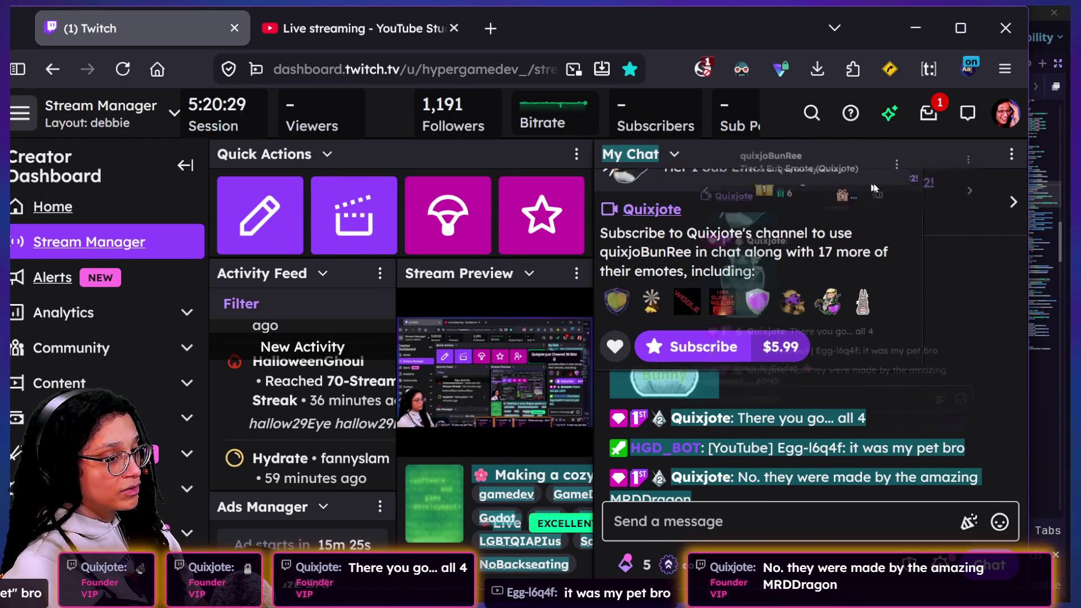
{"action": "mouse_move", "coordinate": [902, 210]}
{"action": "left_mouse_down"}
{"action": "mouse_move", "coordinate": [1035, 511]}
{"action": "mouse_move", "coordinate": [1056, 419]}
{"action": "left_mouse_up"}
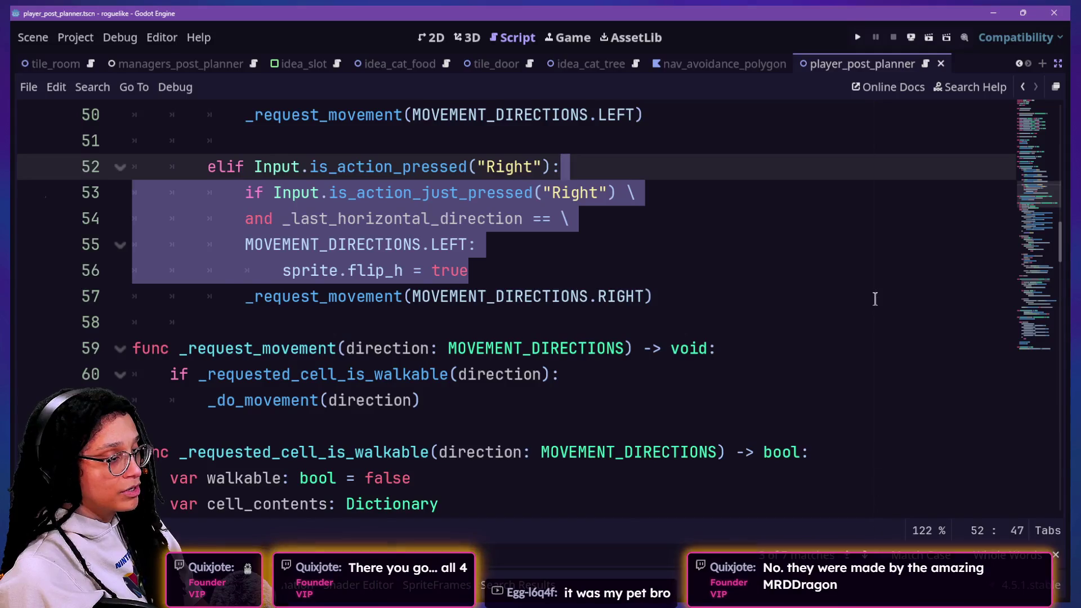
{"action": "key", "text": "alt+Tab"}
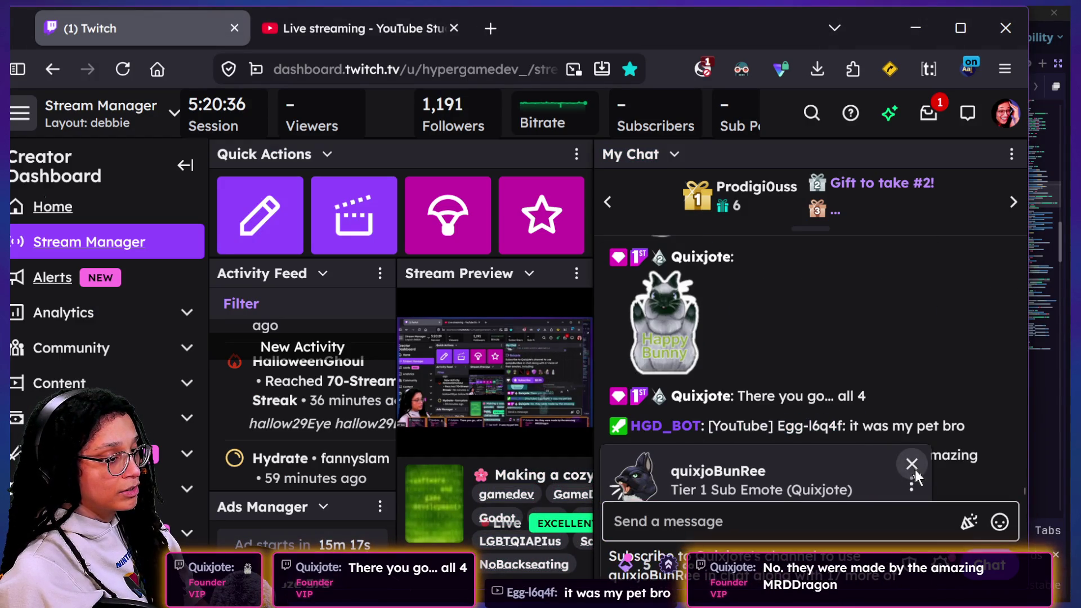
{"action": "left_click", "coordinate": [913, 463]}
{"action": "scroll", "coordinate": [842, 343], "scroll_direction": "up", "scroll_amount": 2}
{"action": "scroll", "coordinate": [842, 342], "scroll_direction": "up", "scroll_amount": 1}
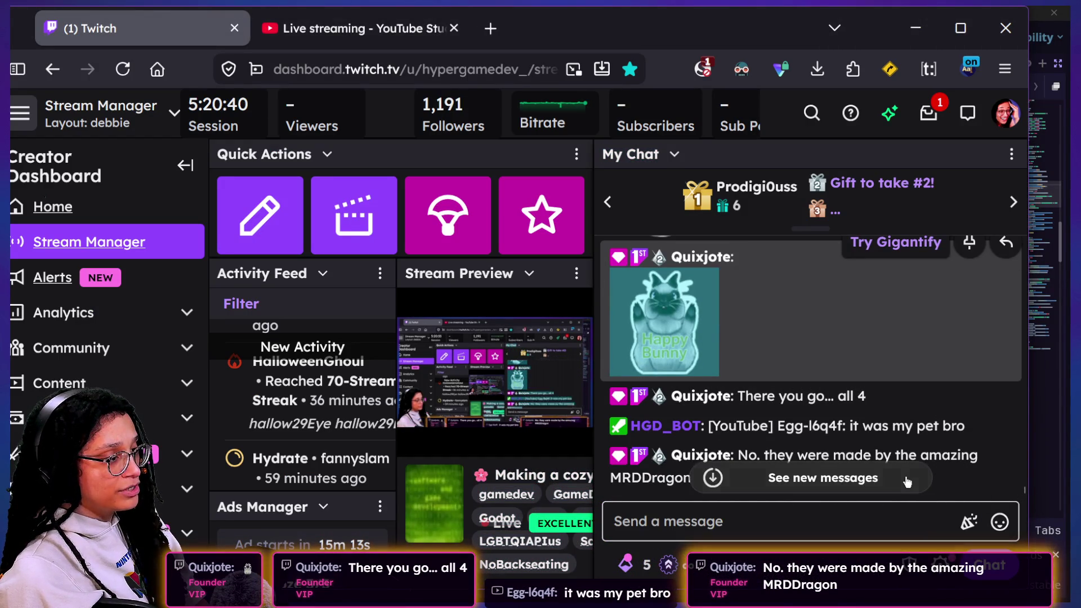
{"action": "mouse_move", "coordinate": [811, 427]}
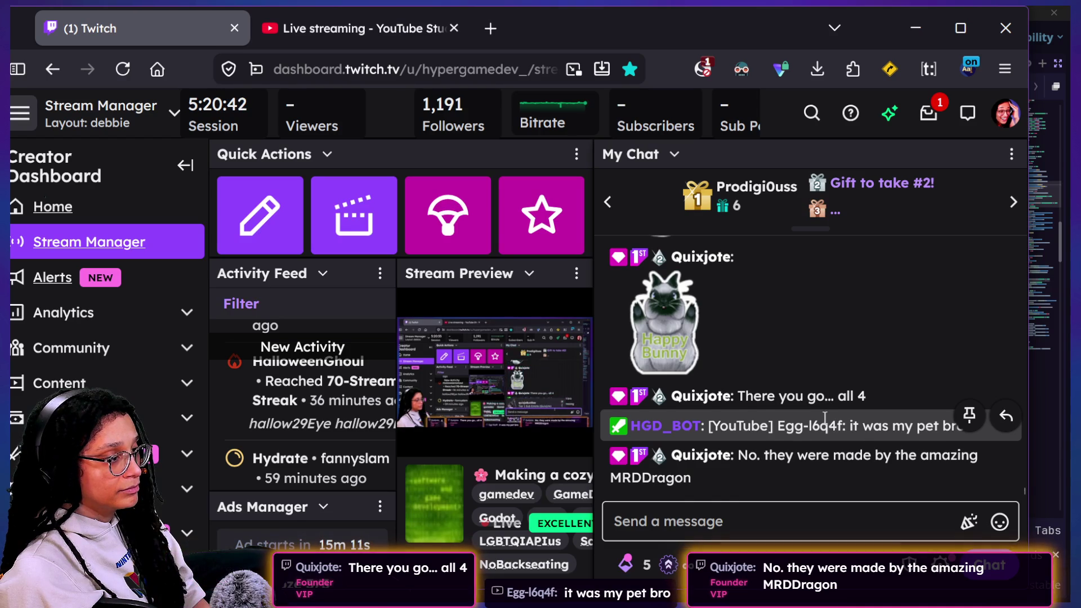
{"action": "scroll", "coordinate": [825, 419], "scroll_direction": "up", "scroll_amount": 1}
{"action": "scroll", "coordinate": [825, 418], "scroll_direction": "up", "scroll_amount": 2}
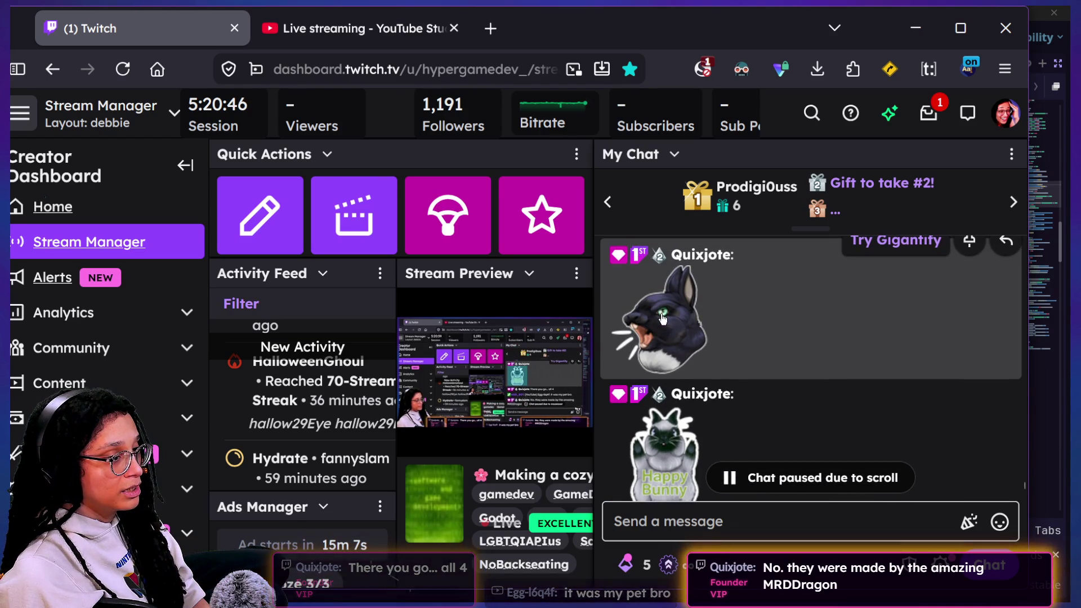
{"action": "scroll", "coordinate": [664, 320], "scroll_direction": "down", "scroll_amount": 3}
{"action": "scroll", "coordinate": [664, 319], "scroll_direction": "up", "scroll_amount": 2}
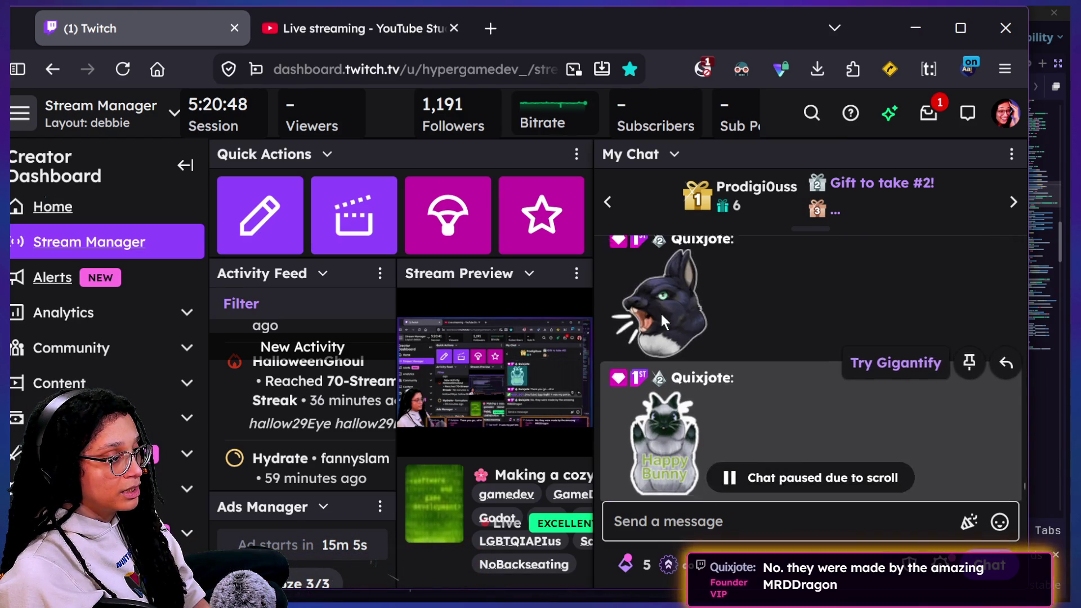
{"action": "scroll", "coordinate": [687, 336], "scroll_direction": "up", "scroll_amount": 1}
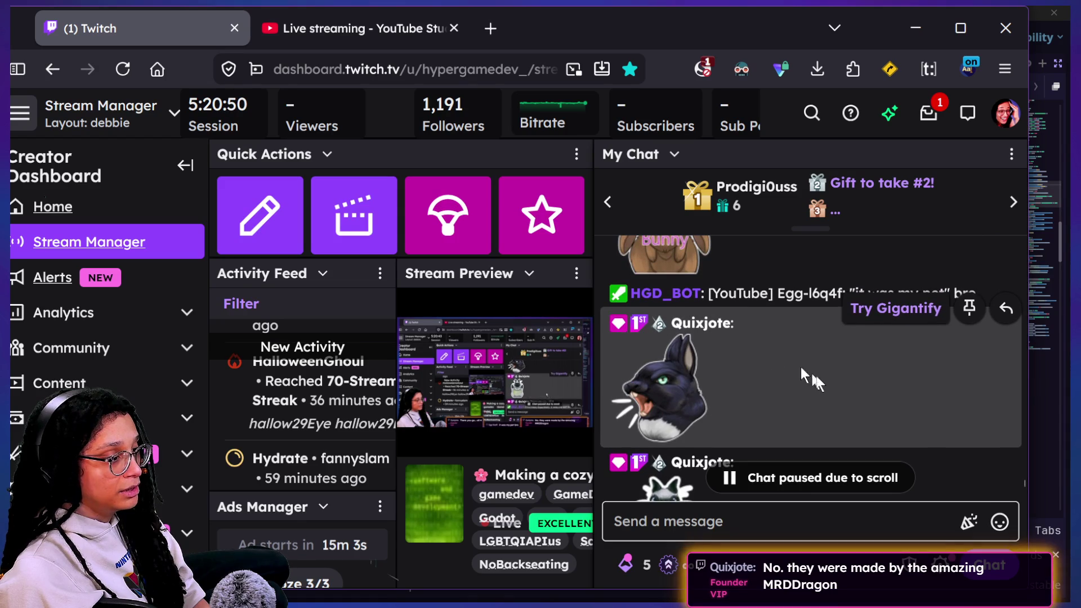
{"action": "scroll", "coordinate": [817, 377], "scroll_direction": "up", "scroll_amount": 2}
{"action": "scroll", "coordinate": [639, 346], "scroll_direction": "up", "scroll_amount": 2}
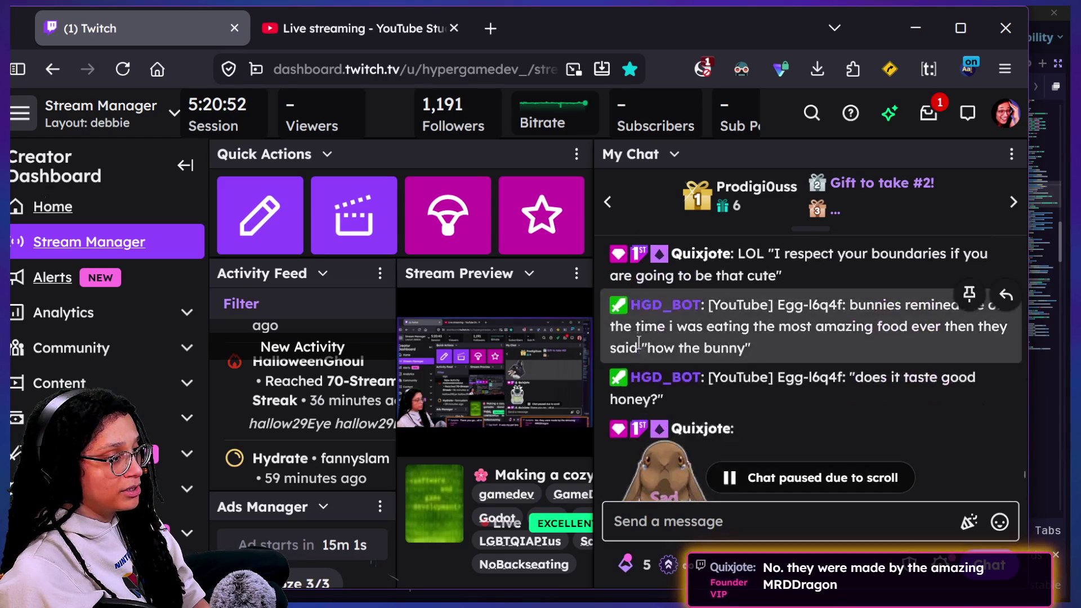
{"action": "scroll", "coordinate": [639, 342], "scroll_direction": "up", "scroll_amount": 1}
{"action": "scroll", "coordinate": [660, 363], "scroll_direction": "up", "scroll_amount": 2}
{"action": "scroll", "coordinate": [678, 381], "scroll_direction": "down", "scroll_amount": 1}
{"action": "scroll", "coordinate": [677, 380], "scroll_direction": "down", "scroll_amount": 2}
{"action": "scroll", "coordinate": [677, 381], "scroll_direction": "down", "scroll_amount": 2}
{"action": "scroll", "coordinate": [677, 380], "scroll_direction": "down", "scroll_amount": 1}
{"action": "scroll", "coordinate": [677, 381], "scroll_direction": "down", "scroll_amount": 1}
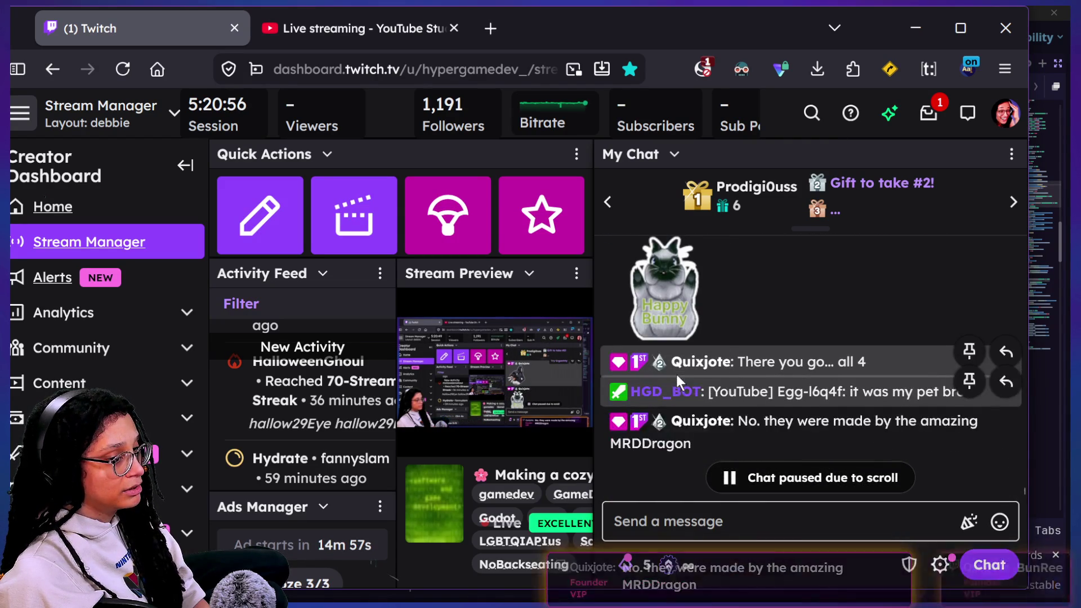
{"action": "scroll", "coordinate": [676, 373], "scroll_direction": "down", "scroll_amount": 1}
{"action": "scroll", "coordinate": [852, 438], "scroll_direction": "up", "scroll_amount": 2}
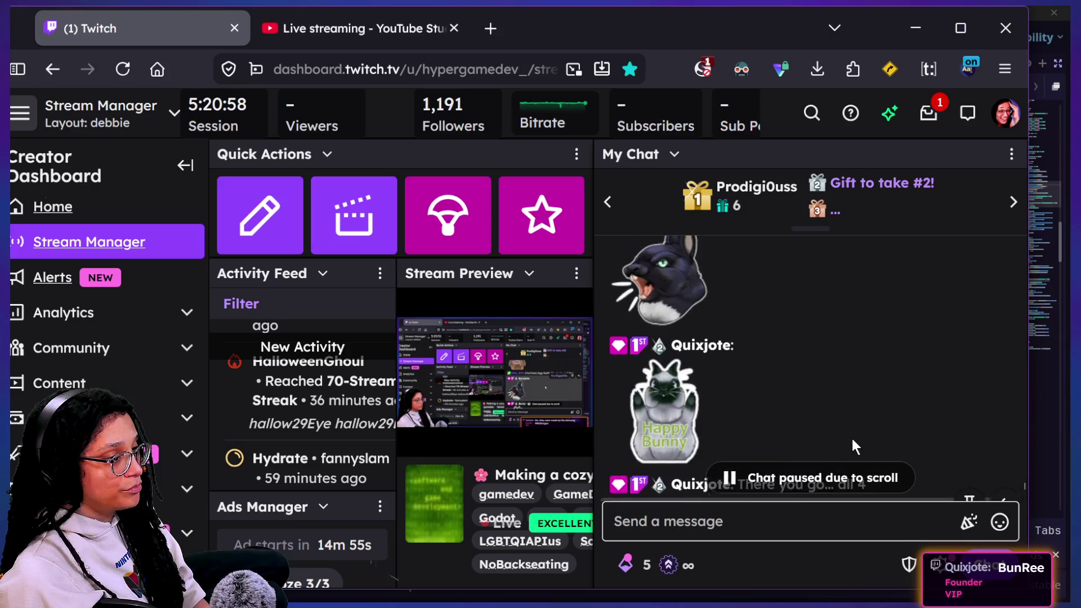
{"action": "scroll", "coordinate": [852, 438], "scroll_direction": "up", "scroll_amount": 1}
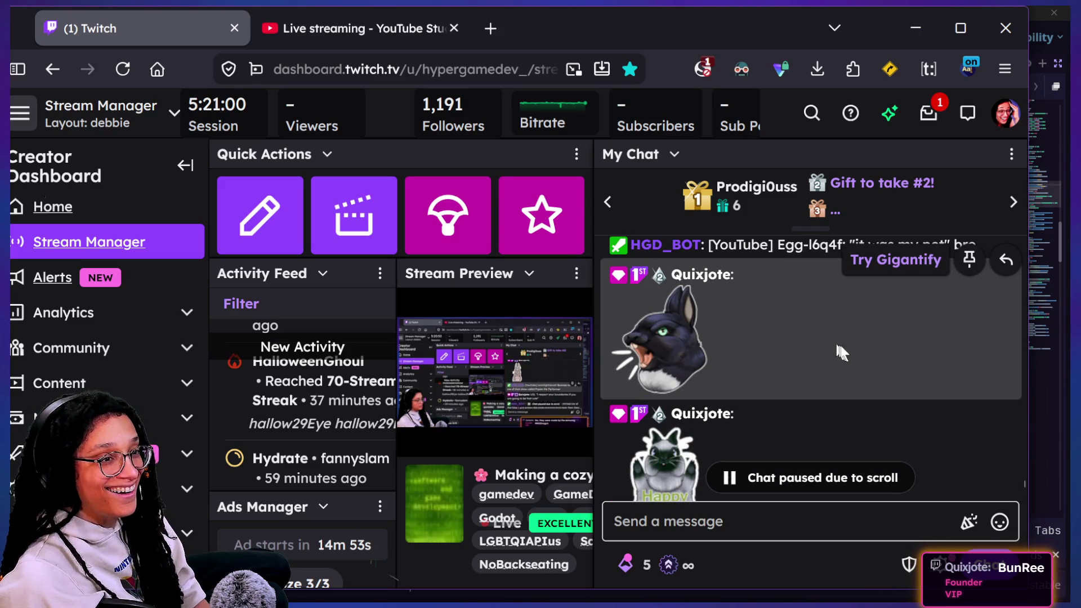
{"action": "scroll", "coordinate": [828, 349], "scroll_direction": "down", "scroll_amount": 3}
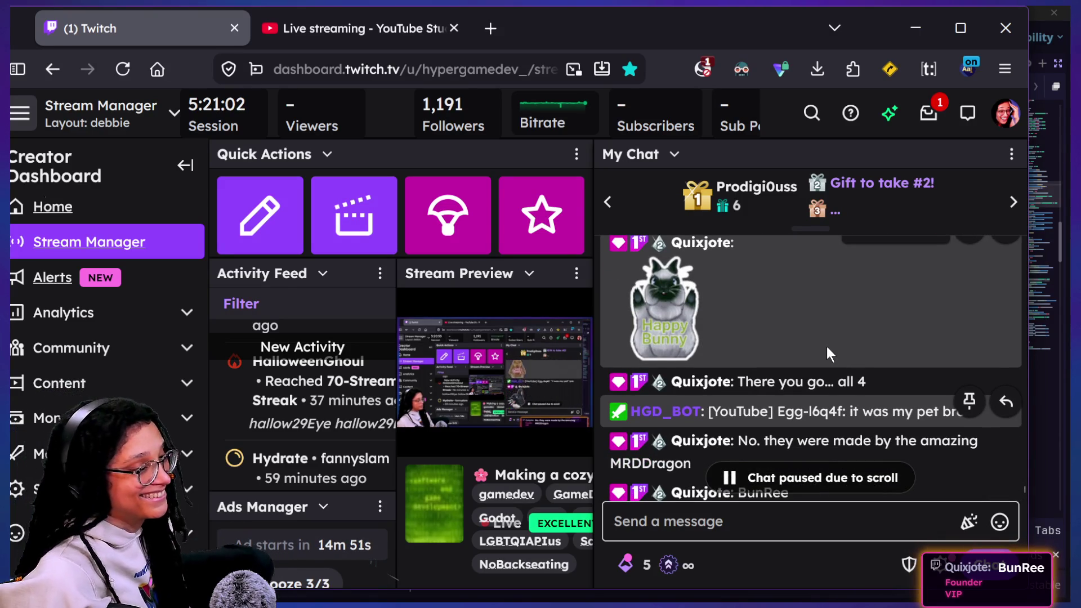
{"action": "scroll", "coordinate": [827, 347], "scroll_direction": "down", "scroll_amount": 1}
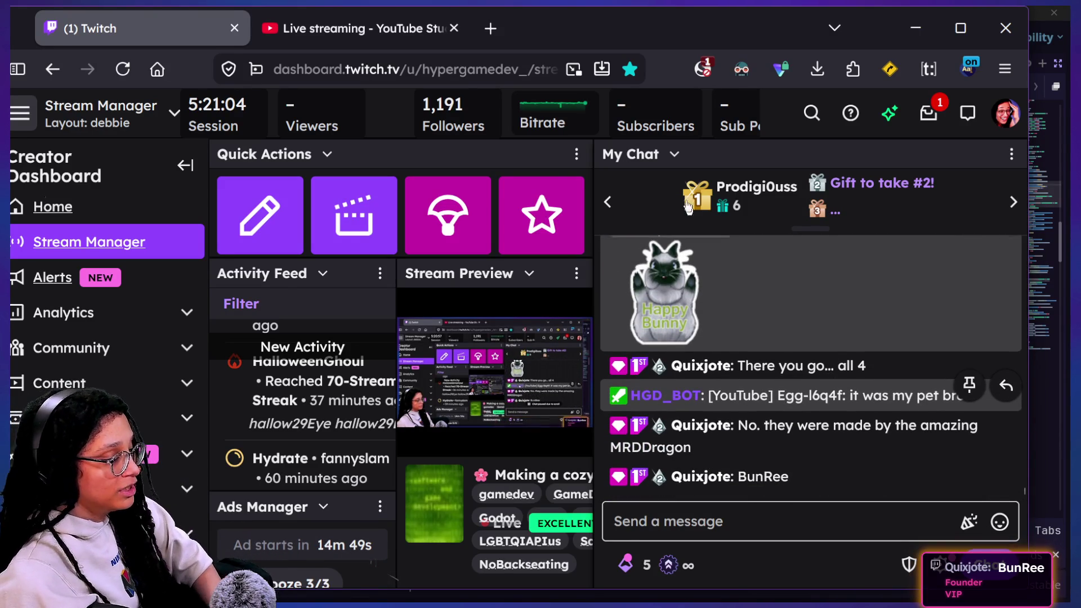
{"action": "key", "text": "alt+Tab"}
{"action": "key", "text": "alt+Tab"}
{"action": "key", "text": "alt+Tab"}
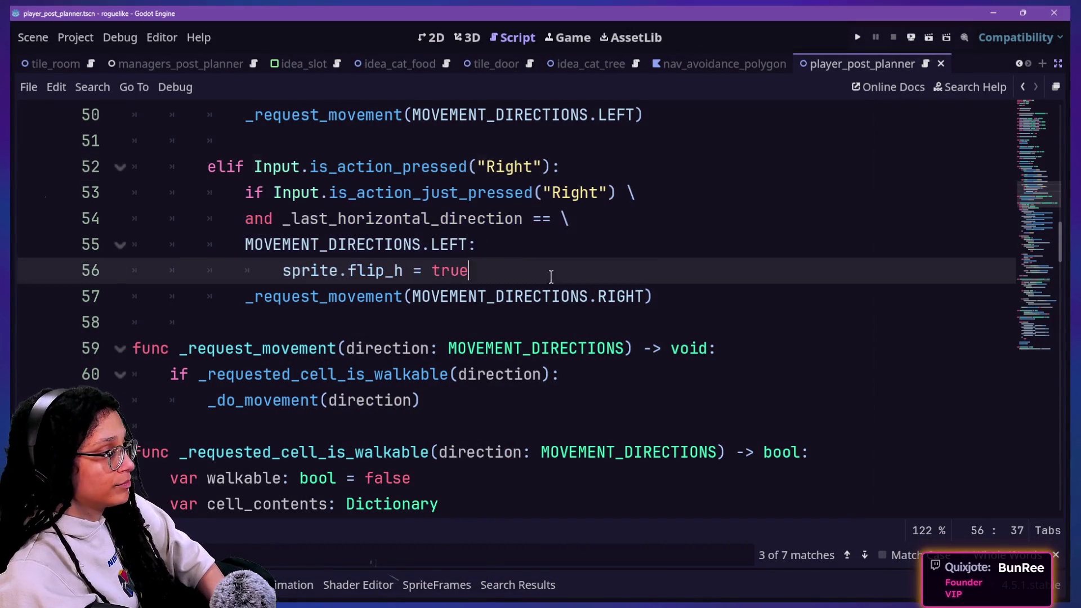
{"action": "left_click_drag", "start_coordinate": [550, 270], "coordinate": [482, 245]}
{"action": "left_click", "coordinate": [476, 245]}
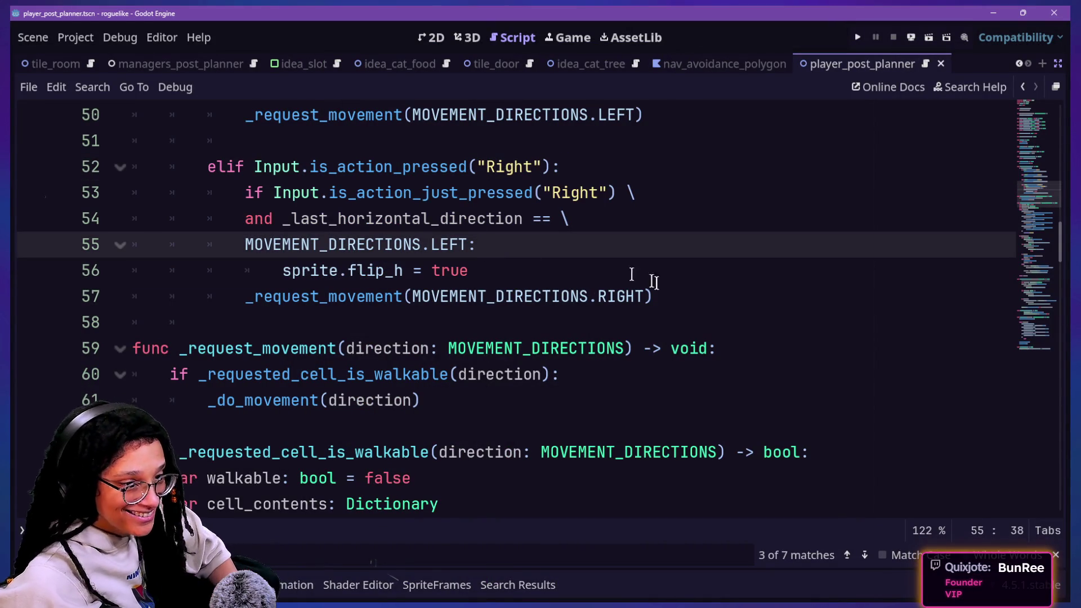
{"action": "left_click", "coordinate": [478, 219]}
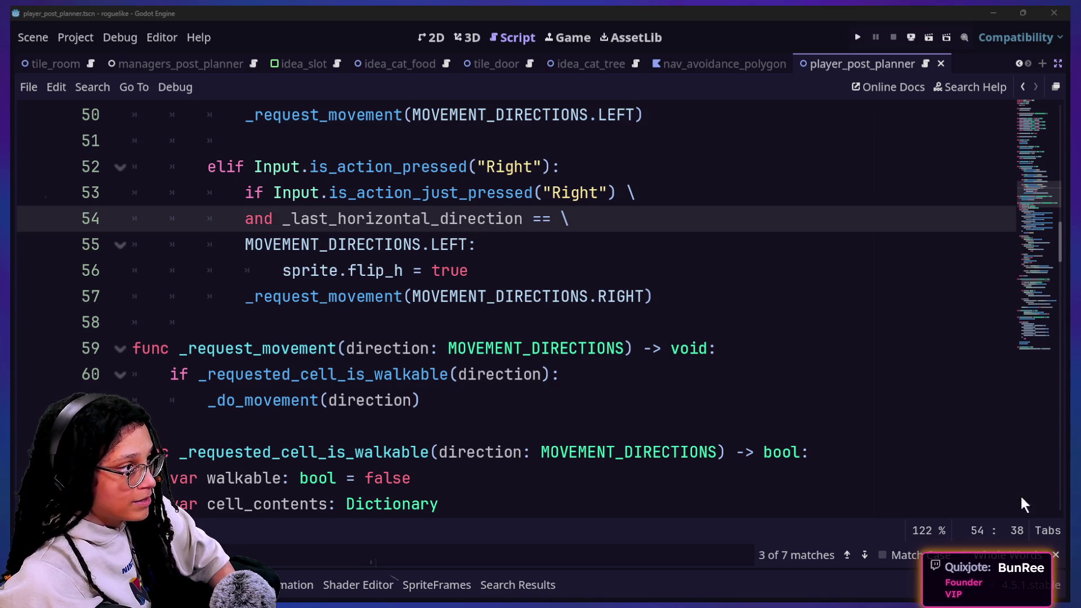
{"action": "left_click", "coordinate": [447, 270]}
{"action": "left_click_drag", "start_coordinate": [747, 293], "coordinate": [688, 168]}
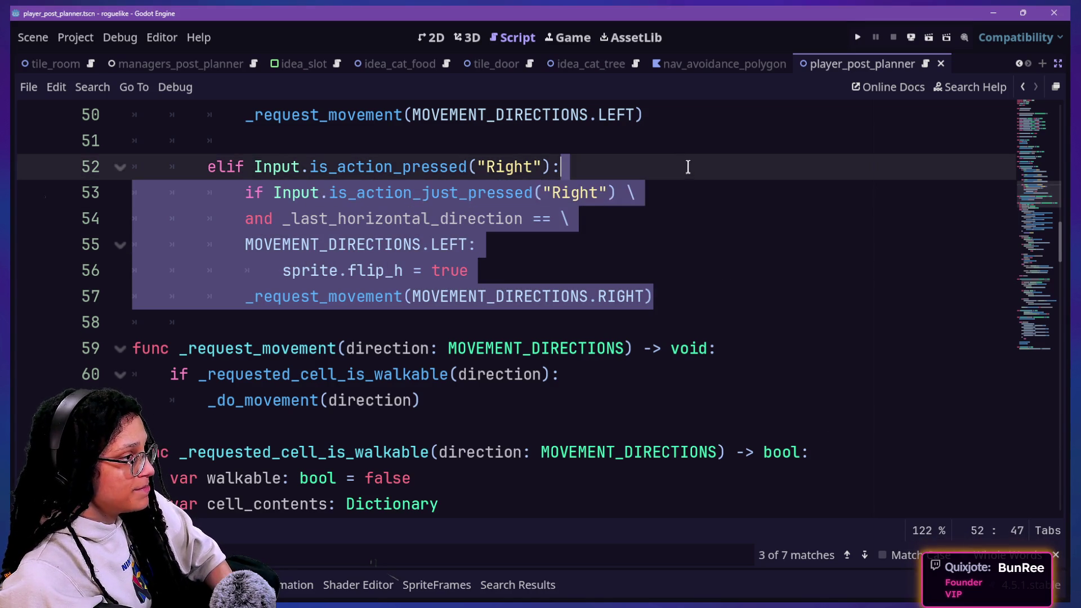
{"action": "scroll", "coordinate": [692, 184], "scroll_direction": "up", "scroll_amount": 2}
{"action": "scroll", "coordinate": [693, 184], "scroll_direction": "up", "scroll_amount": 1}
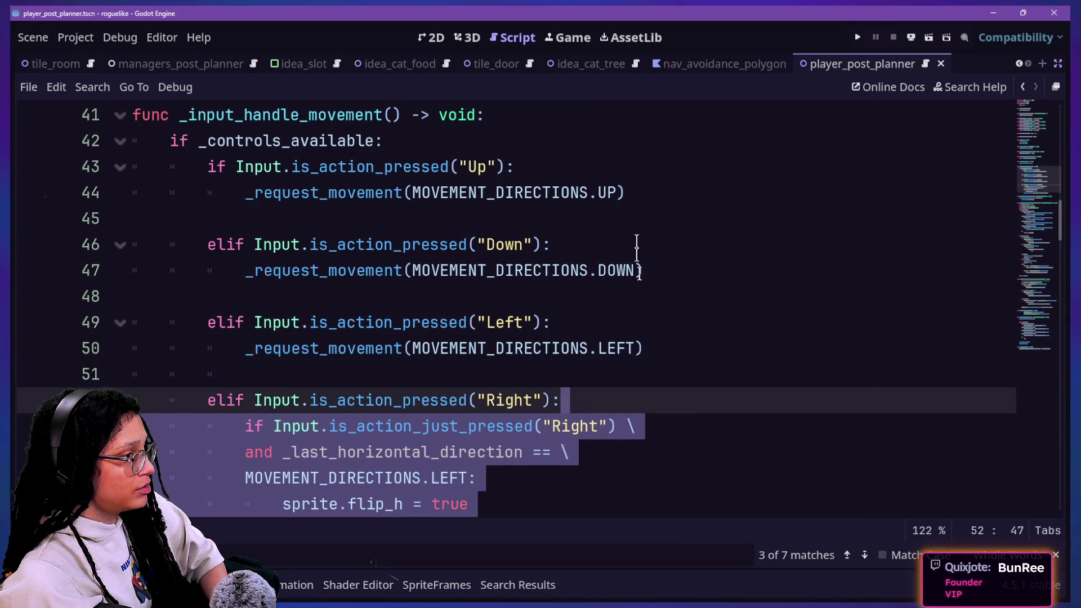
{"action": "left_click", "coordinate": [666, 326]}
{"action": "scroll", "coordinate": [667, 333], "scroll_direction": "down", "scroll_amount": 1}
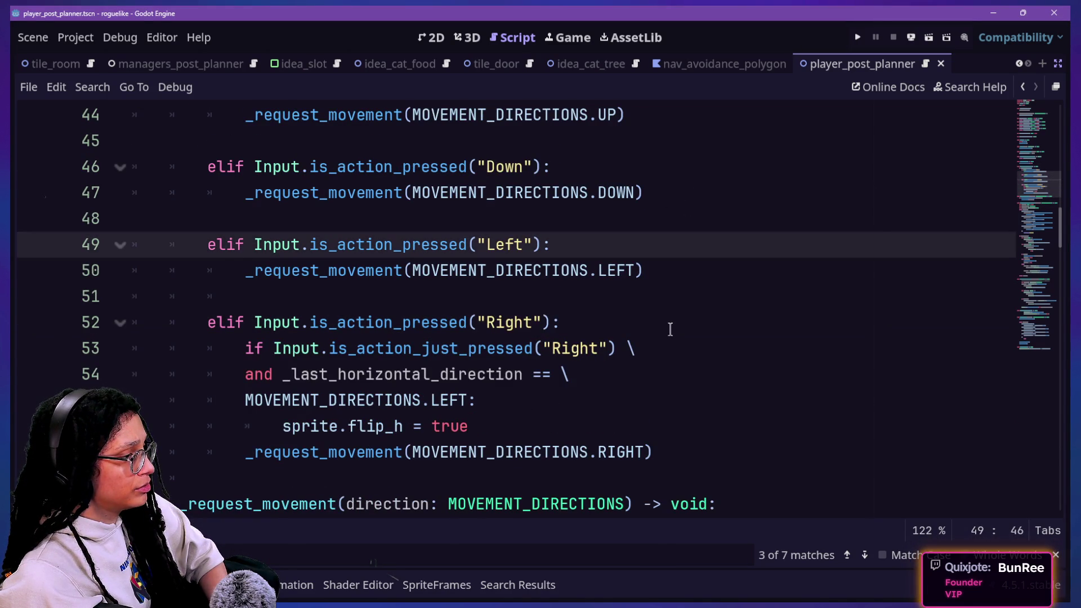
{"action": "left_click_drag", "start_coordinate": [432, 336], "coordinate": [583, 428]}
{"action": "left_click", "coordinate": [583, 427]}
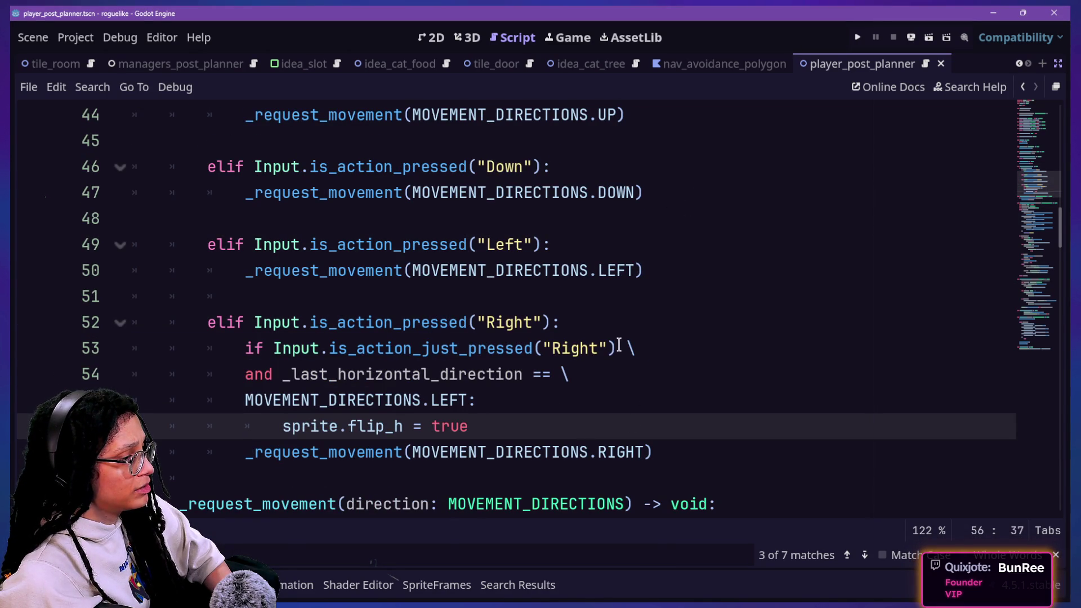
{"action": "left_click", "coordinate": [616, 325]}
{"action": "scroll", "coordinate": [617, 330], "scroll_direction": "down", "scroll_amount": 1}
{"action": "left_click", "coordinate": [692, 375]}
{"action": "key", "text": "Return"}
{"action": "key", "text": "Return"}
{"action": "type", "text": "fun"}
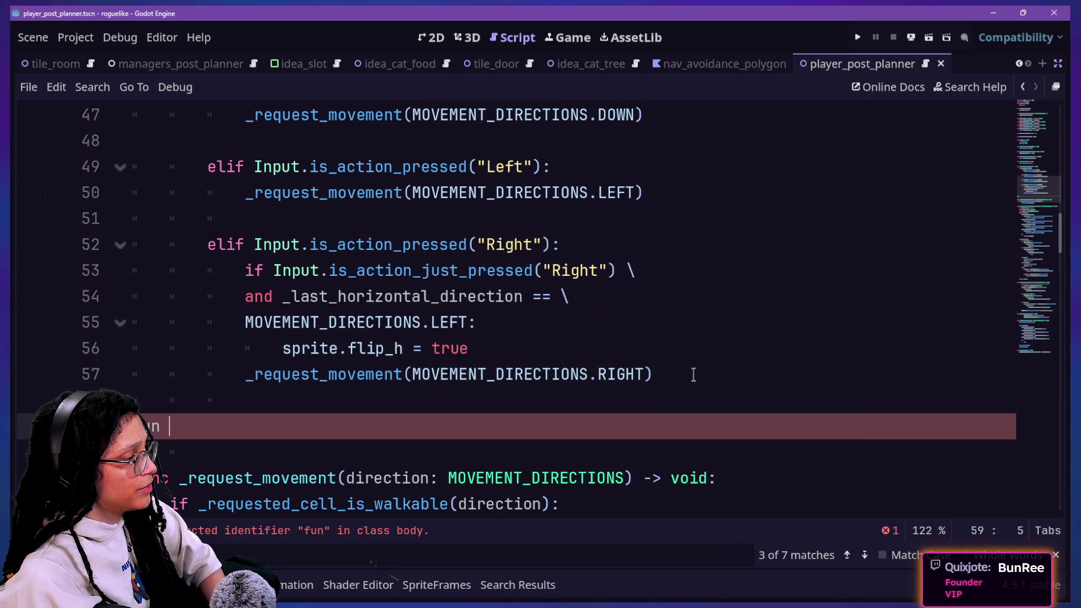
{"action": "type", "text": "c _flip_sprite("}
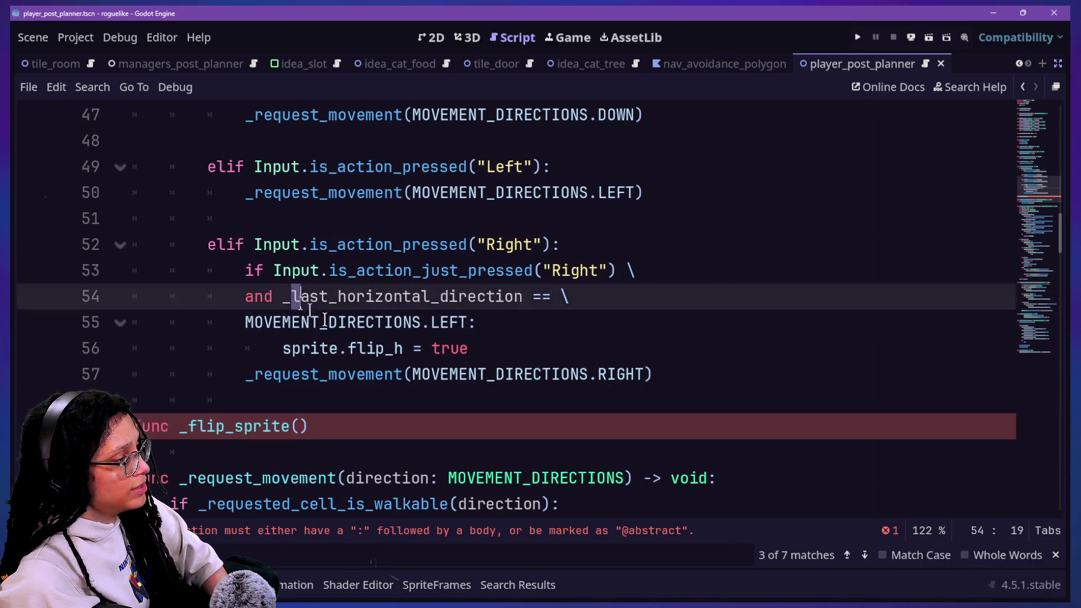
Step: Define func _flip_sprite(_last_direction: MOVEMENT_DIRECTIONS) -> void with a pass body
{"action": "left_click_drag", "start_coordinate": [312, 296], "coordinate": [415, 414]}
{"action": "left_click", "coordinate": [414, 427]}
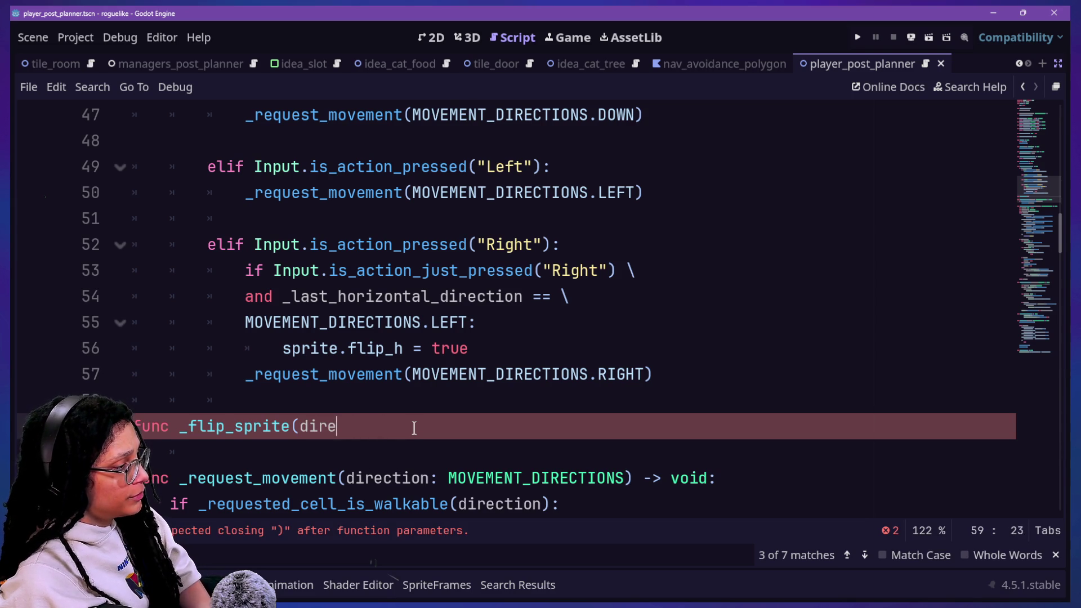
{"action": "key", "text": "BackSpace"}
{"action": "type", "text": "_last_"}
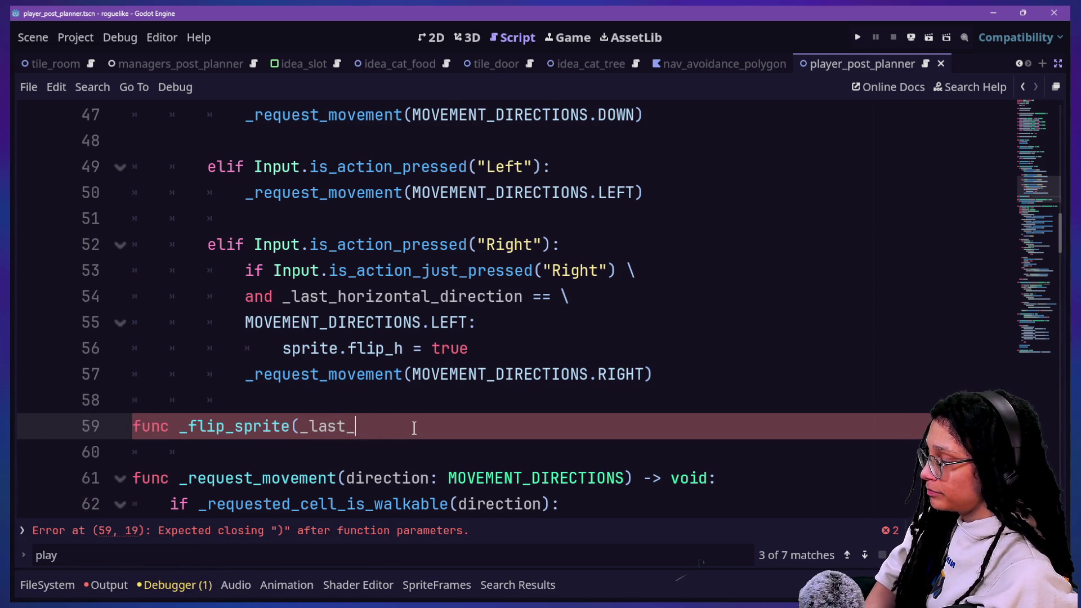
{"action": "type", "text": "direction: MOVE"}
{"action": "key", "text": "Return"}
{"action": "type", "text": ") -> void:"}
{"action": "key", "text": "Return"}
{"action": "type", "text": "pass"}
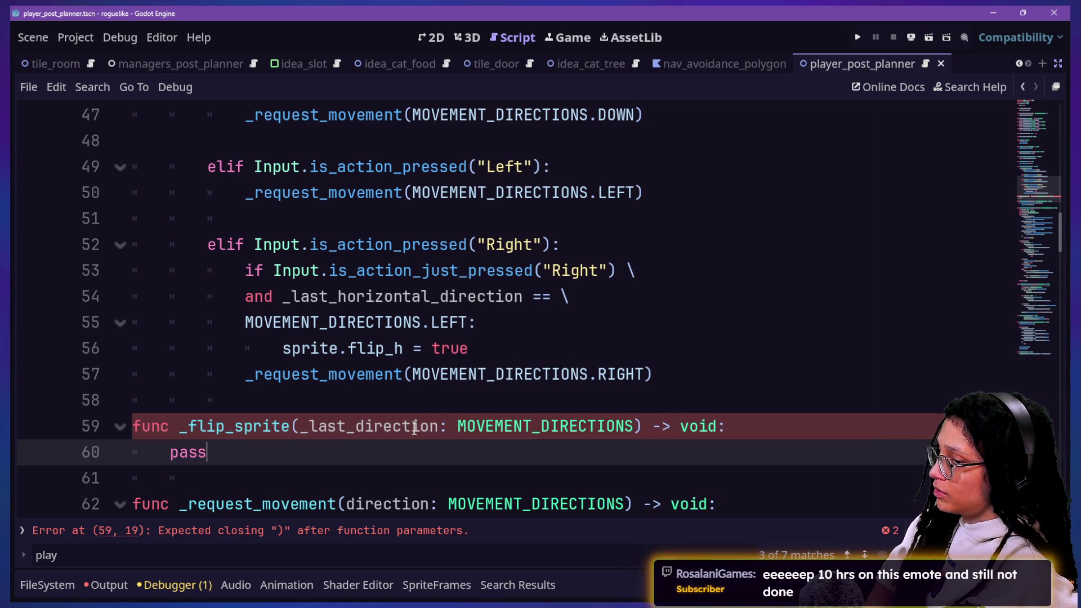
{"action": "left_click", "coordinate": [394, 315]}
{"action": "left_click", "coordinate": [527, 373]}
{"action": "key", "text": "Up"}
{"action": "key", "text": "Up"}
Step: Review the Right branch lines 52–57 and select the continued condition and flip_h lines
{"action": "key", "text": "Down"}
{"action": "key", "text": "Down"}
{"action": "left_click_drag", "start_coordinate": [458, 244], "coordinate": [494, 374]}
{"action": "left_click_drag", "start_coordinate": [513, 426], "coordinate": [505, 397]}
{"action": "left_click", "coordinate": [477, 319]}
{"action": "left_click", "coordinate": [493, 374]}
{"action": "left_click", "coordinate": [509, 296]}
{"action": "left_click", "coordinate": [571, 335]}
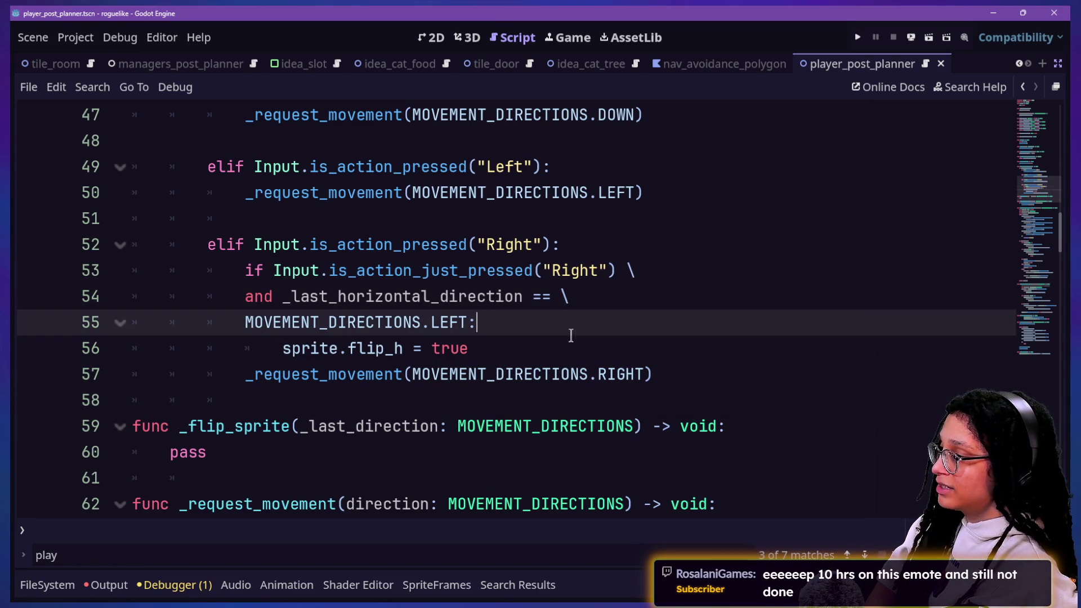
{"action": "left_click", "coordinate": [579, 297]}
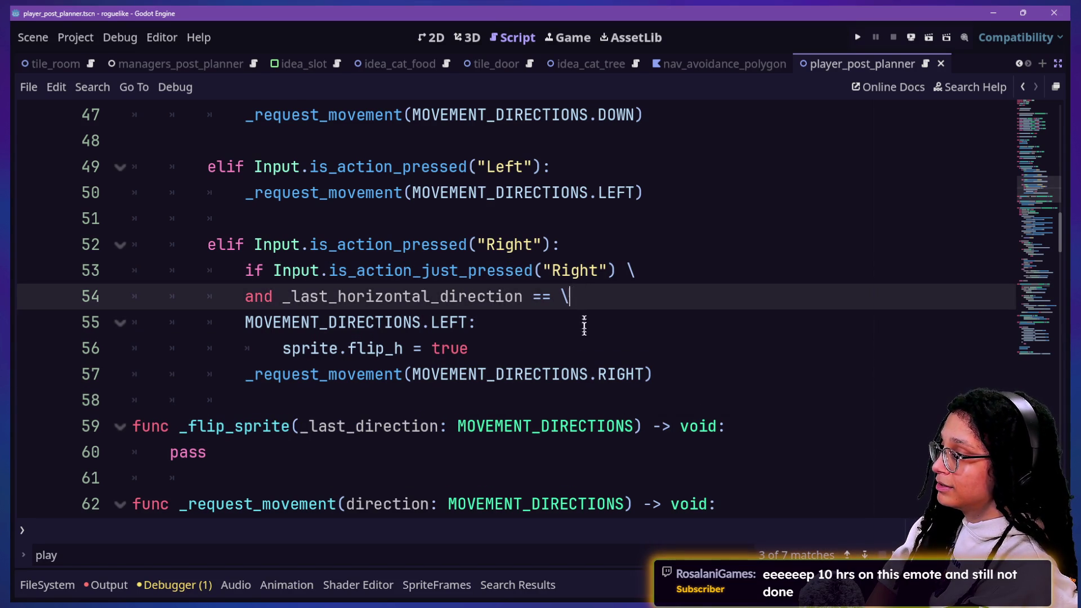
{"action": "left_click_drag", "start_coordinate": [623, 341], "coordinate": [655, 250]}
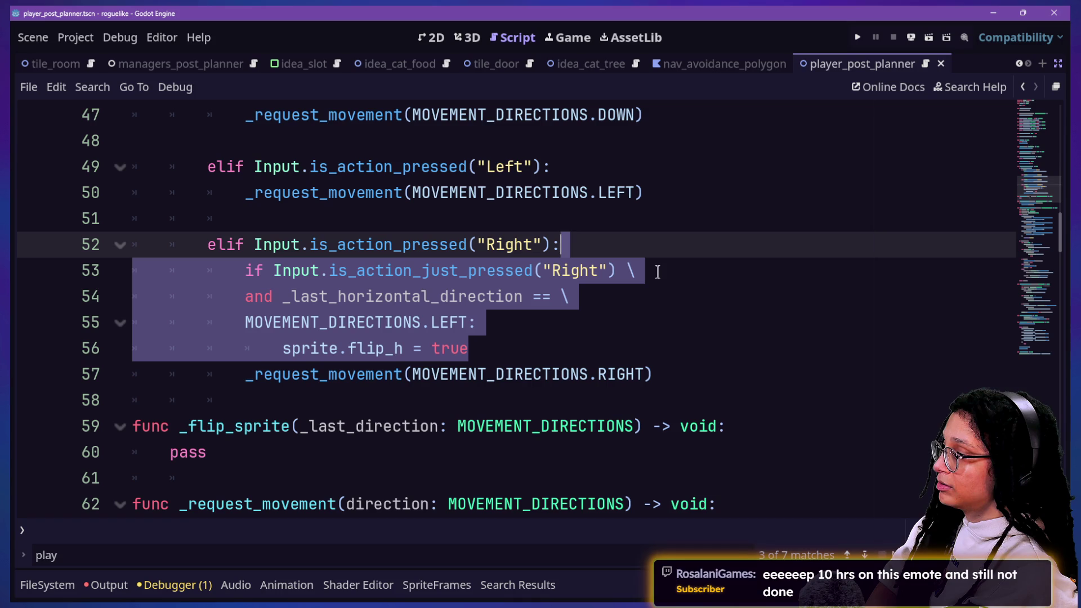
{"action": "left_click", "coordinate": [609, 342]}
{"action": "left_click_drag", "start_coordinate": [605, 342], "coordinate": [653, 269]}
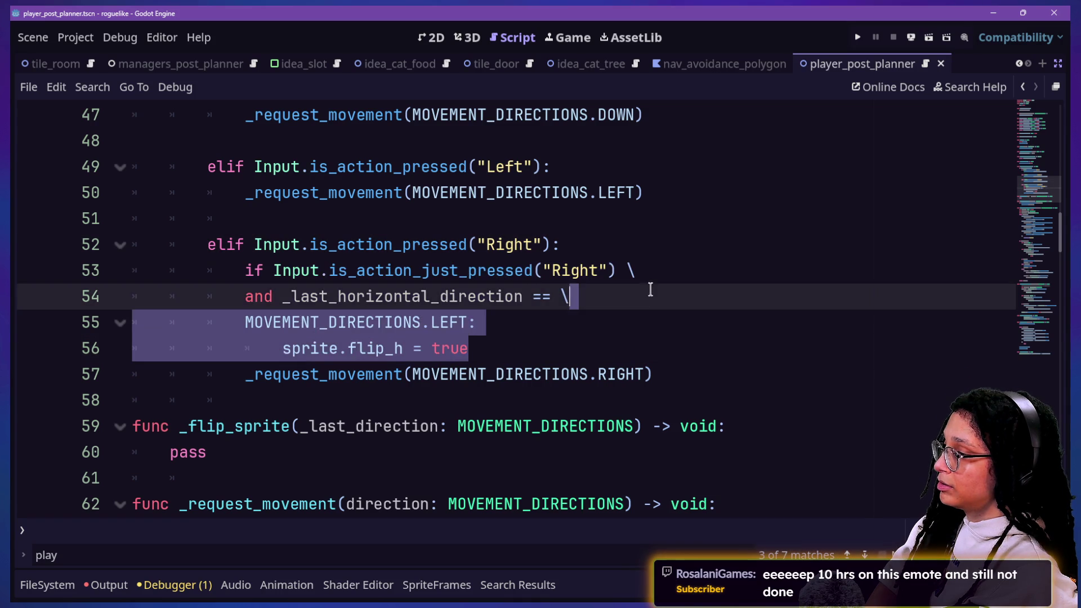
Step: Replace the flip condition with a _flip_sprite(MOVEMENT_DIRECTIONS.RIGHT) call inside the Right just-pressed block
{"action": "key", "text": "BackSpace"}
{"action": "key", "text": "Return"}
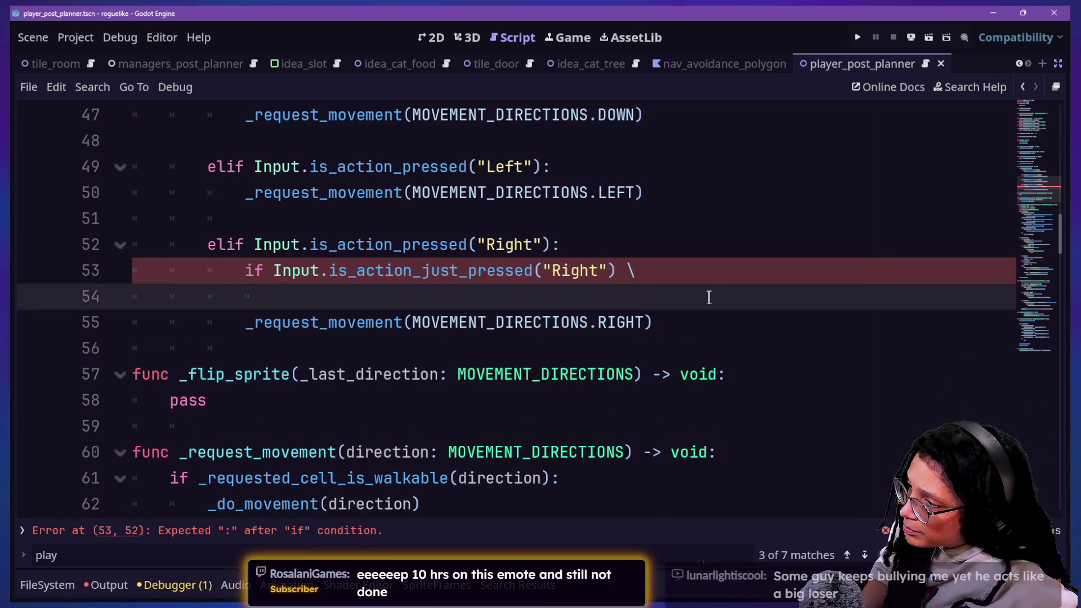
{"action": "left_click", "coordinate": [622, 270]}
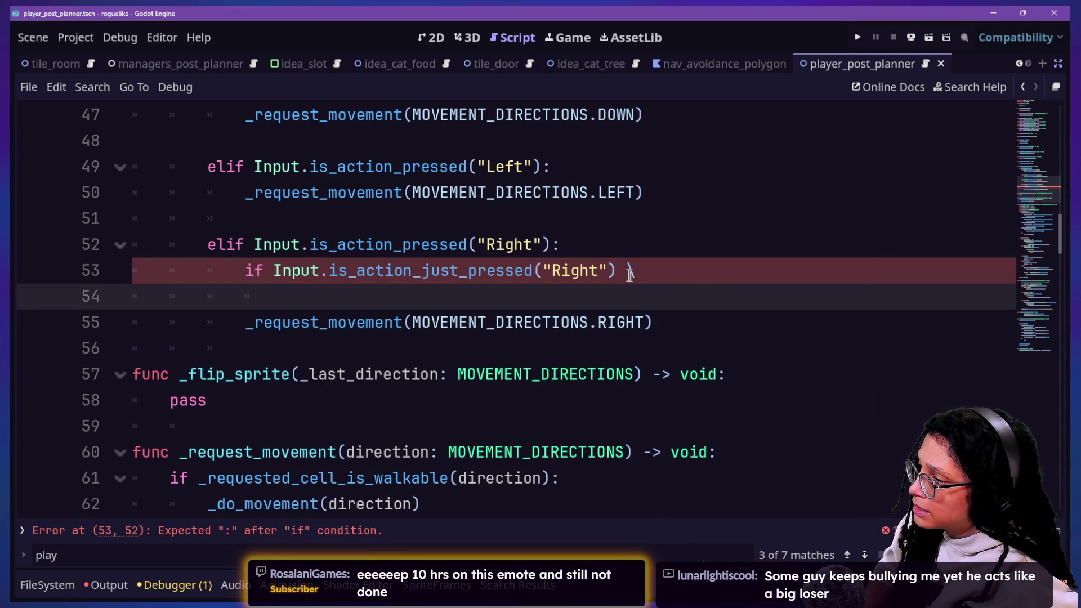
{"action": "type", "text": ":"}
{"action": "key", "text": "Delete"}
{"action": "key", "text": "Delete"}
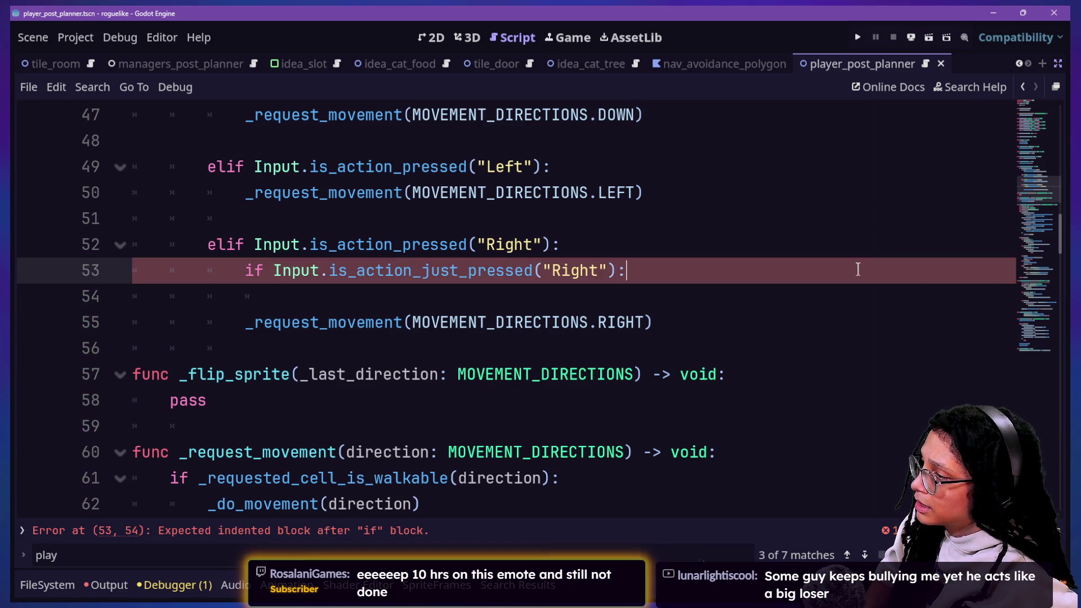
{"action": "key", "text": "Return"}
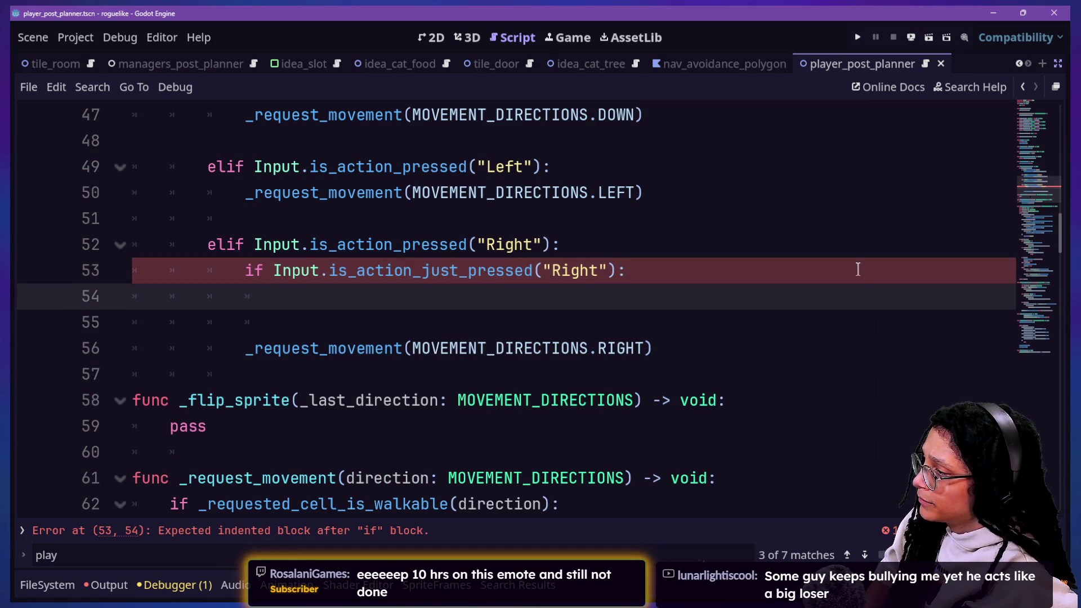
{"action": "type", "text": "_fli"}
{"action": "key", "text": "Return"}
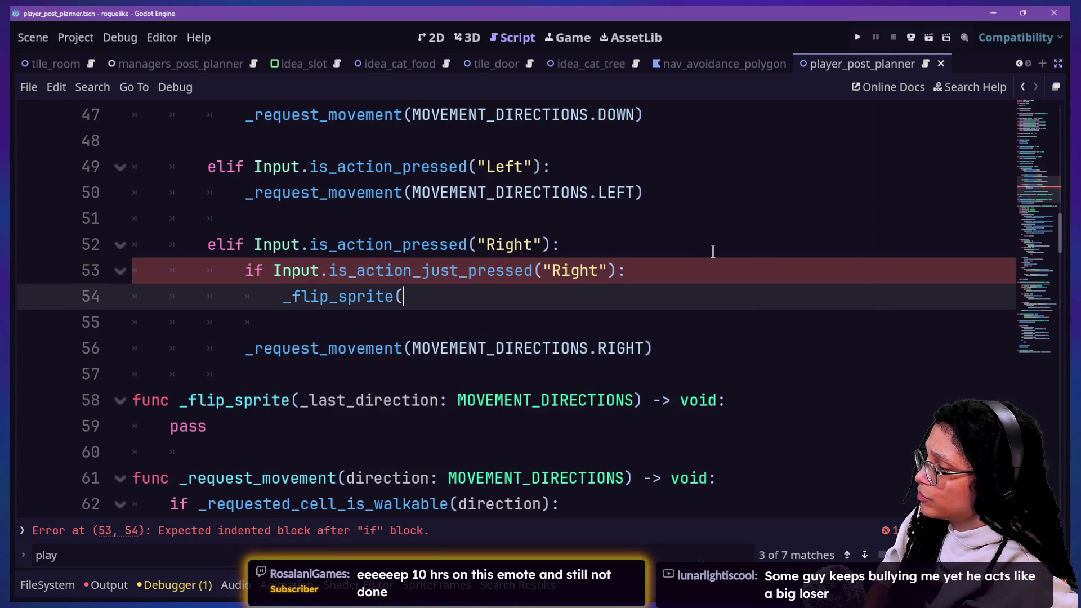
{"action": "type", "text": "_last"}
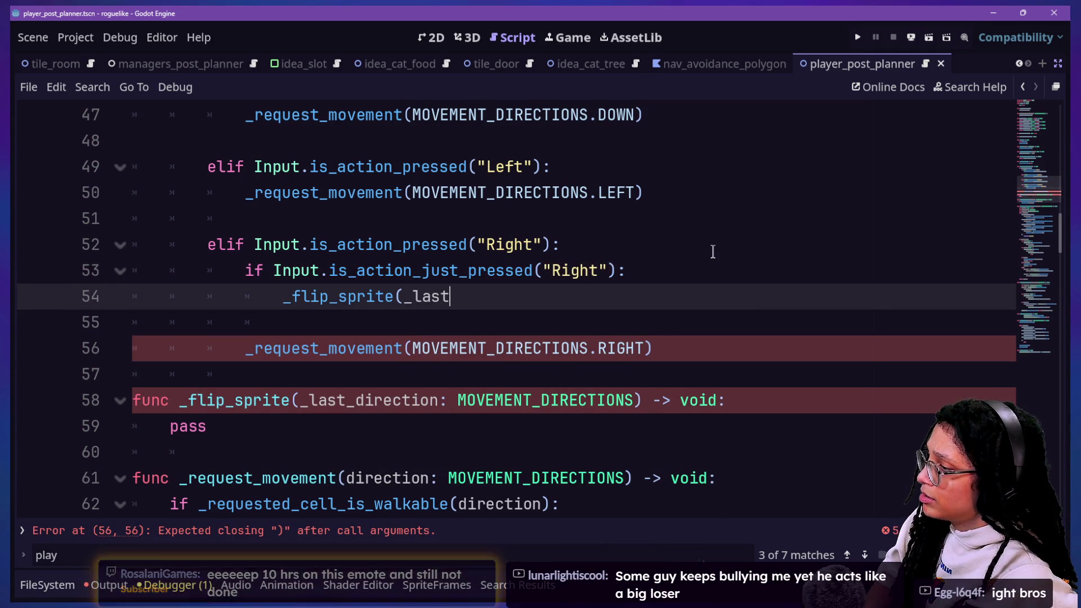
{"action": "type", "text": "_d"}
{"action": "key", "text": "BackSpace"}
{"action": "key", "text": "BackSpace"}
{"action": "key", "text": "BackSpace"}
{"action": "key", "text": "BackSpace"}
{"action": "key", "text": "BackSpace"}
{"action": "key", "text": "BackSpace"}
{"action": "type", "text": "M"}
{"action": "key", "text": "Return"}
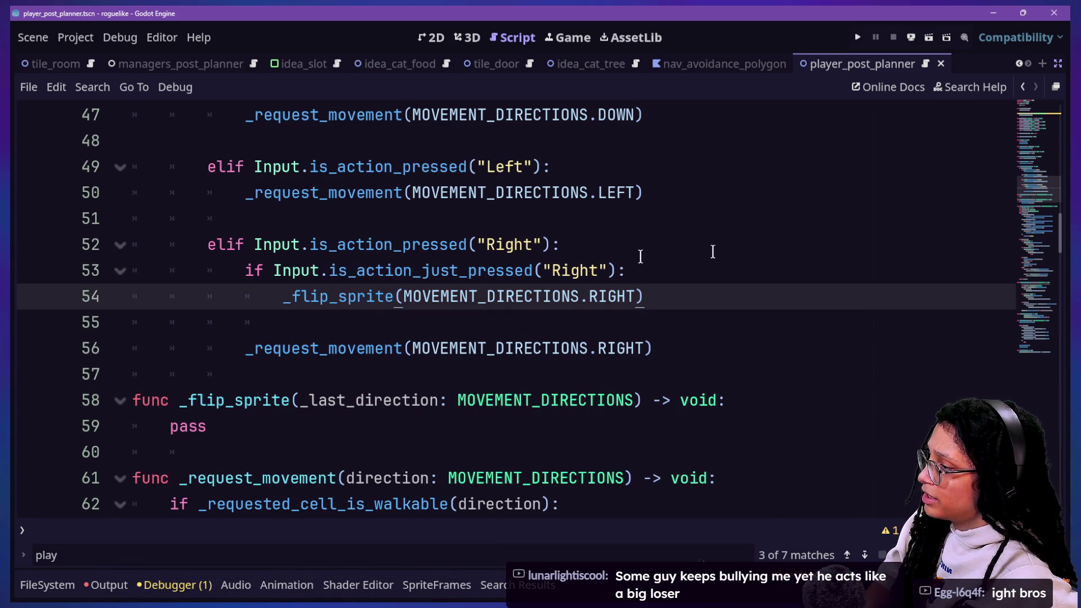
Step: Remove the blank line, copy the just-pressed flip block and paste it under the Left branch
{"action": "key", "text": "Left"}
{"action": "key", "text": "Left"}
{"action": "key", "text": "Left"}
{"action": "key", "text": "Down"}
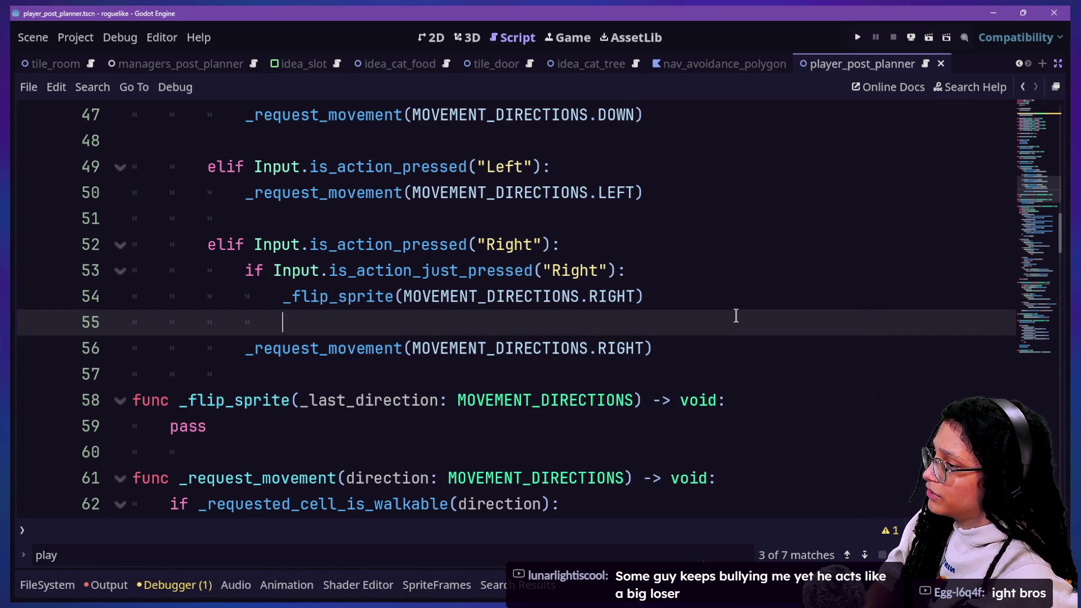
{"action": "key", "text": "BackSpace"}
{"action": "key", "text": "BackSpace"}
{"action": "key", "text": "shift+Up"}
{"action": "key", "text": "shift+Up"}
{"action": "scroll", "coordinate": [691, 249], "scroll_direction": "up", "scroll_amount": 1}
{"action": "key", "text": "ctrl+c"}
{"action": "left_click", "coordinate": [692, 249]}
{"action": "key", "text": "ctrl+v"}
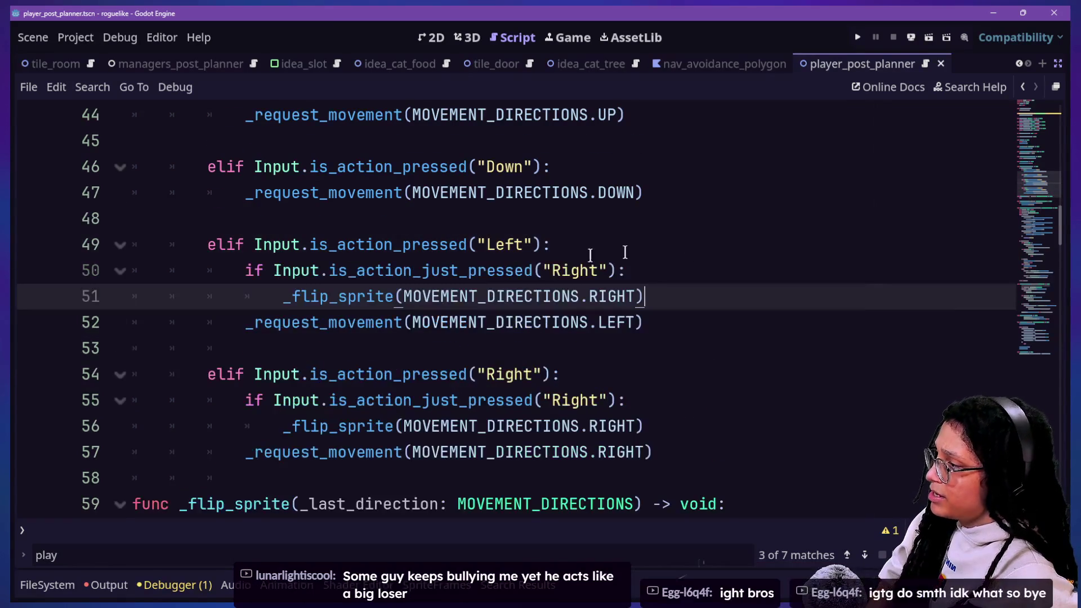
Step: Change Right to Left and RIGHT to LEFT in the copied block, then move to the pass line in _flip_sprite
{"action": "double_click", "coordinate": [569, 267]}
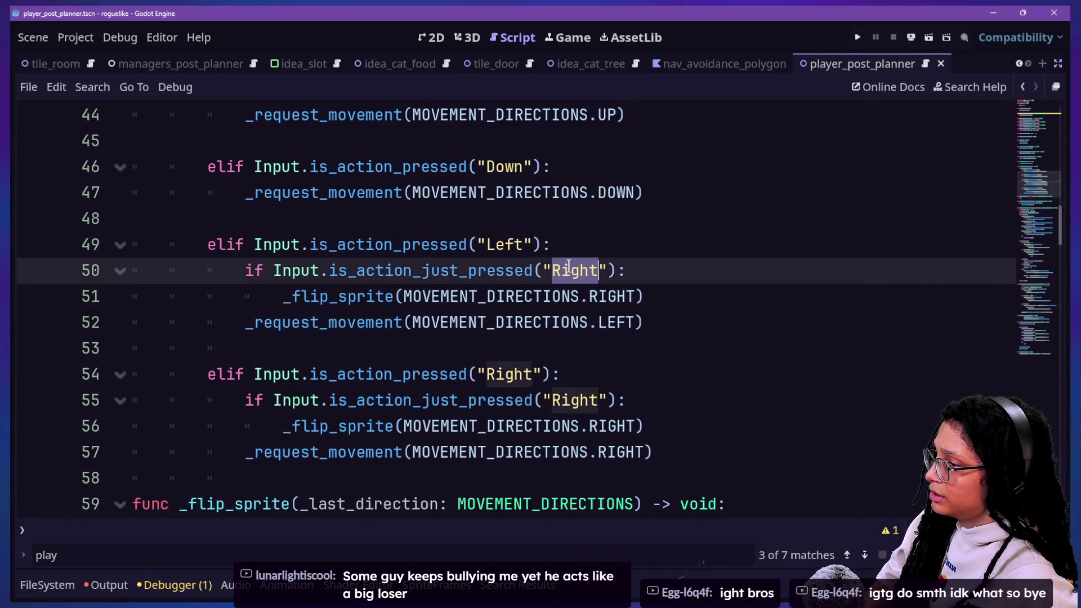
{"action": "type", "text": "Left"}
{"action": "double_click", "coordinate": [610, 291]}
{"action": "type", "text": "LEFT"}
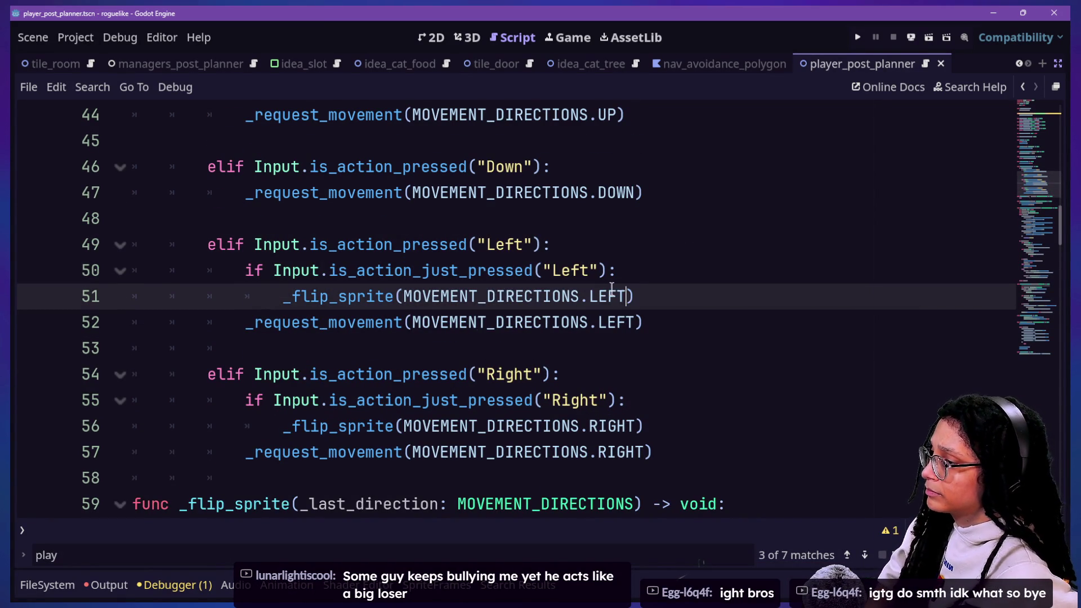
{"action": "left_click", "coordinate": [437, 342]}
{"action": "scroll", "coordinate": [437, 342], "scroll_direction": "down", "scroll_amount": 3}
{"action": "left_click", "coordinate": [329, 288]}
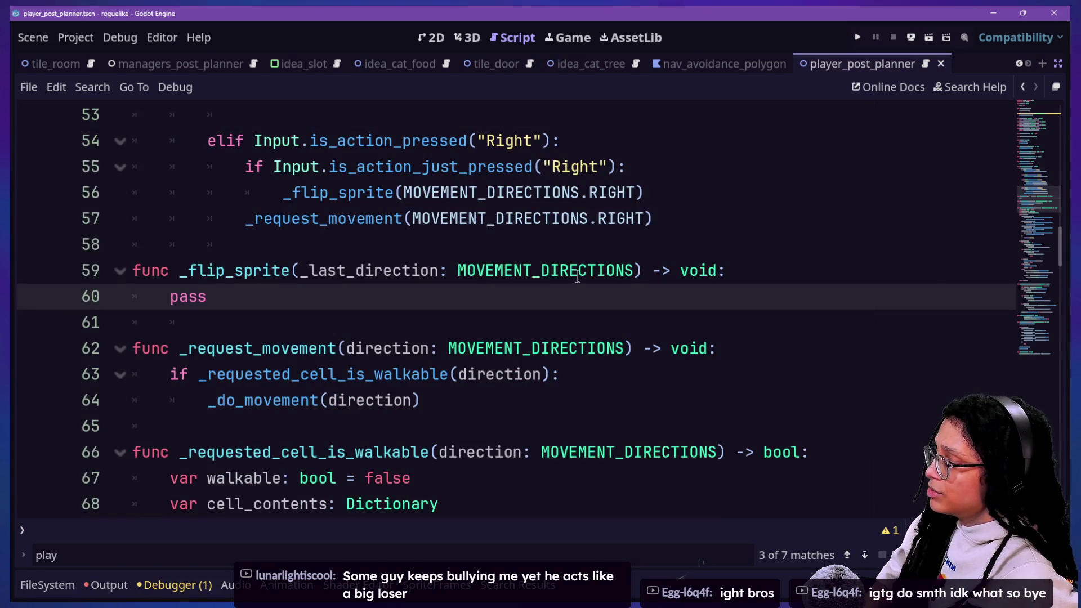
{"action": "scroll", "coordinate": [755, 278], "scroll_direction": "up", "scroll_amount": 1}
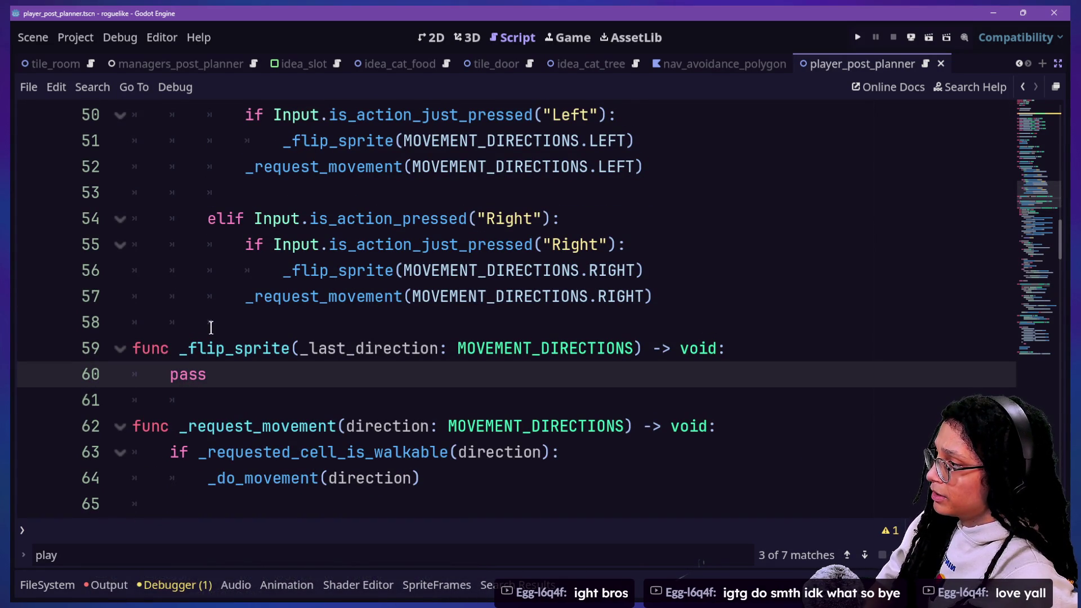
Step: Replace pass with 'if _last_direction == MOVEMENT_DIRECTIONS.LEFT \'
{"action": "key", "text": "BackSpace"}
{"action": "key", "text": "BackSpace"}
{"action": "key", "text": "BackSpace"}
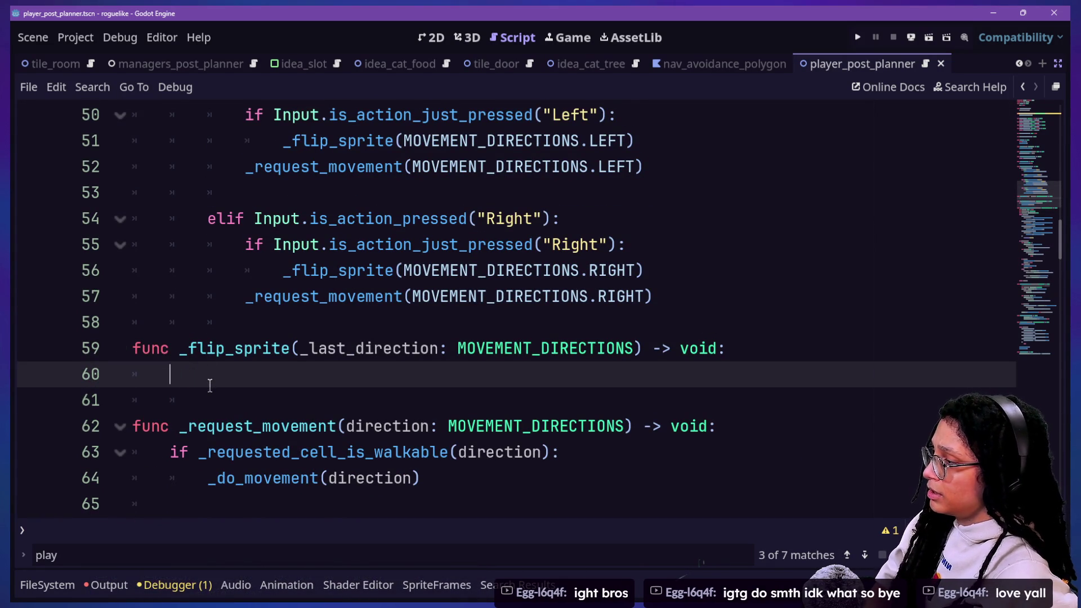
{"action": "key", "text": "BackSpace"}
{"action": "type", "text": "if"}
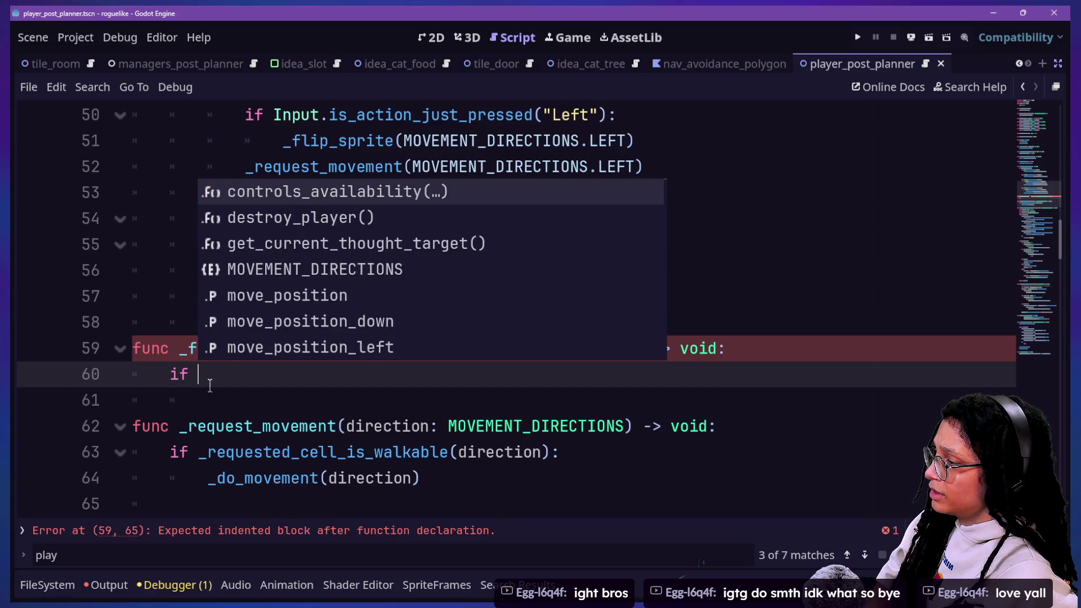
{"action": "type", "text": " _last_direction"}
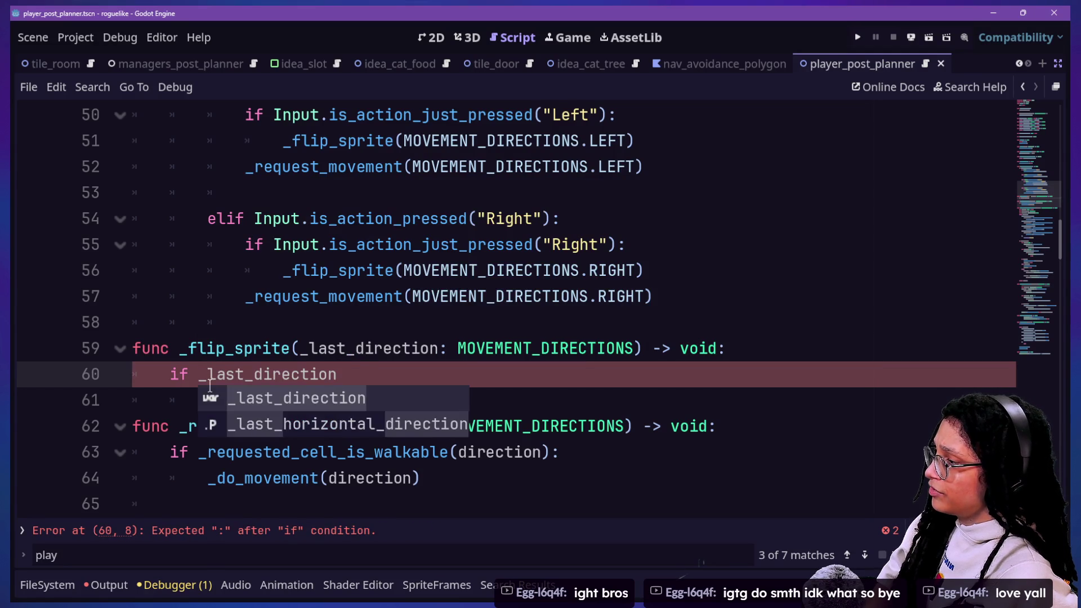
{"action": "left_click", "coordinate": [290, 297]}
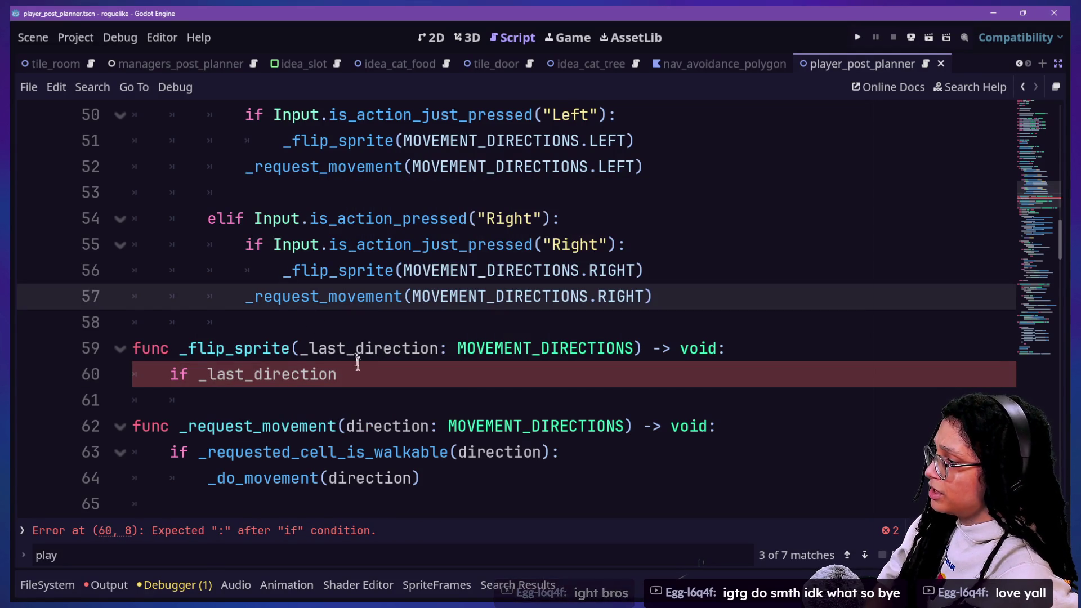
{"action": "left_click", "coordinate": [377, 374]}
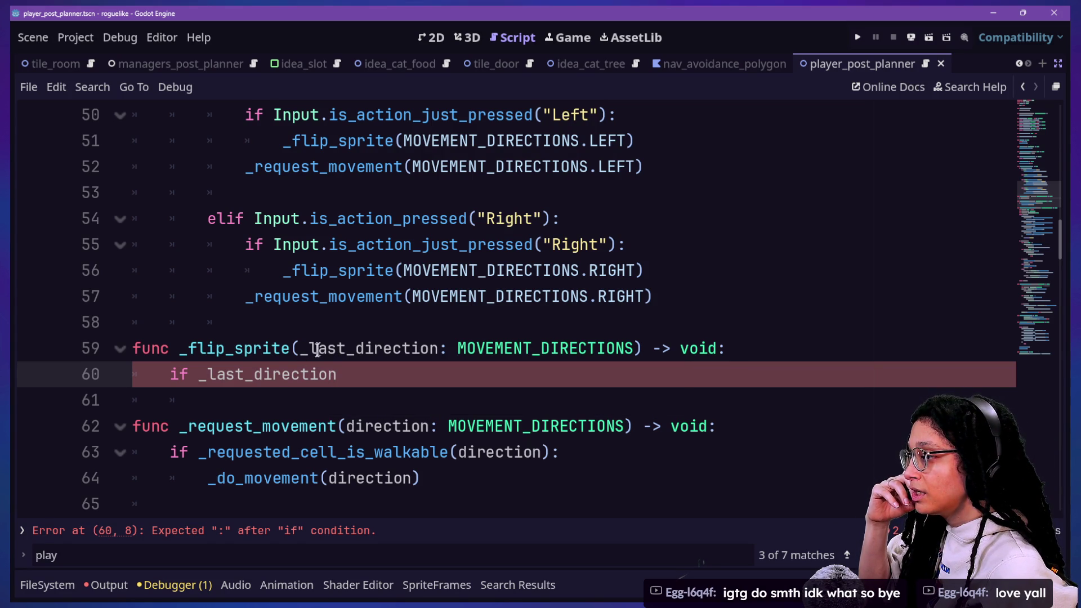
{"action": "type", "text": "== MOVE"}
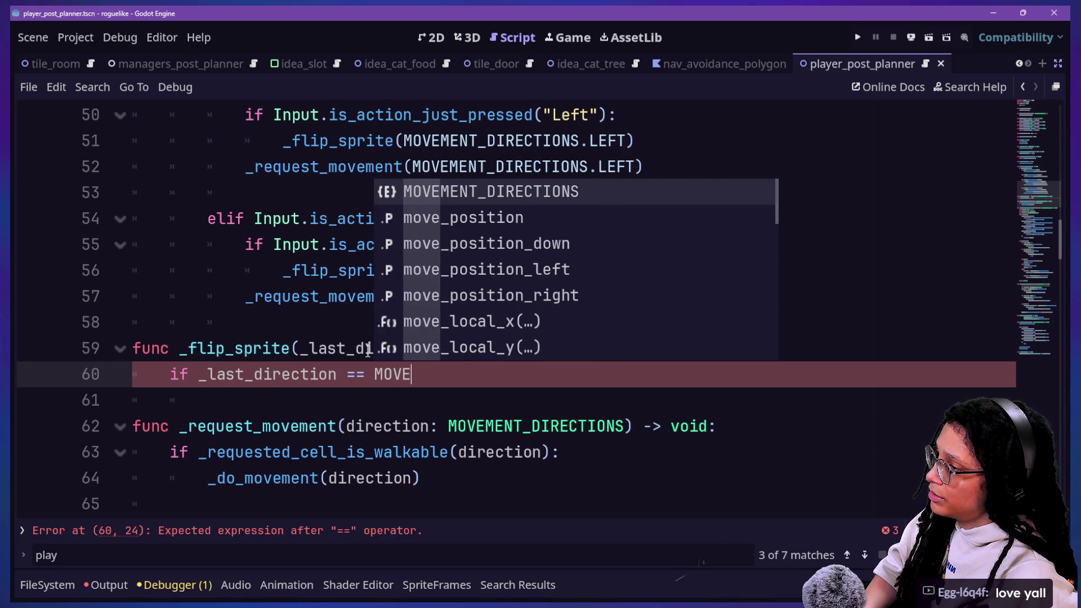
{"action": "key", "text": "Return"}
{"action": "type", "text": "."}
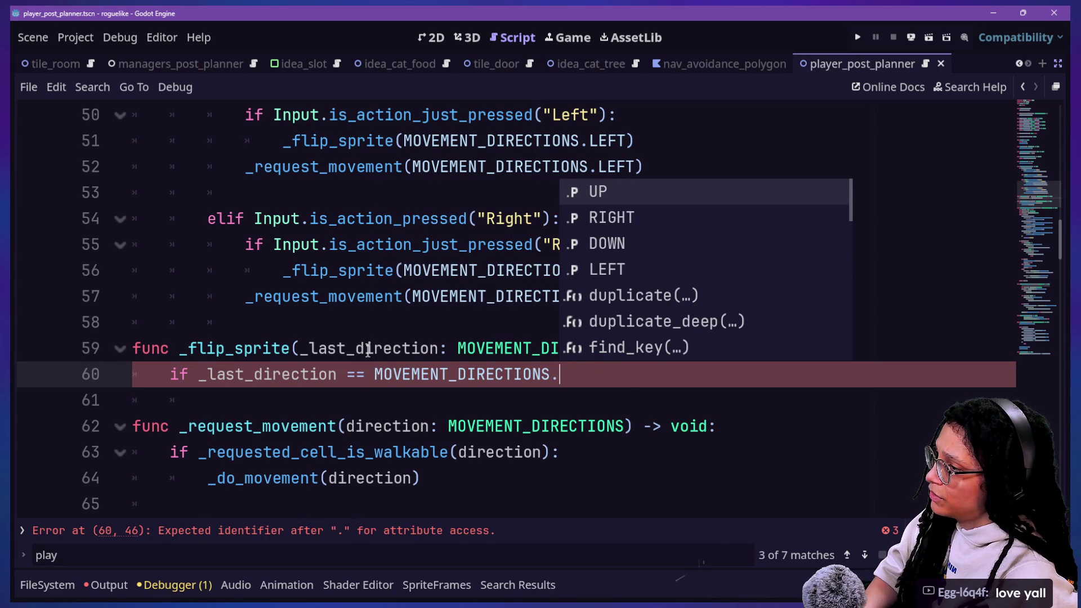
{"action": "type", "text": "LEFT and"}
Step: Continue the condition on a new line with 'and _last_horizontal_direction' and drop the parameter's leading underscore
{"action": "key", "text": "Left"}
{"action": "key", "text": "Left"}
{"action": "key", "text": "Left"}
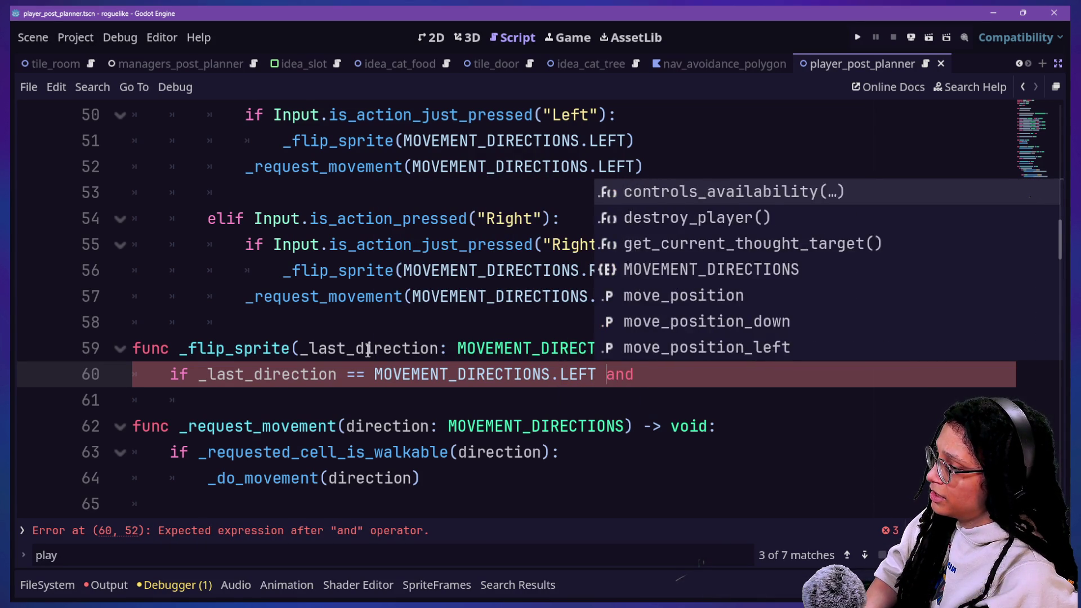
{"action": "type", "text": "\\"}
{"action": "key", "text": "Return"}
{"action": "key", "text": "BackSpace"}
{"action": "type", "text": "_"}
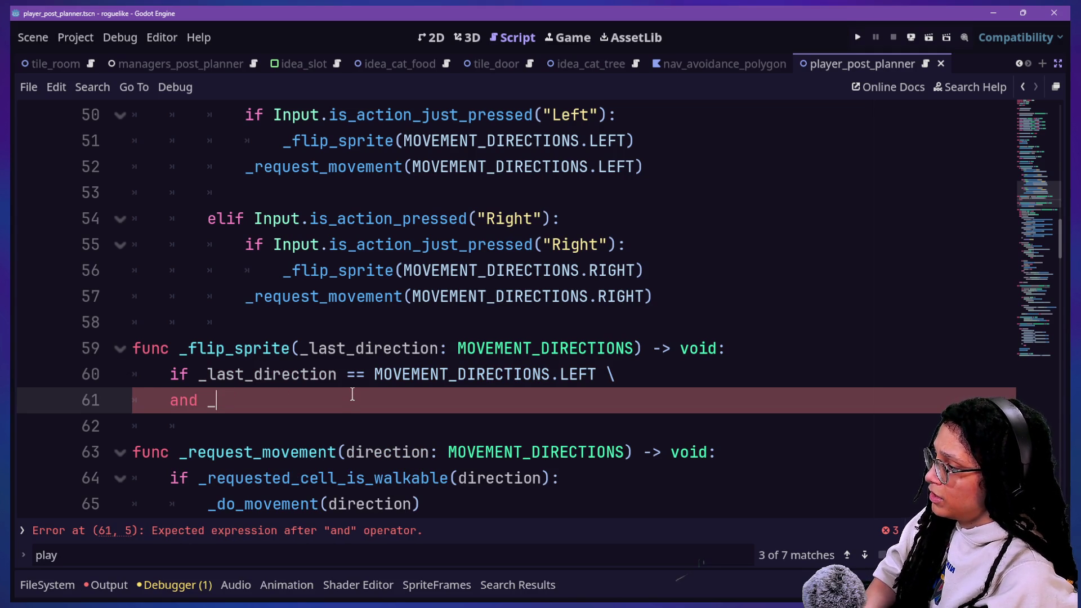
{"action": "type", "text": "las"}
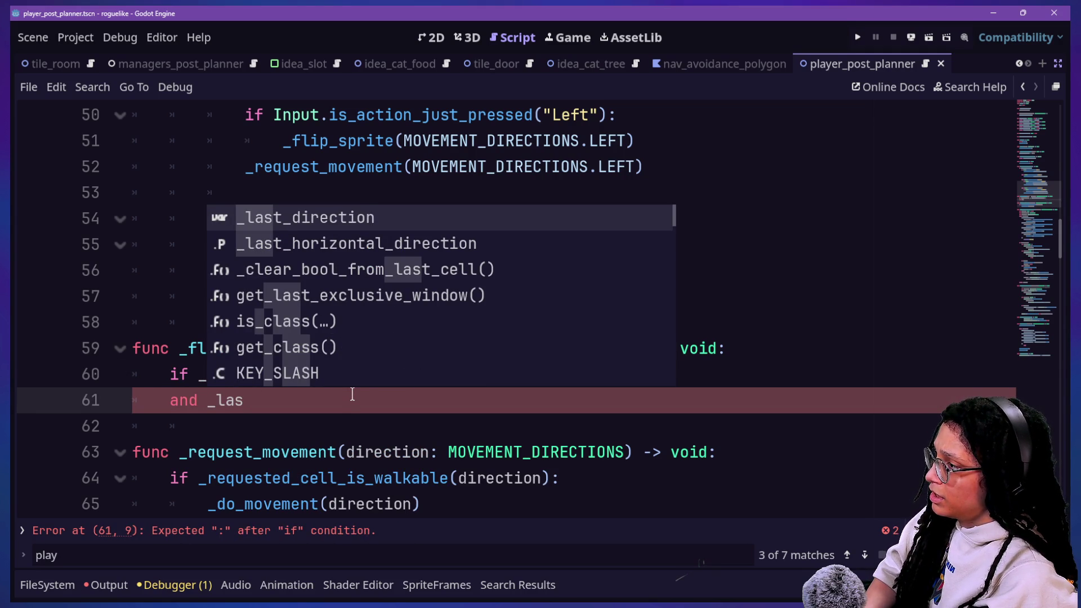
{"action": "key", "text": "Down"}
{"action": "key", "text": "Return"}
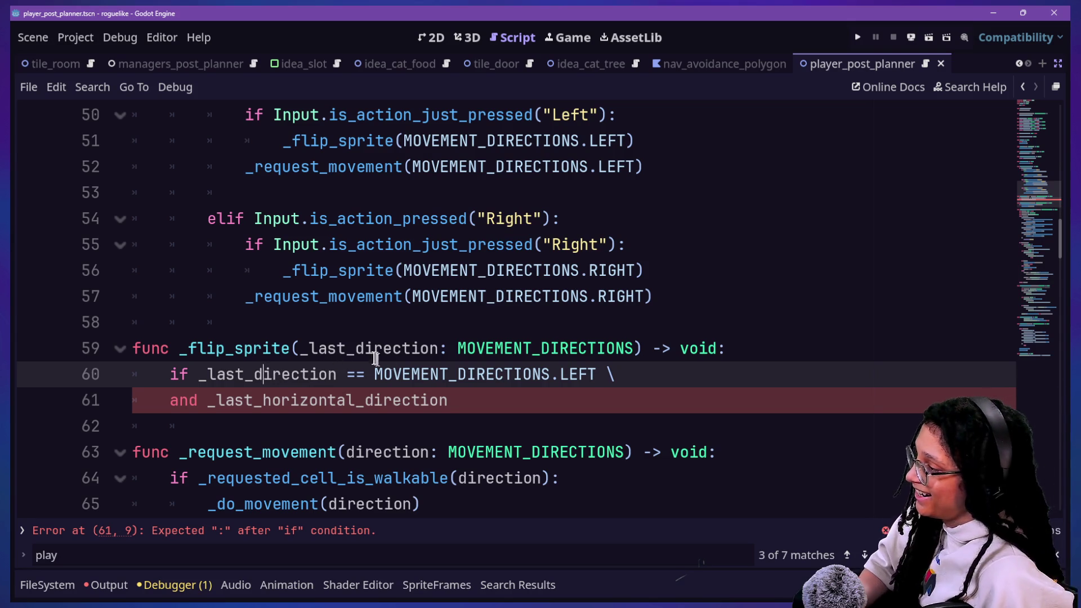
{"action": "left_click", "coordinate": [309, 348]}
{"action": "key", "text": "BackSpace"}
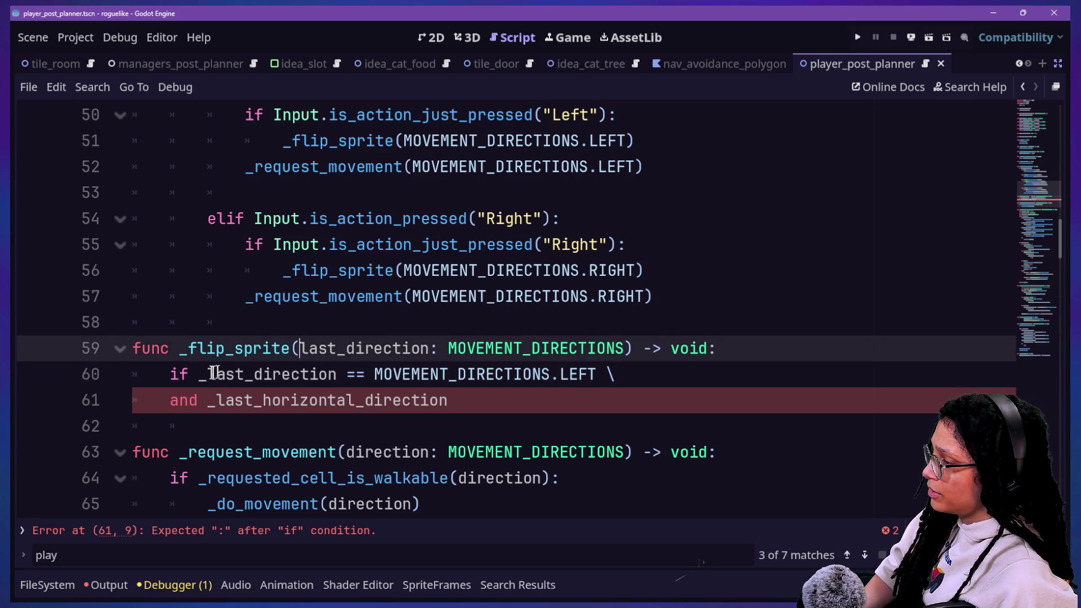
Step: Correct the _flip_sprite parameter name and drop the stray underscore from the condition variable
{"action": "left_click", "coordinate": [208, 375]}
{"action": "key", "text": "BackSpace"}
{"action": "key", "text": "Down"}
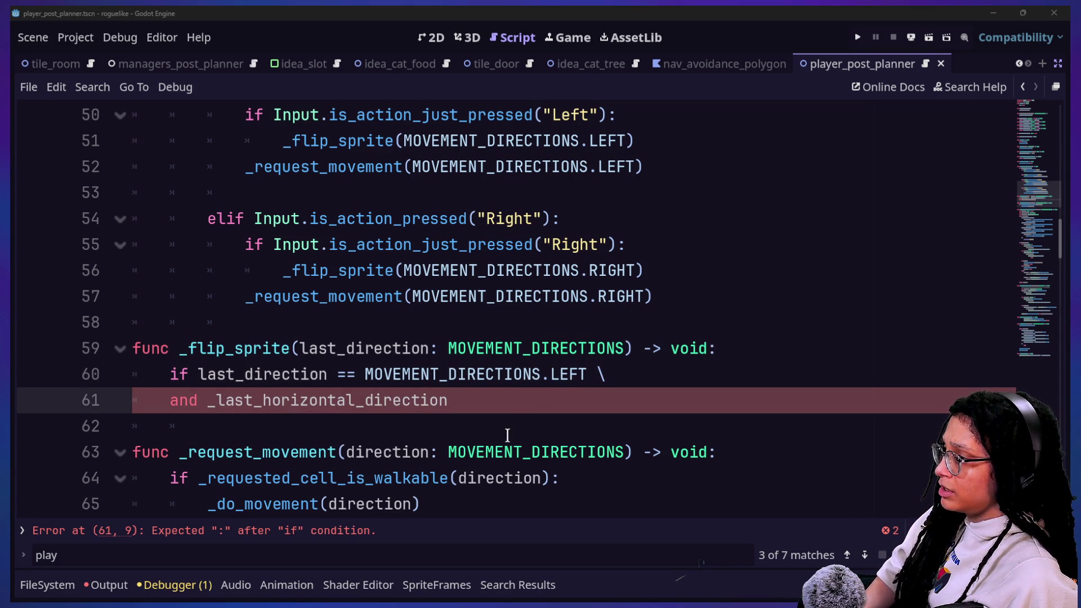
{"action": "left_click", "coordinate": [503, 407]}
{"action": "double_click", "coordinate": [330, 349]}
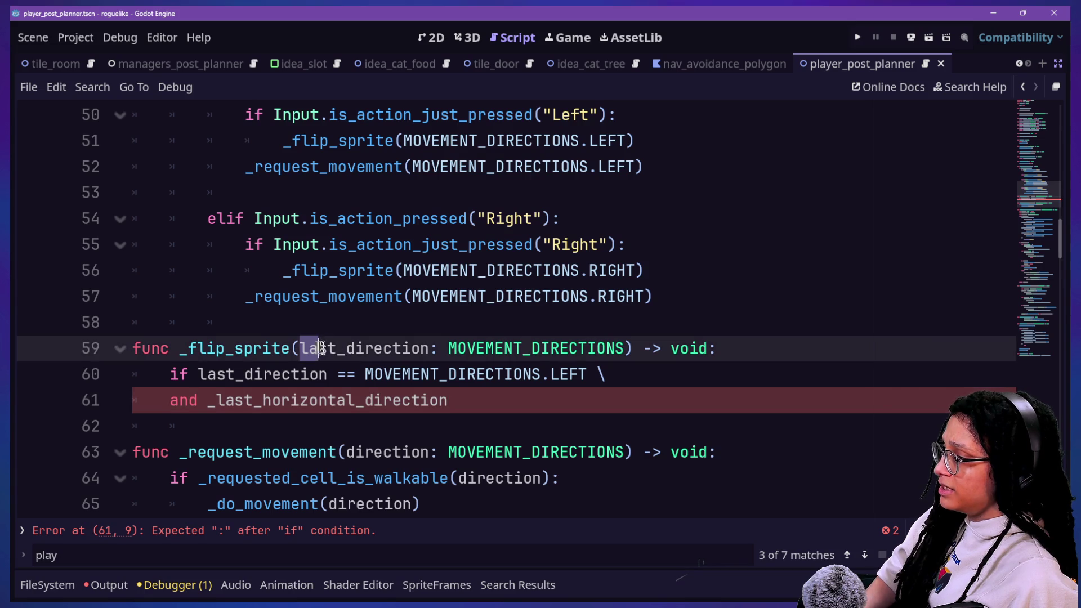
{"action": "type", "text": "just"}
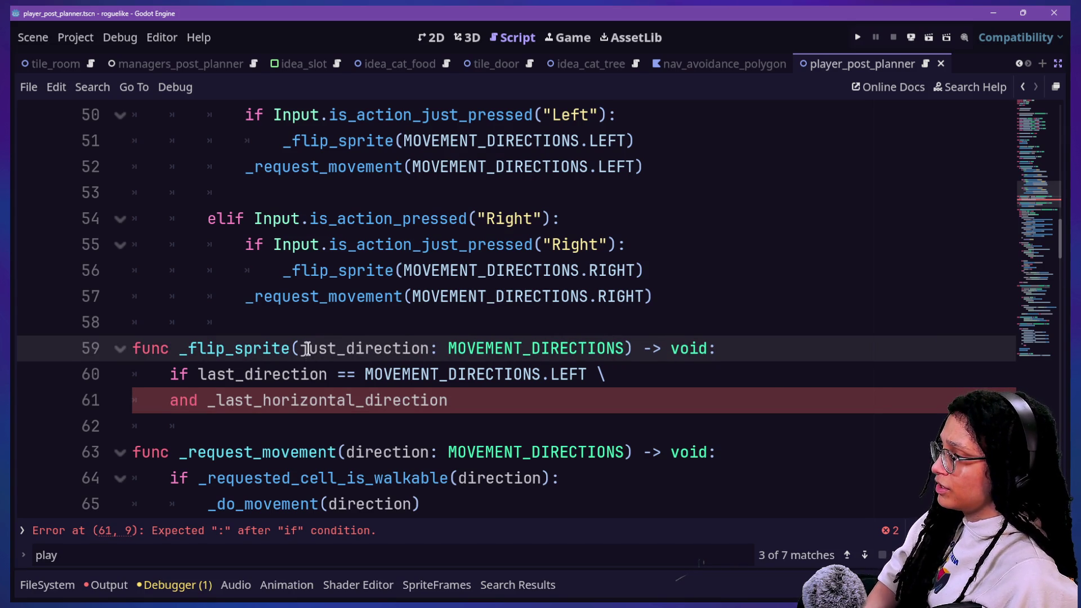
{"action": "key", "text": "BackSpace"}
{"action": "key", "text": "BackSpace"}
{"action": "key", "text": "BackSpace"}
{"action": "key", "text": "BackSpace"}
{"action": "type", "text": "pressed"}
Step: Fix the condition so it reads pressed_direction == MOVEMENT_DIRECTIONS.LEFT and review both lines
{"action": "left_click", "coordinate": [237, 376]}
{"action": "key", "text": "BackSpace"}
{"action": "key", "text": "BackSpace"}
{"action": "key", "text": "BackSpace"}
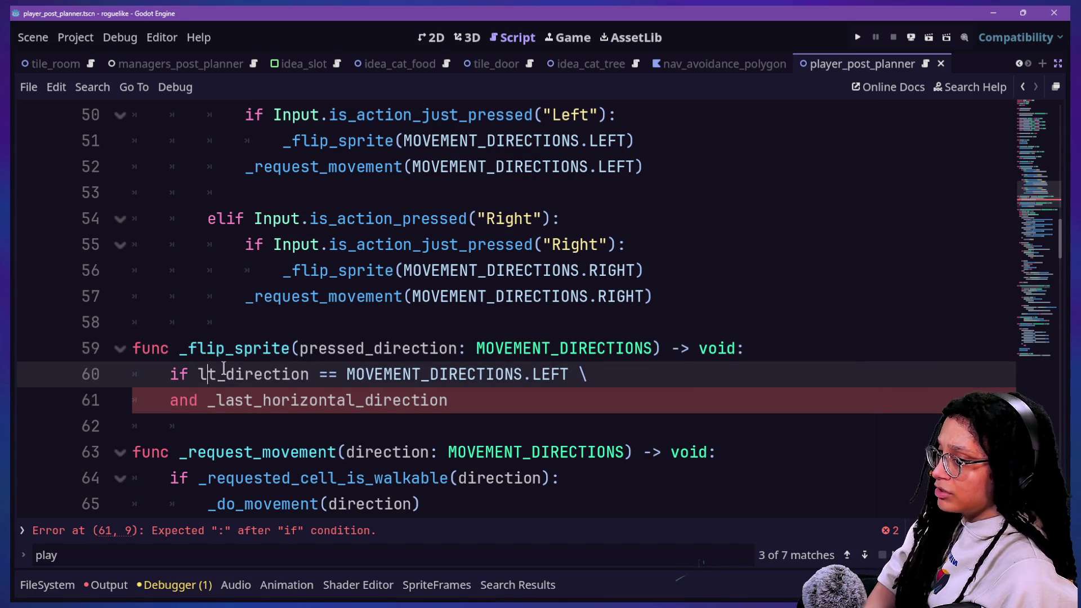
{"action": "type", "text": "pres"}
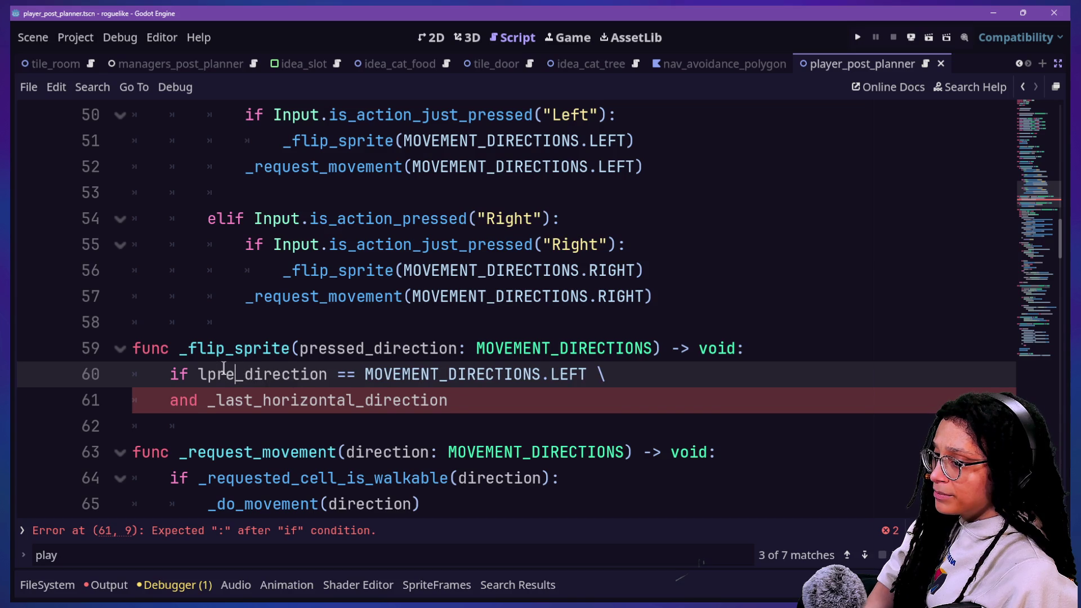
{"action": "type", "text": "s"}
{"action": "key", "text": "BackSpace"}
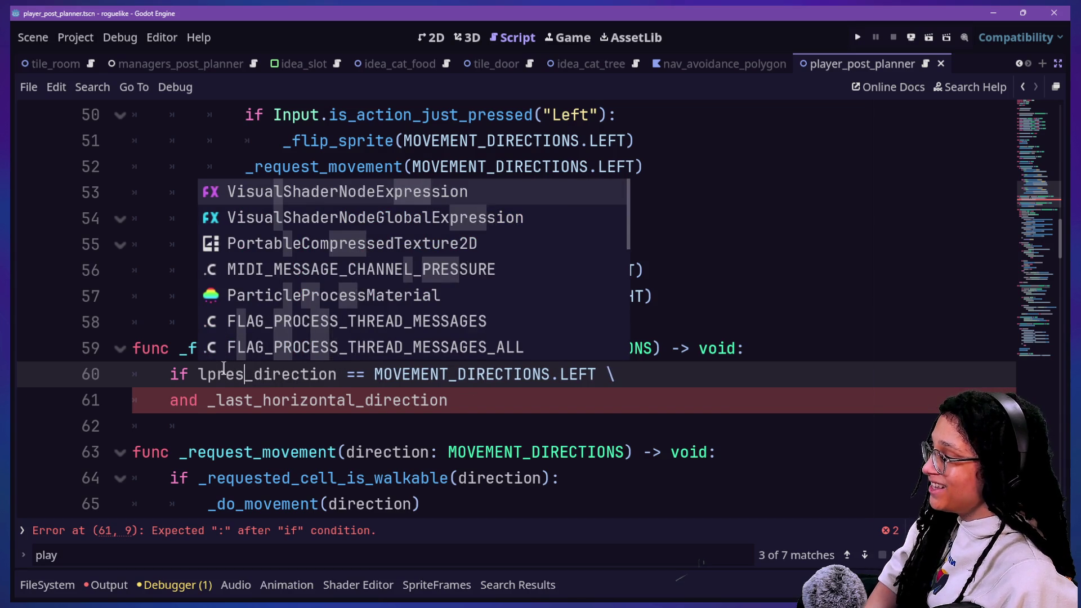
{"action": "key", "text": "BackSpace"}
{"action": "key", "text": "BackSpace"}
{"action": "key", "text": "BackSpace"}
{"action": "key", "text": "BackSpace"}
{"action": "key", "text": "BackSpace"}
{"action": "type", "text": "pres"}
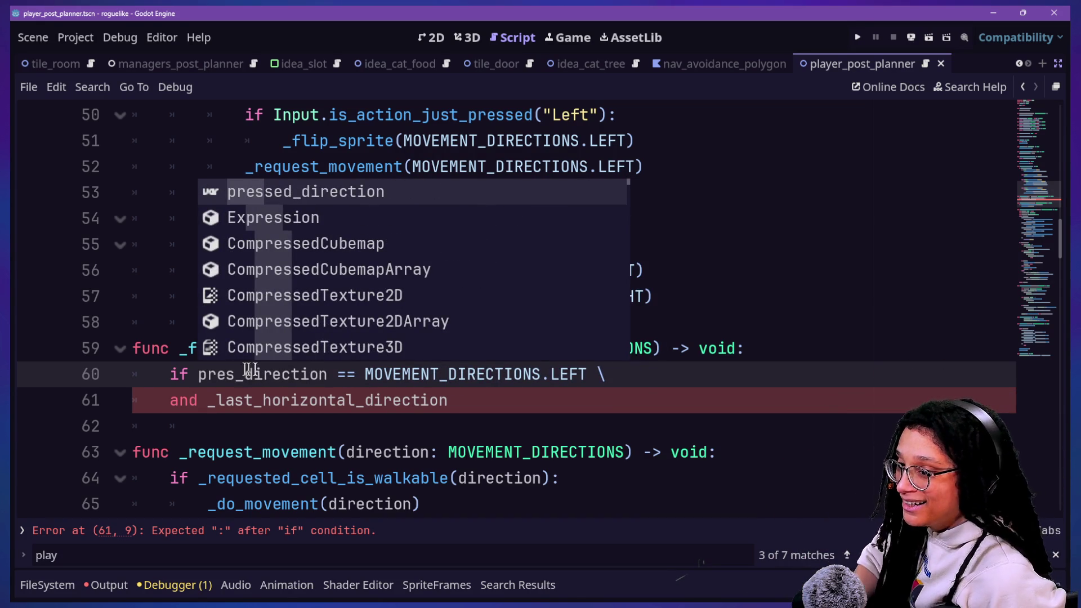
{"action": "key", "text": "Escape"}
{"action": "key", "text": "Down"}
{"action": "key", "text": "Down"}
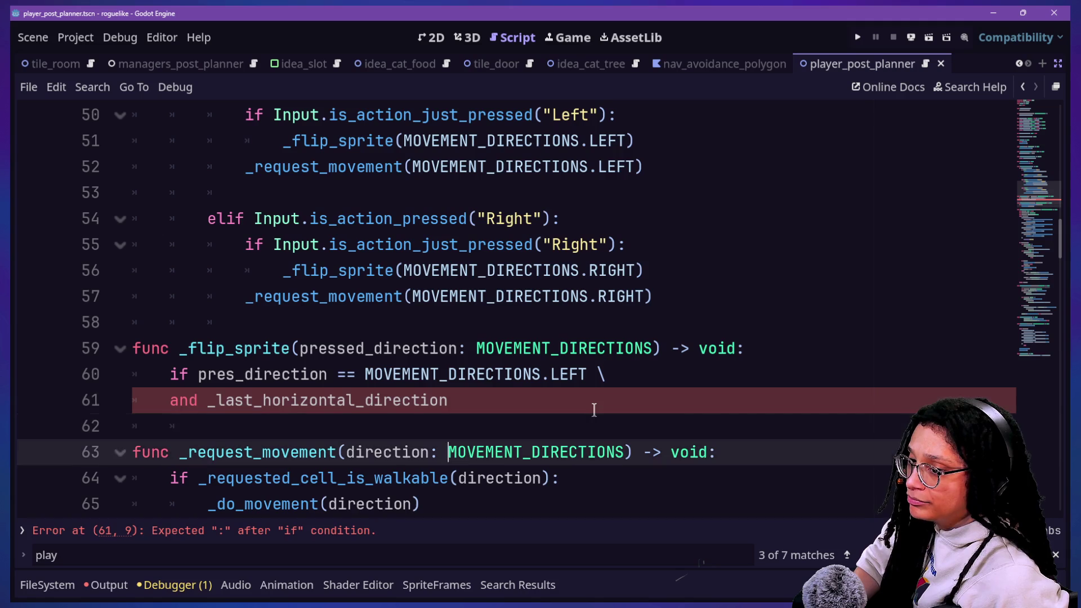
{"action": "key", "text": "Down"}
{"action": "key", "text": "Up"}
{"action": "key", "text": "Up"}
{"action": "key", "text": "Down"}
{"action": "key", "text": "Down"}
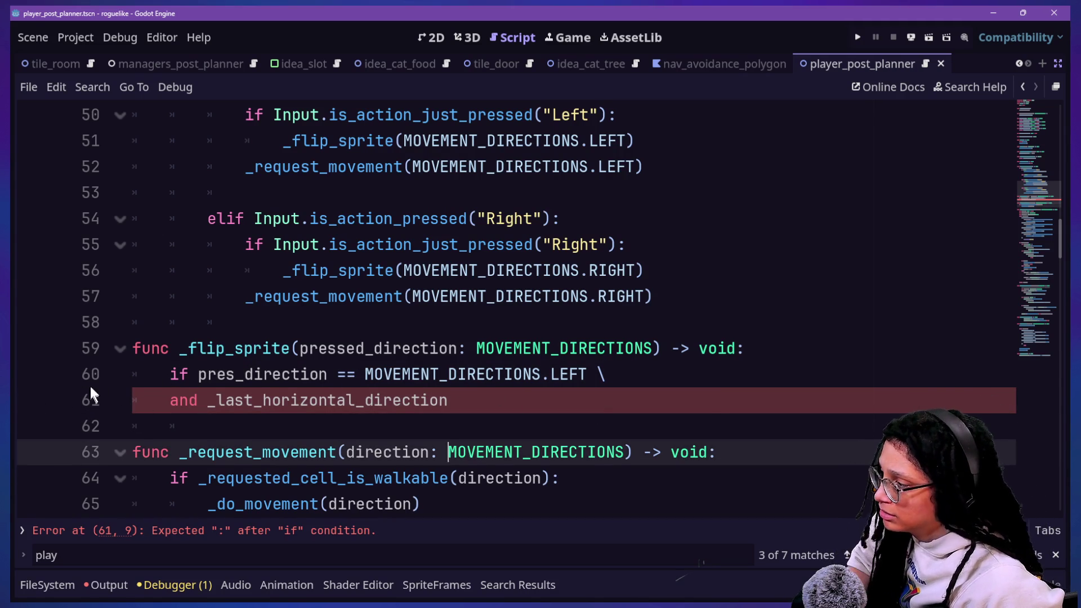
{"action": "left_click", "coordinate": [244, 376]}
{"action": "type", "text": "s"}
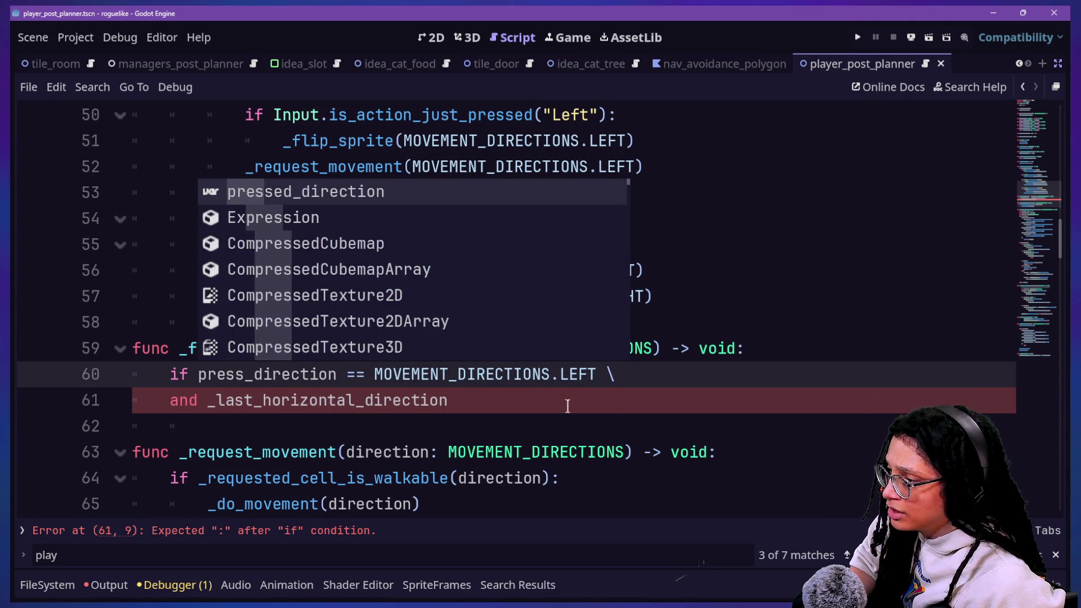
{"action": "type", "text": "ed"}
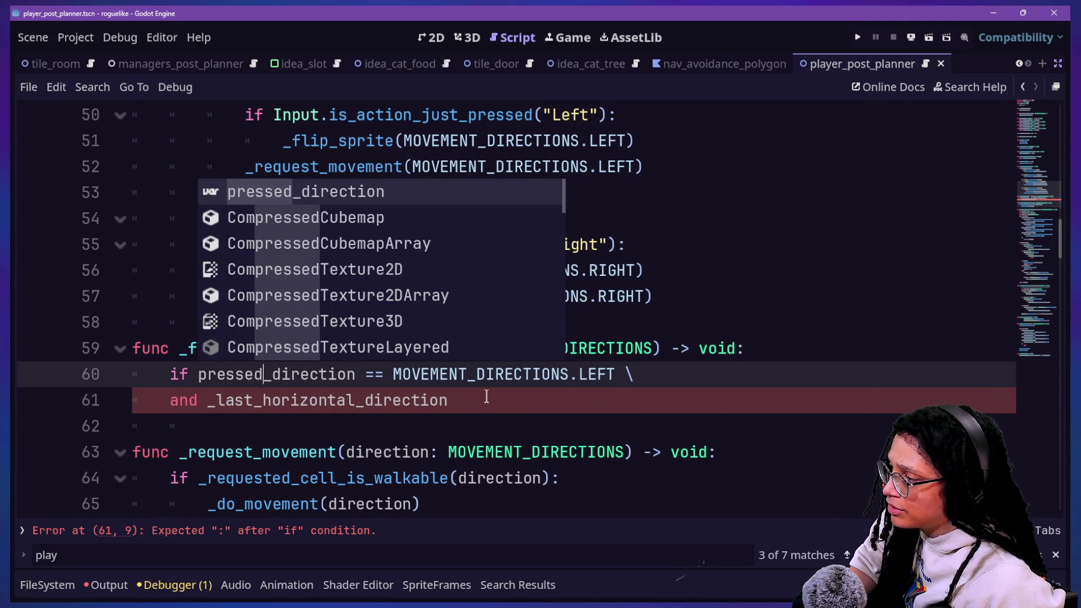
{"action": "left_click", "coordinate": [464, 418]}
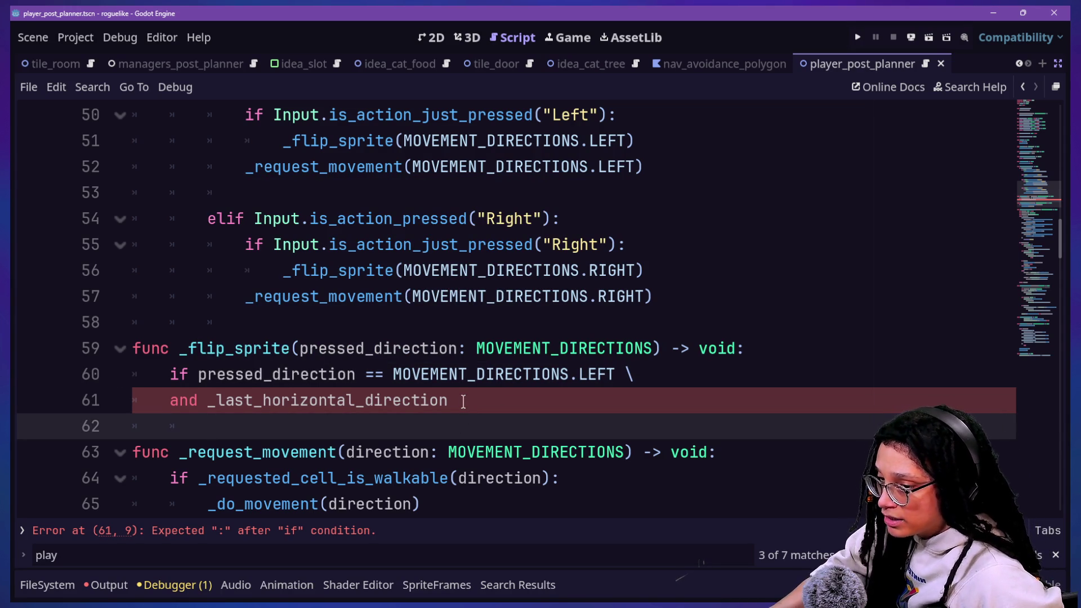
{"action": "left_click", "coordinate": [457, 348]}
{"action": "key", "text": "Down"}
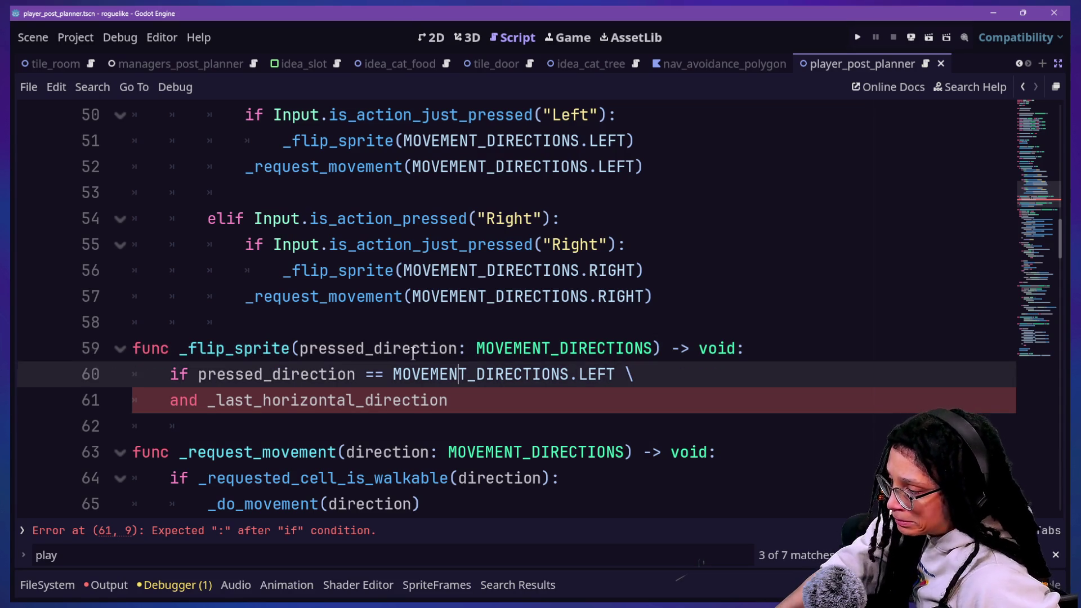
Step: Complete the second condition line with == MOVEMENT_DIRECTIONS.RIGHT:
{"action": "key", "text": "Down"}
{"action": "key", "text": "Down"}
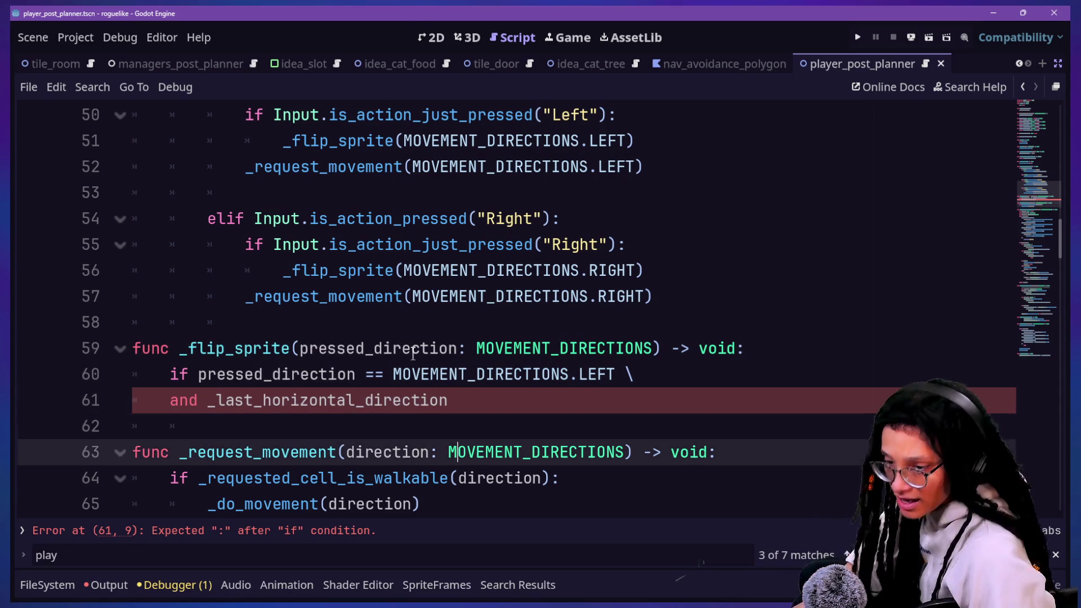
{"action": "key", "text": "Down"}
{"action": "key", "text": "Up"}
{"action": "left_click", "coordinate": [499, 398]}
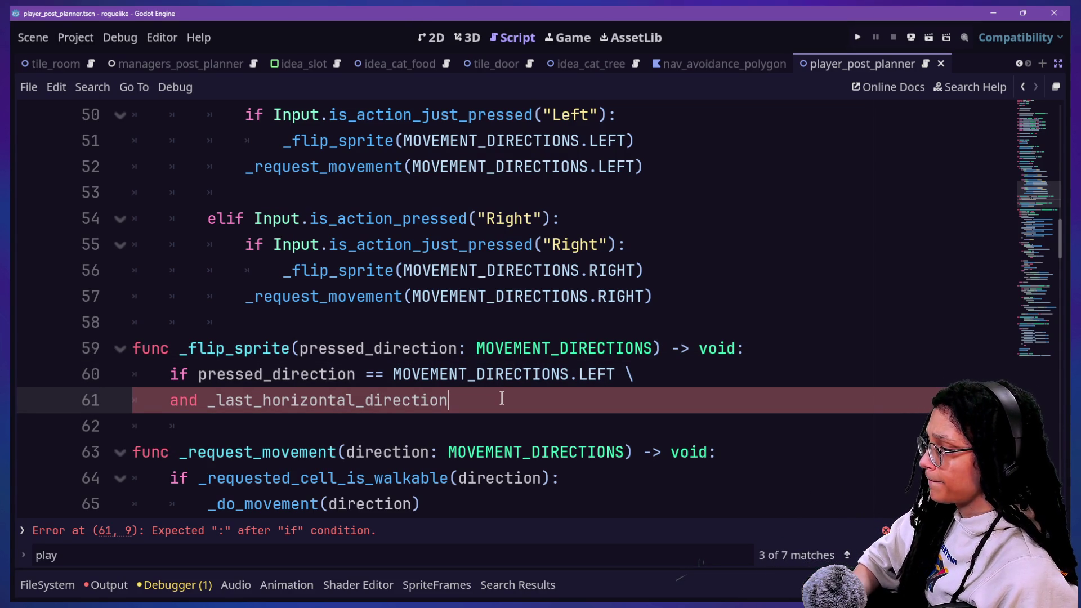
{"action": "type", "text": " == "}
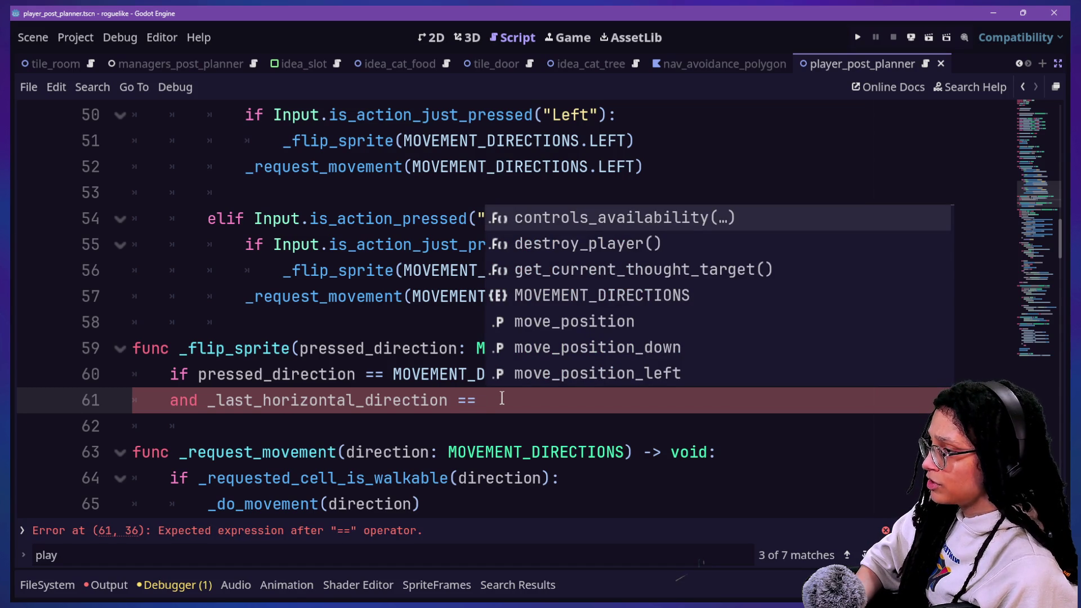
{"action": "type", "text": "MOVEMENT"}
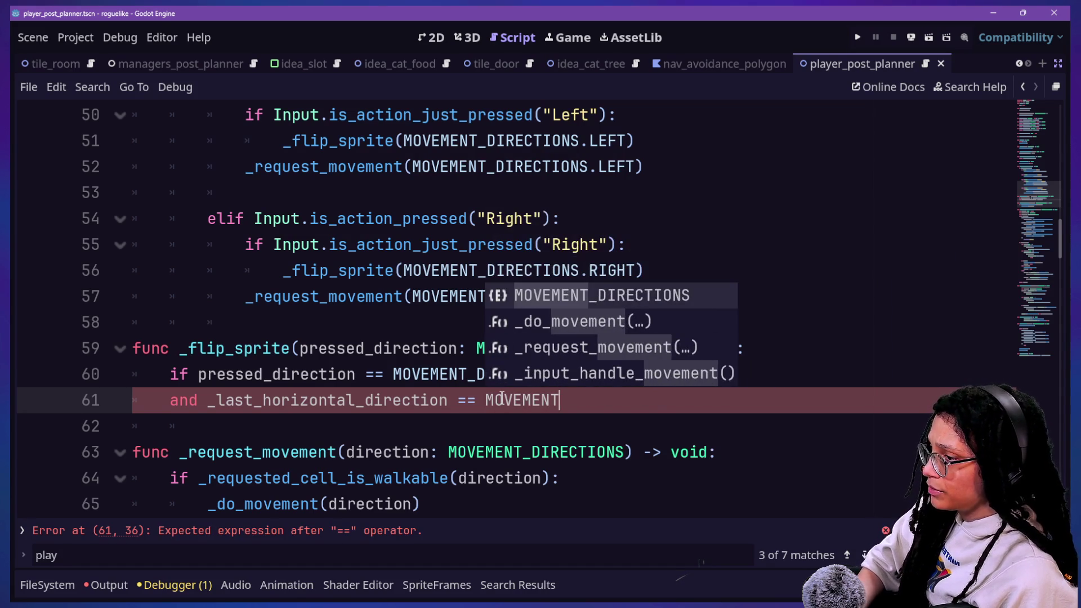
{"action": "key", "text": "Return"}
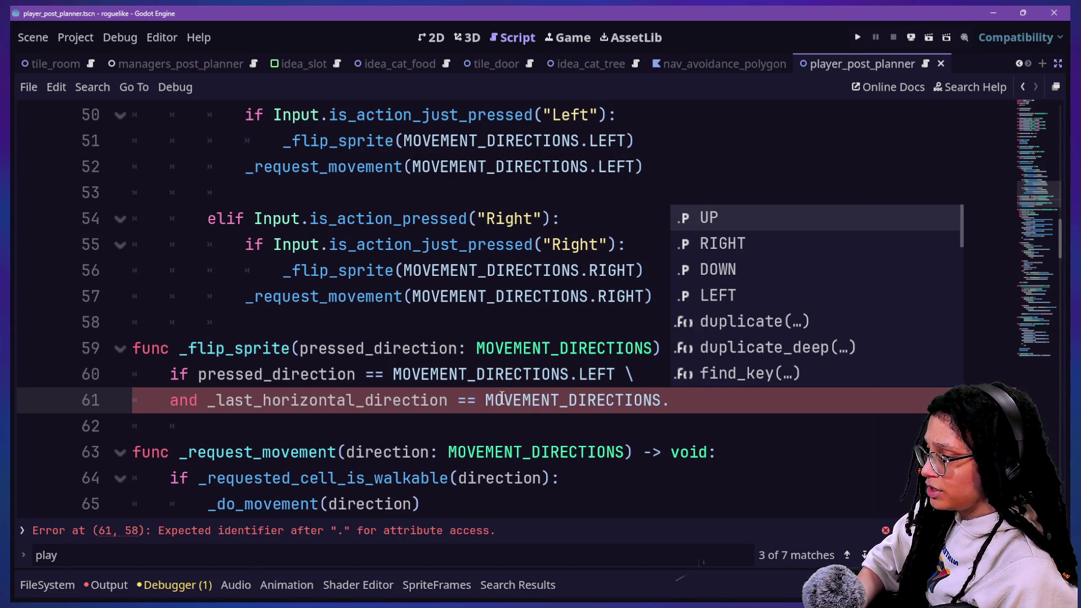
{"action": "type", "text": "RIG"}
{"action": "key", "text": "Return"}
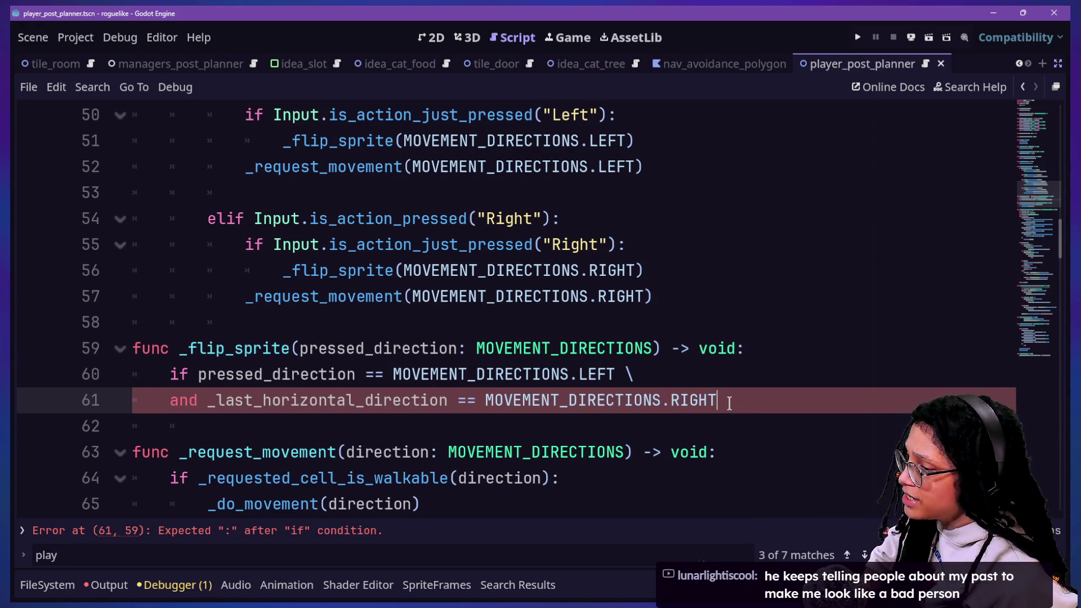
{"action": "type", "text": ":"}
Step: Start the branch body with sprite.flip_h = and begin its value
{"action": "key", "text": "Return"}
{"action": "type", "text": "sprite"}
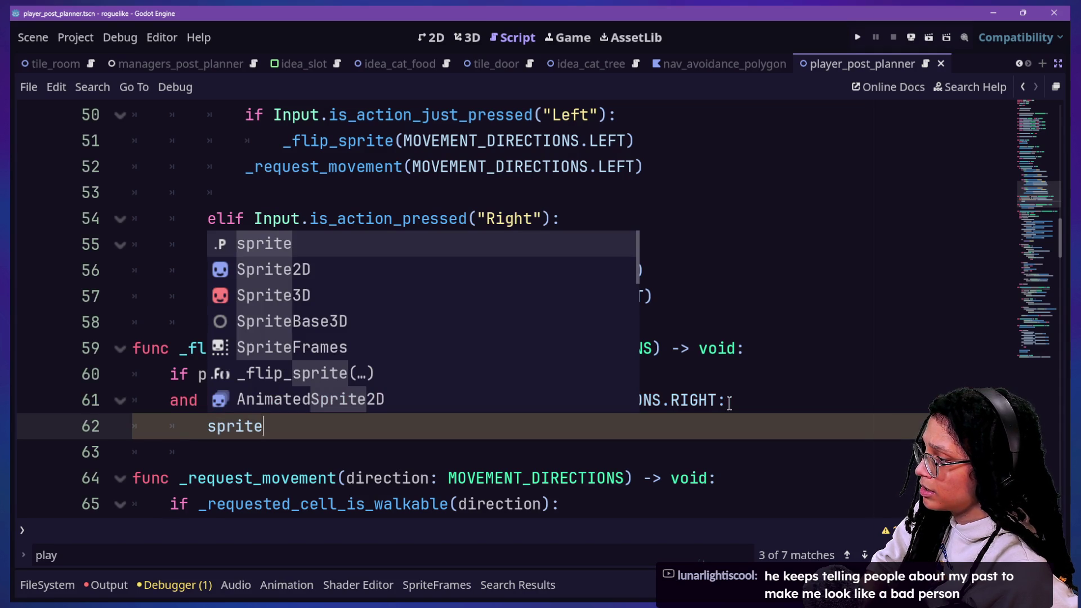
{"action": "type", "text": "."}
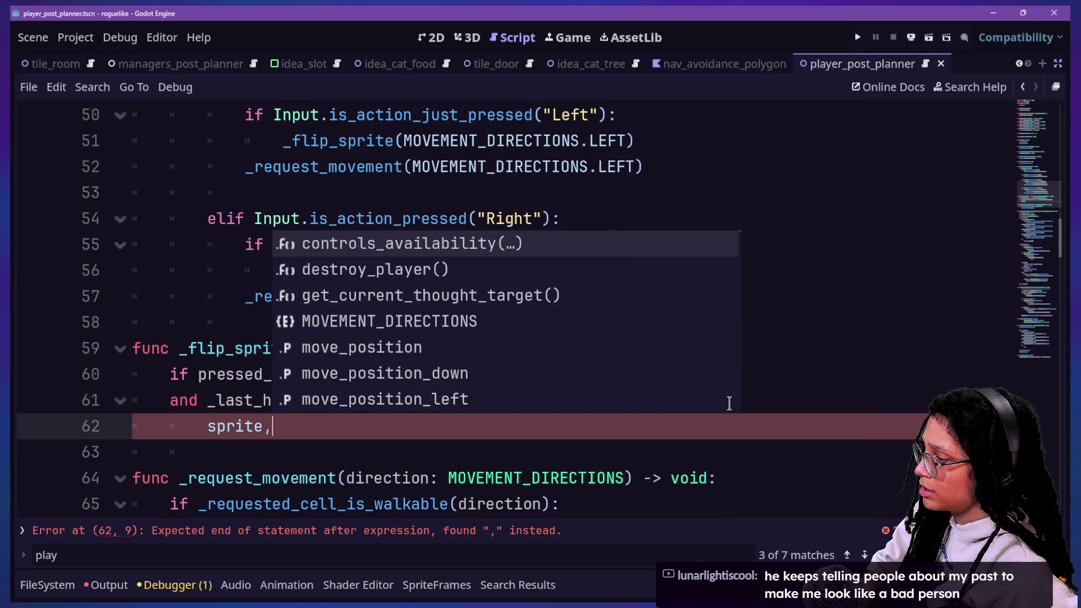
{"action": "type", "text": "fli"}
{"action": "key", "text": "Return"}
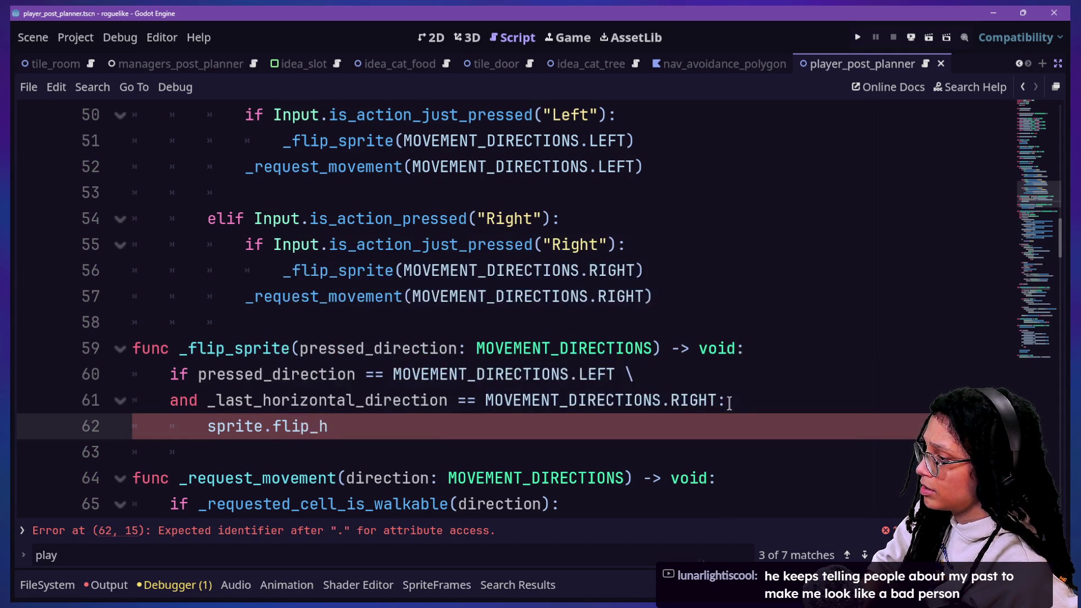
{"action": "type", "text": "true"}
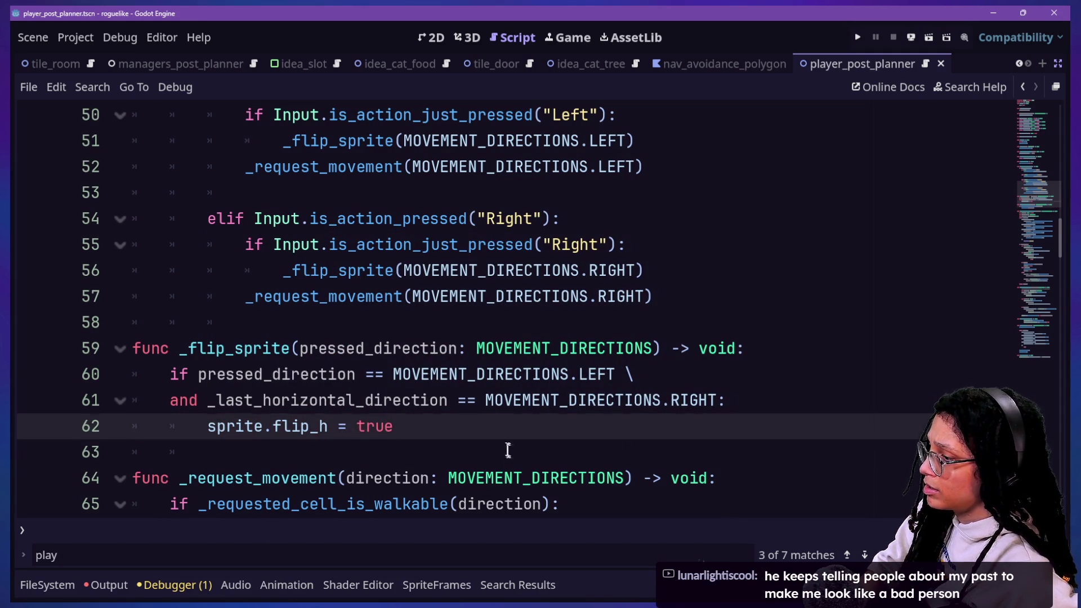
{"action": "key", "text": "BackSpace"}
{"action": "type", "text": "fals"}
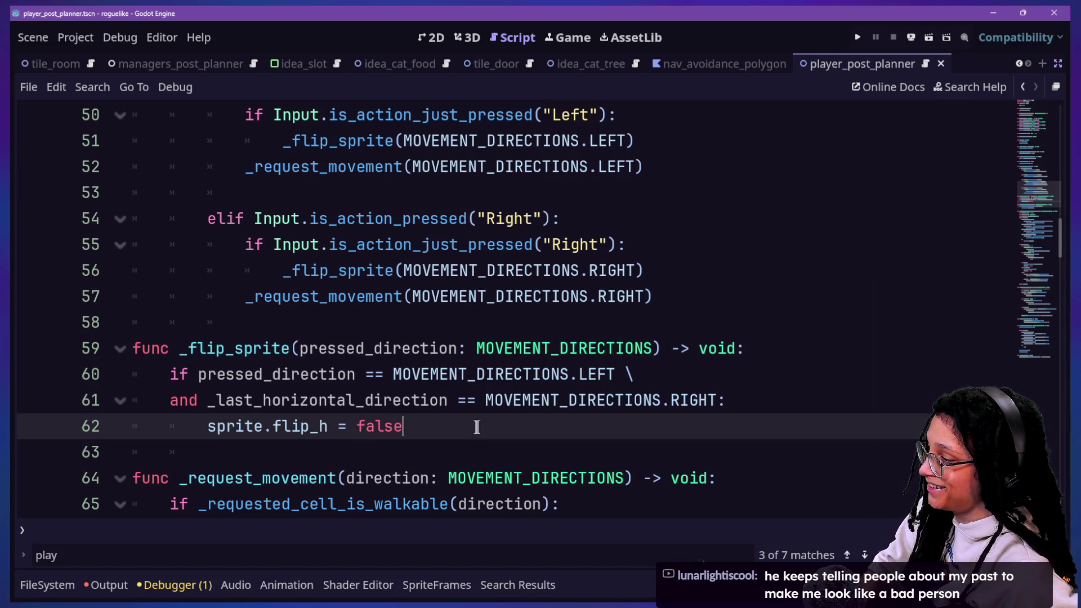
Step: Duplicate the if block as an elif with RIGHT and LEFT swapped in its condition
{"action": "left_click_drag", "start_coordinate": [476, 427], "coordinate": [840, 357]}
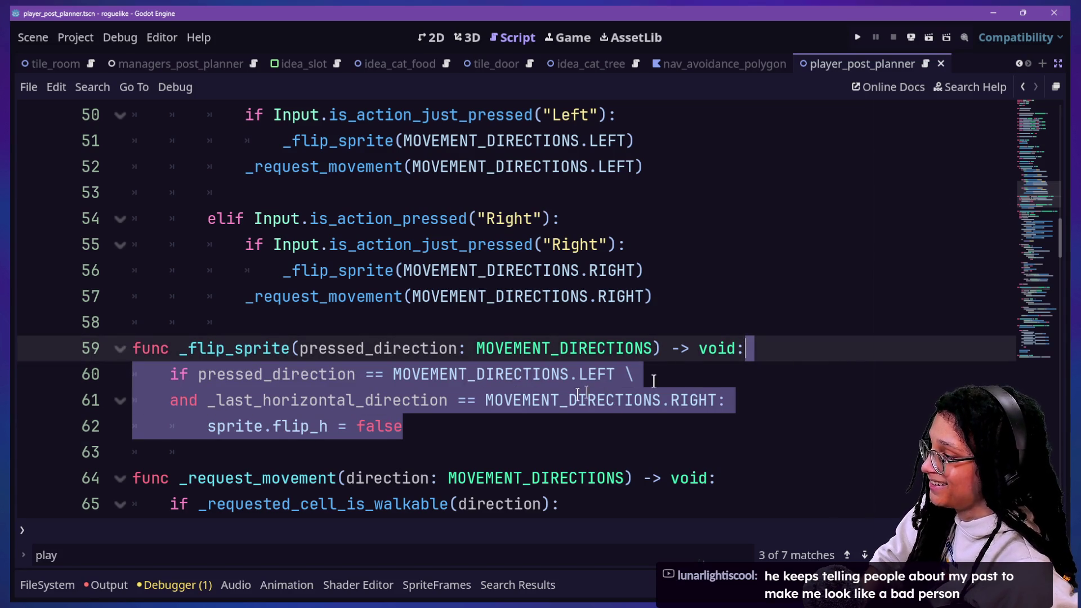
{"action": "key", "text": "ctrl+shift+d"}
{"action": "left_click", "coordinate": [151, 462]}
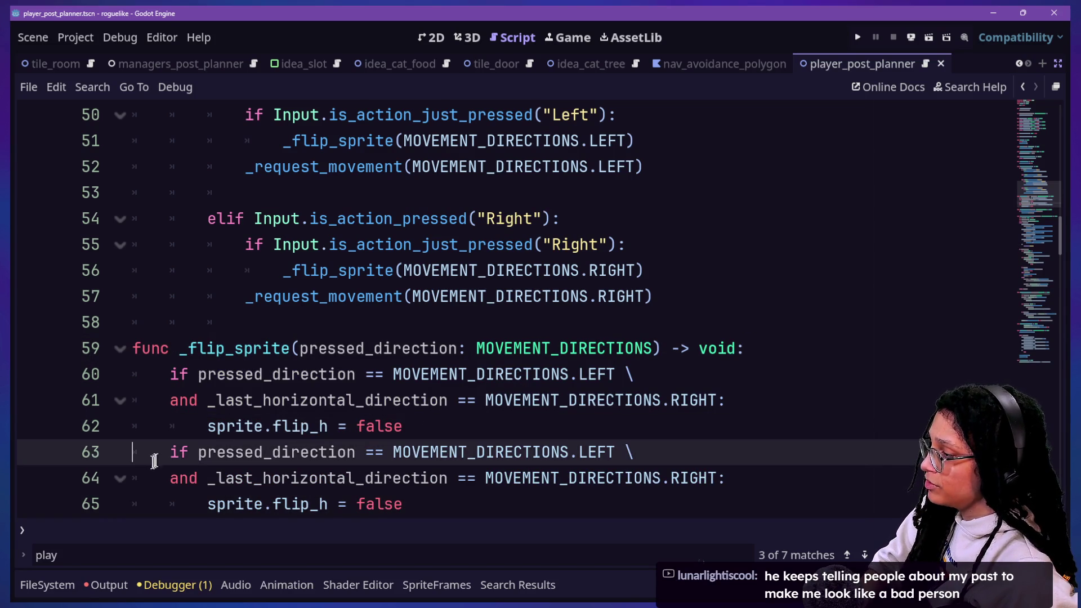
{"action": "type", "text": "el"}
{"action": "left_click", "coordinate": [367, 460]}
{"action": "scroll", "coordinate": [366, 461], "scroll_direction": "down", "scroll_amount": 1}
{"action": "left_click", "coordinate": [632, 376]}
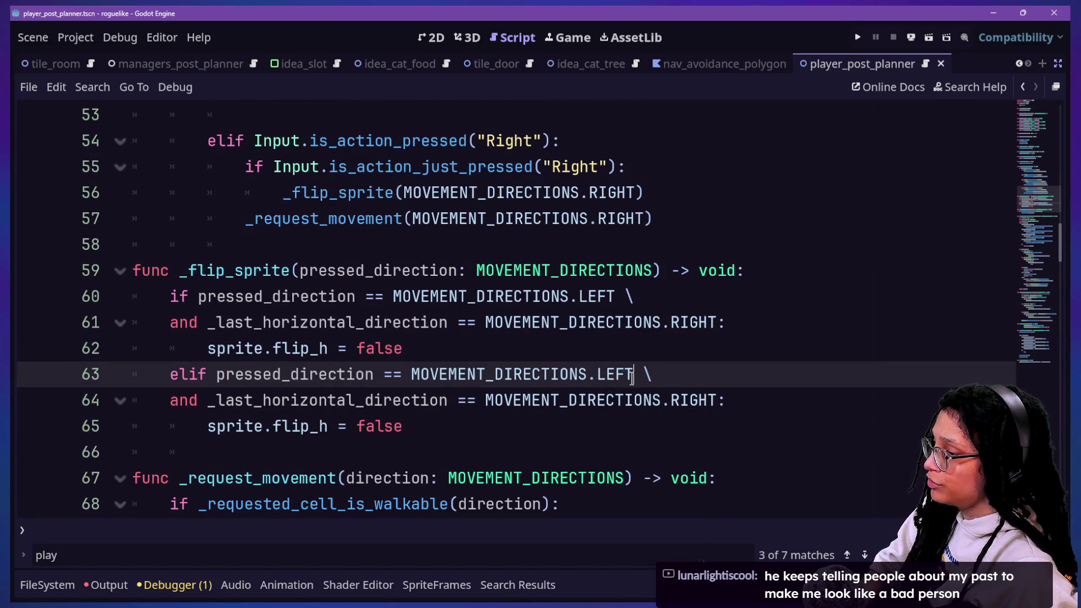
{"action": "key", "text": "BackSpace"}
{"action": "key", "text": "BackSpace"}
{"action": "left_click", "coordinate": [671, 390]}
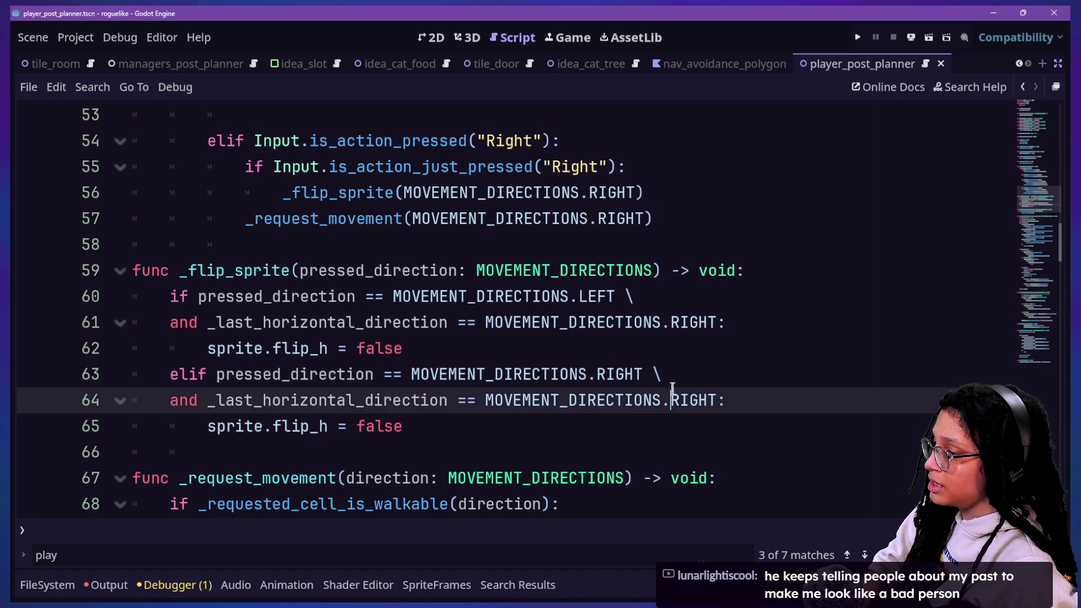
{"action": "mouse_move", "coordinate": [693, 401]}
{"action": "double_click", "coordinate": [717, 401]}
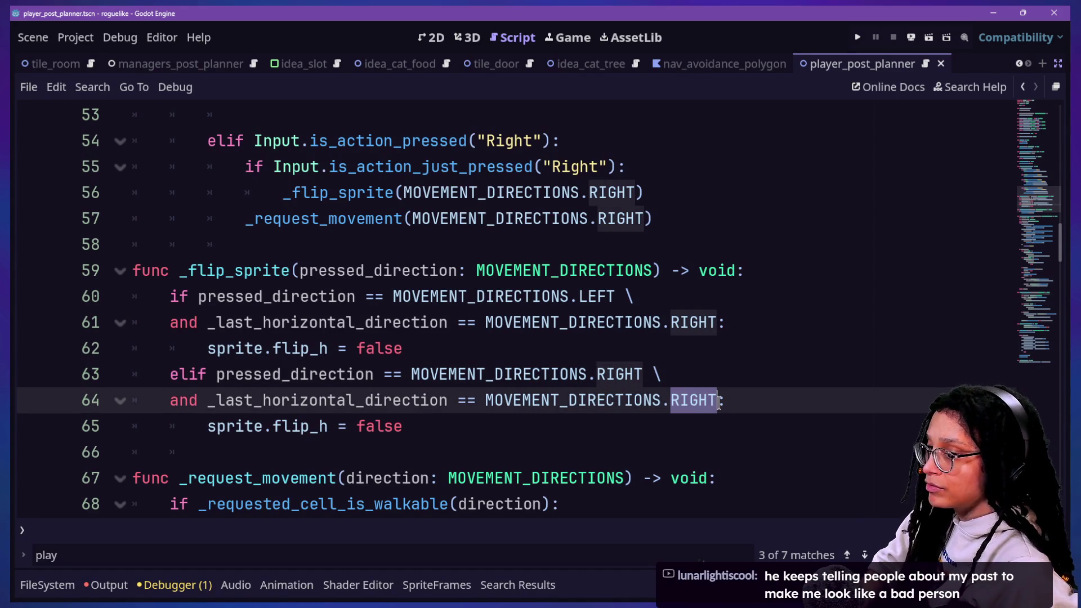
{"action": "type", "text": "LEFT"}
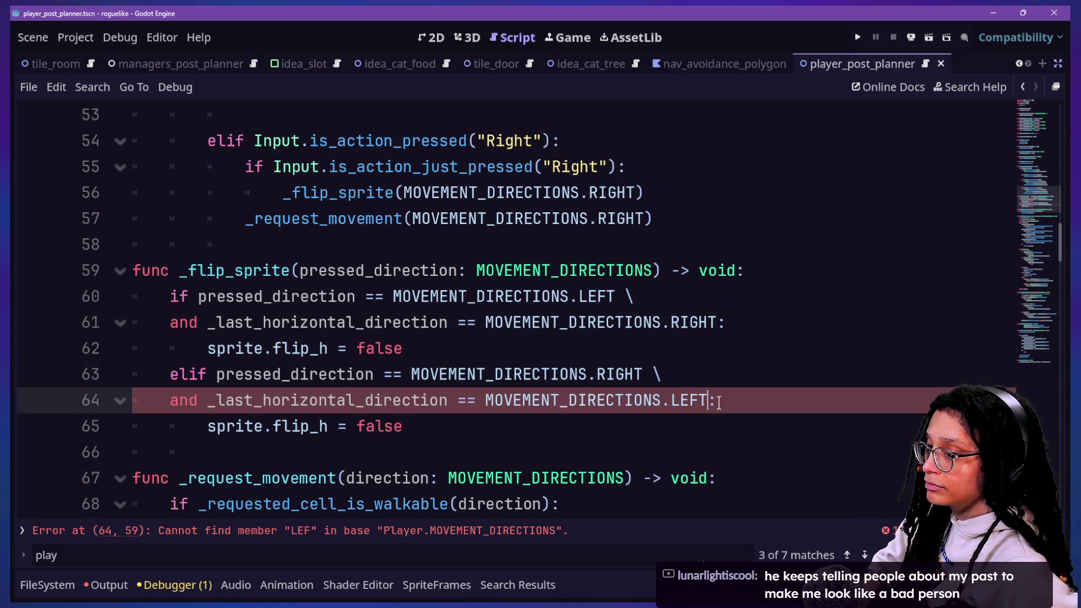
{"action": "left_click", "coordinate": [444, 353]}
{"action": "left_click", "coordinate": [615, 441]}
{"action": "left_click", "coordinate": [681, 419]}
{"action": "left_click", "coordinate": [560, 271]}
{"action": "left_click", "coordinate": [596, 397]}
Step: Set the elif branch to sprite.flip_h = true and review the finished function
{"action": "left_click_drag", "start_coordinate": [592, 427], "coordinate": [562, 375]}
{"action": "left_click", "coordinate": [542, 326]}
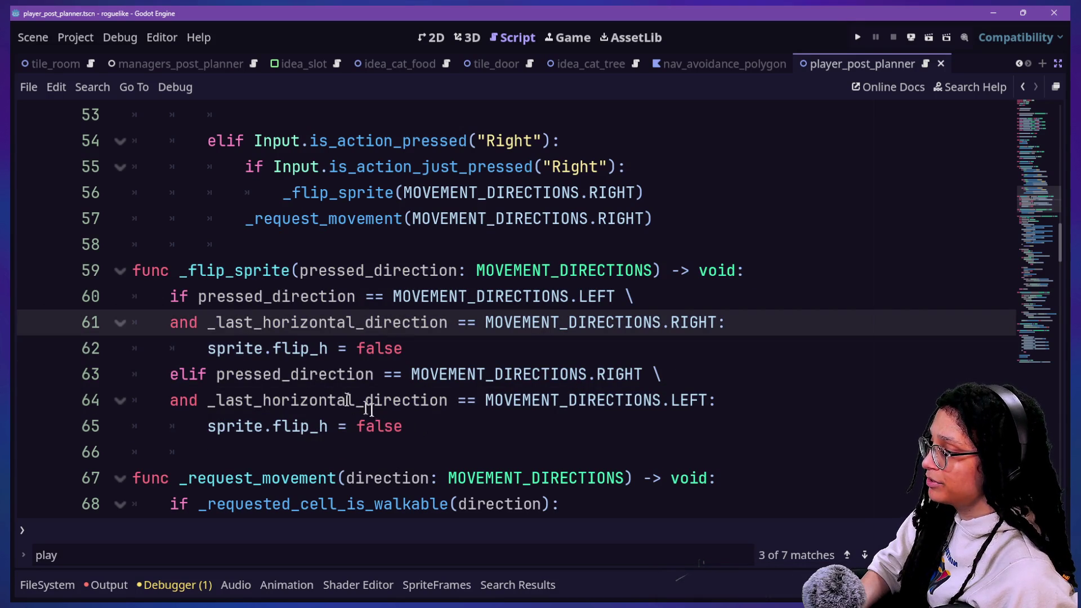
{"action": "double_click", "coordinate": [379, 426]}
{"action": "type", "text": "true"}
{"action": "left_click_drag", "start_coordinate": [268, 290], "coordinate": [361, 301]}
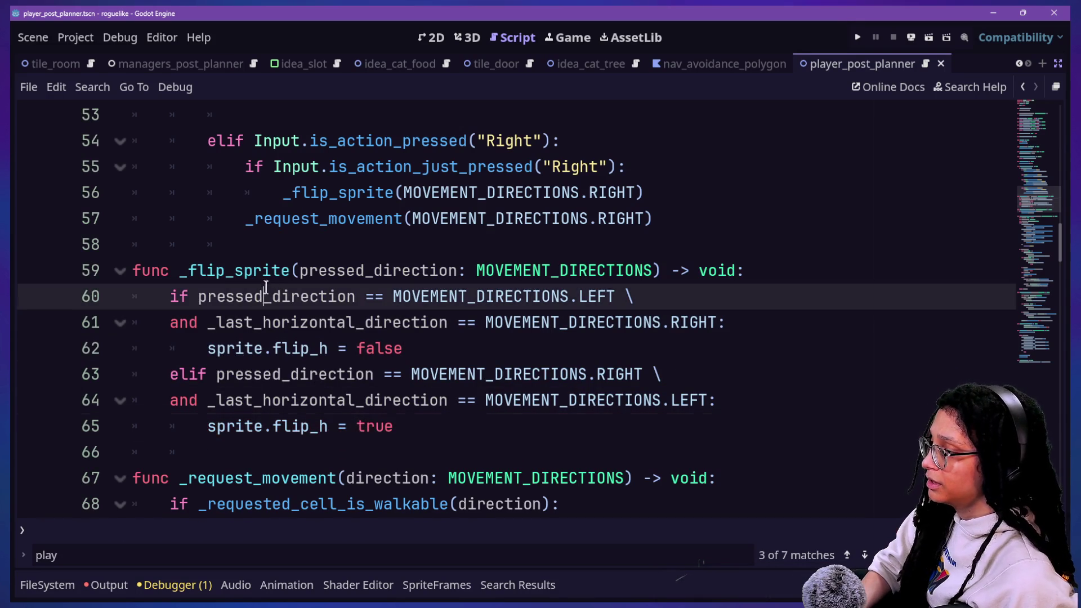
{"action": "left_click", "coordinate": [411, 374]}
{"action": "left_click_drag", "start_coordinate": [411, 451], "coordinate": [411, 433]}
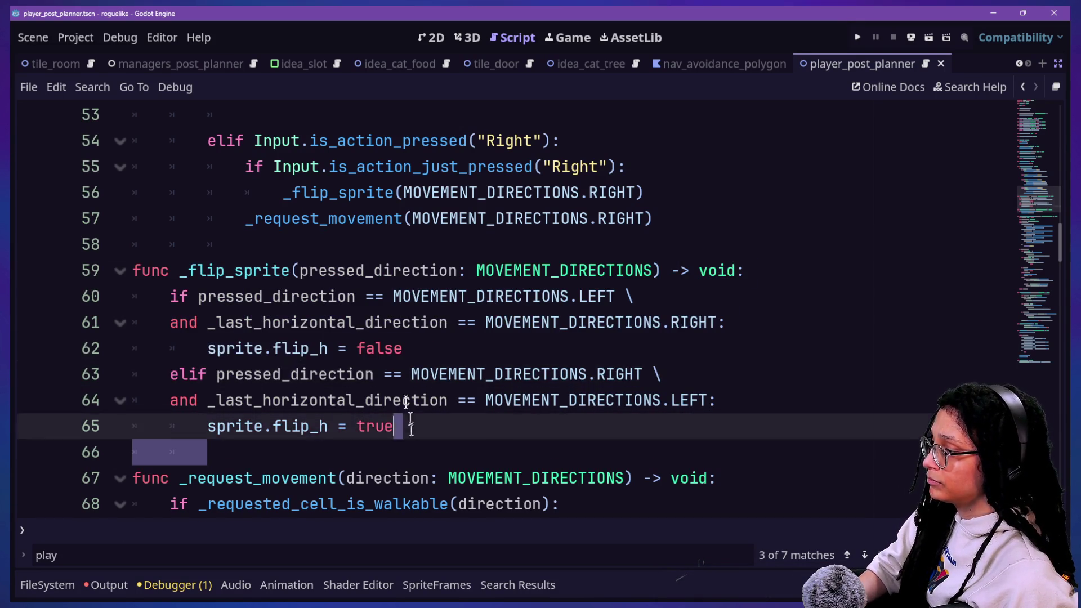
{"action": "left_click", "coordinate": [375, 271]}
{"action": "left_click", "coordinate": [295, 478]}
{"action": "left_click", "coordinate": [284, 455]}
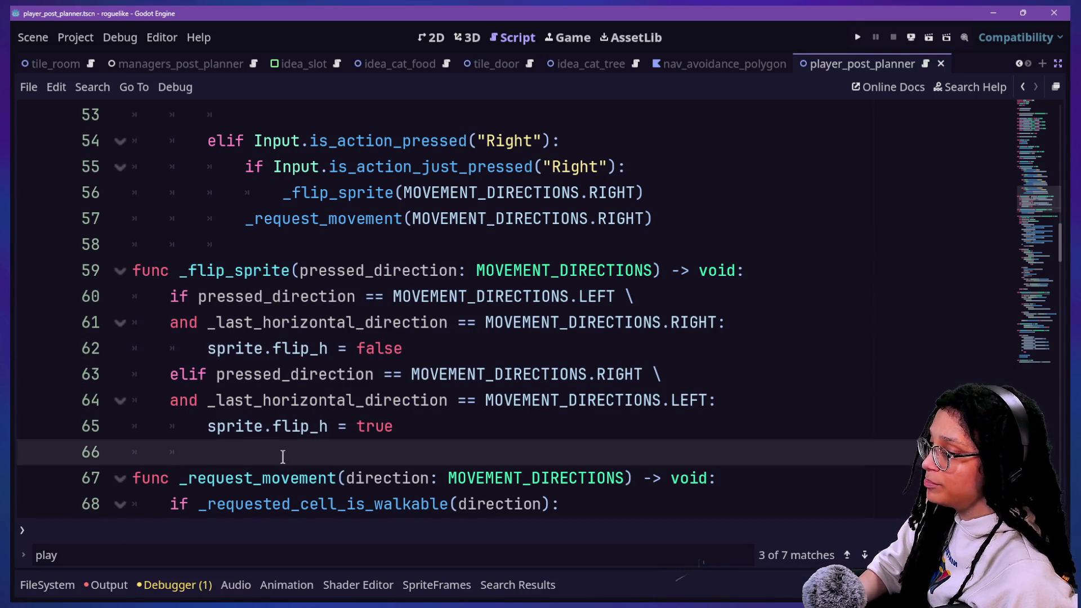
{"action": "left_click", "coordinate": [274, 245]}
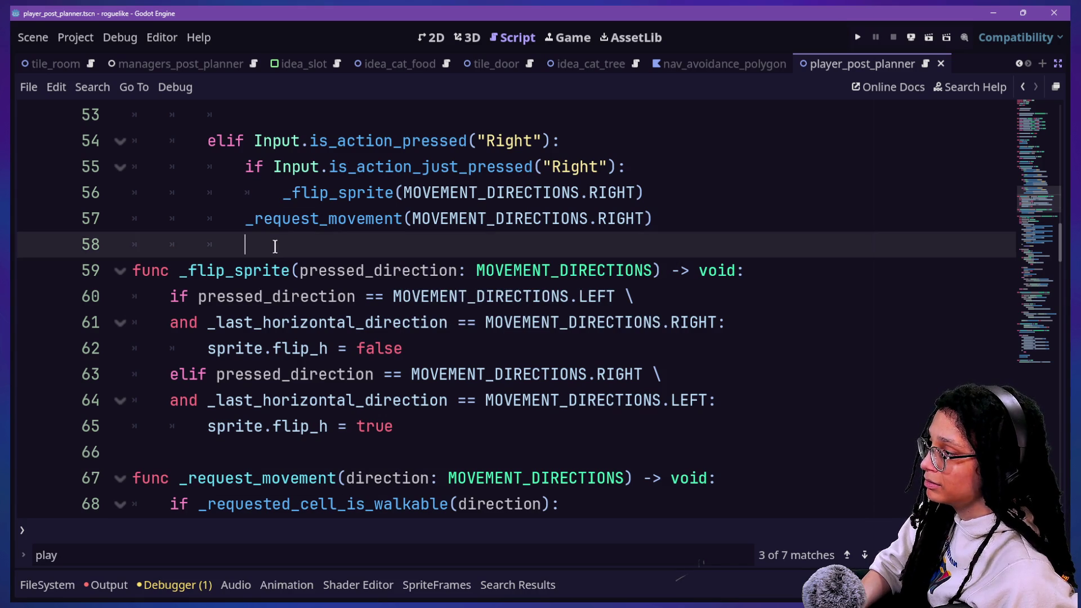
{"action": "left_click", "coordinate": [411, 425]}
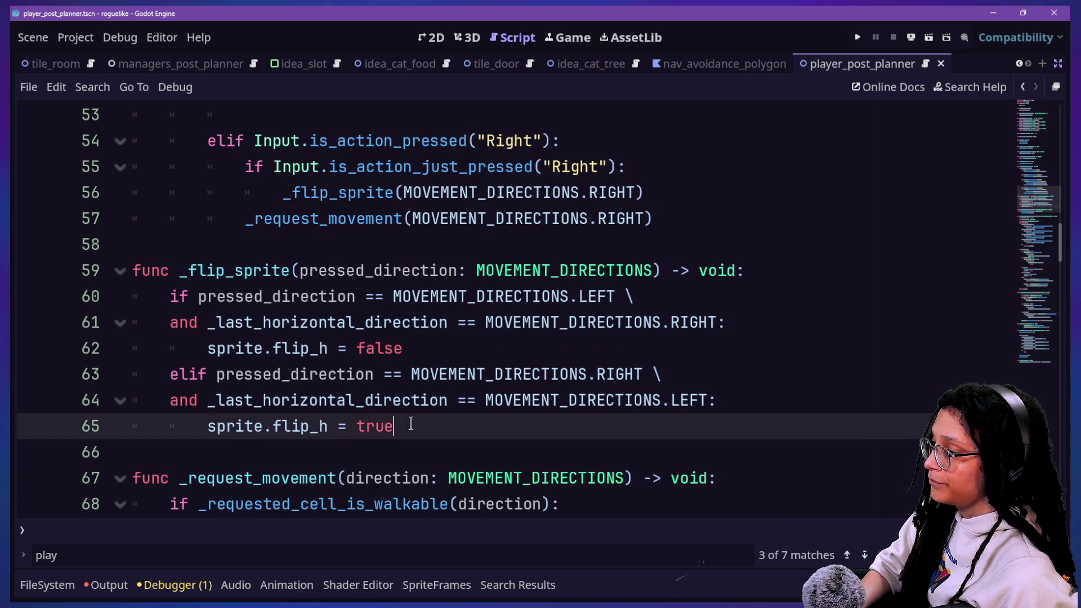
{"action": "key", "text": "Down"}
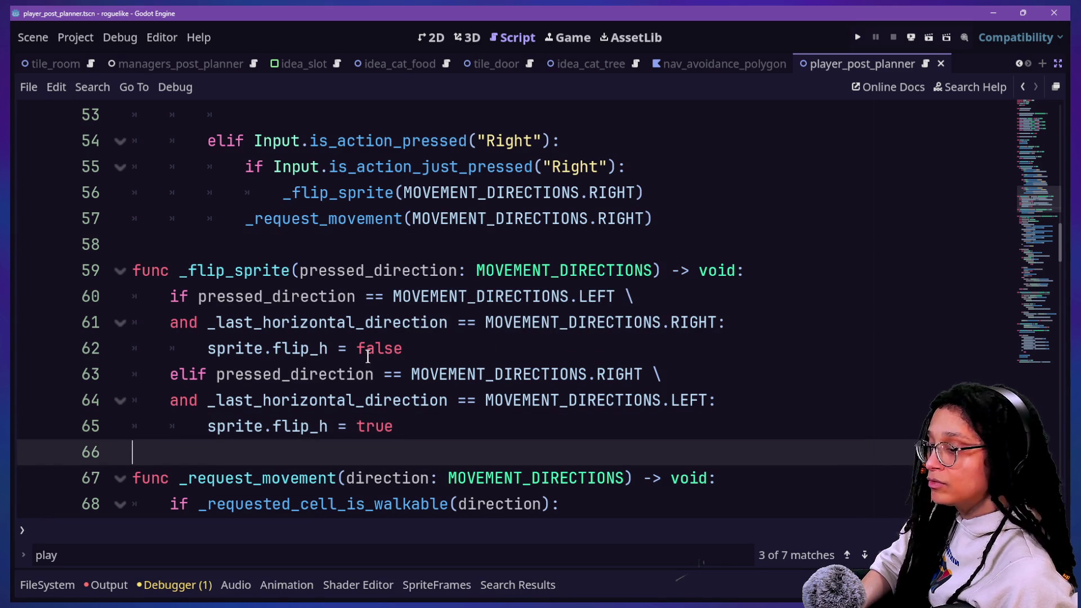
{"action": "key", "text": "Down"}
{"action": "key", "text": "Down"}
{"action": "key", "text": "Up"}
{"action": "key", "text": "Up"}
{"action": "key", "text": "Up"}
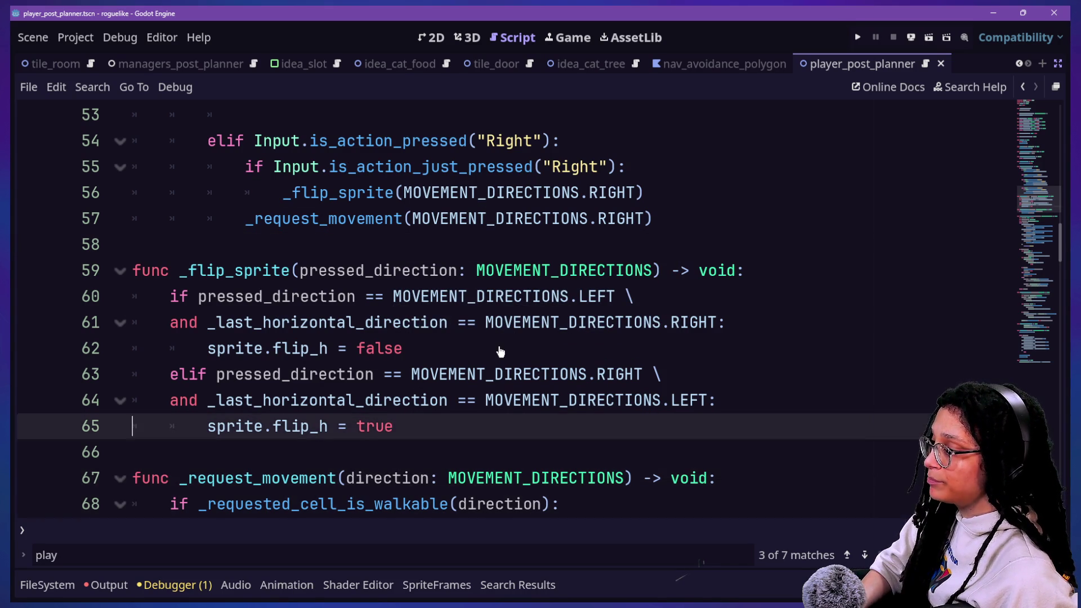
{"action": "key", "text": "Up"}
{"action": "key", "text": "Up"}
{"action": "key", "text": "Up"}
{"action": "key", "text": "Up"}
{"action": "key", "text": "Up"}
{"action": "key", "text": "Up"}
{"action": "key", "text": "Up"}
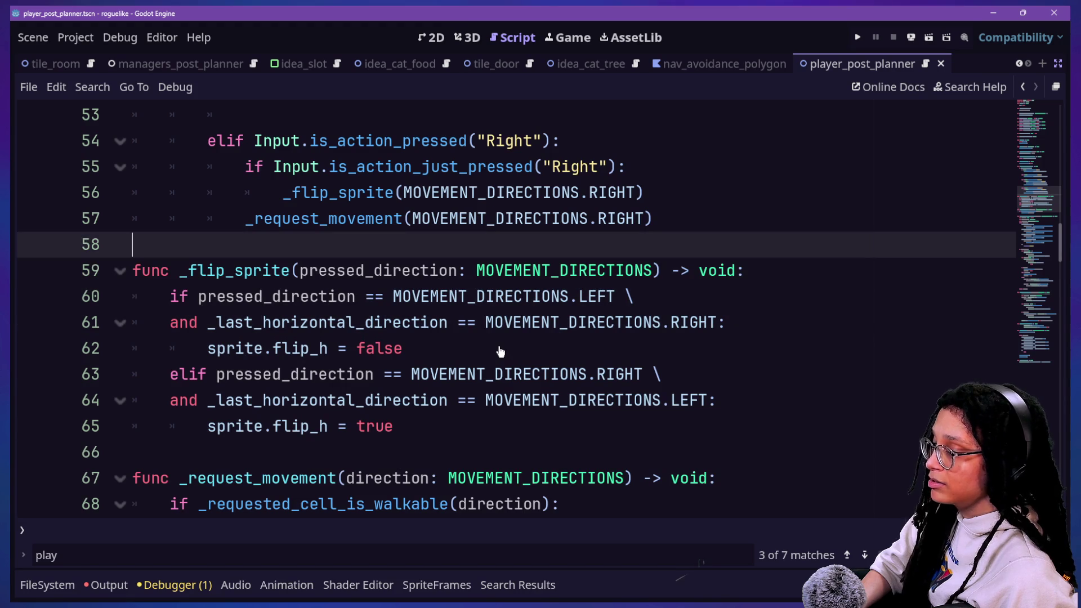
{"action": "left_click", "coordinate": [449, 126]}
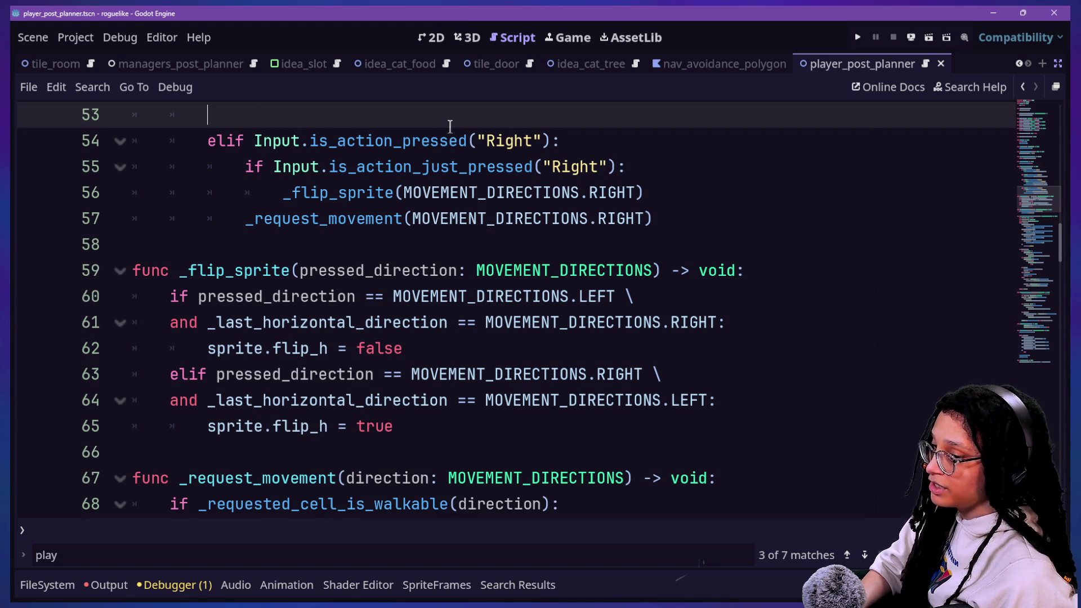
{"action": "left_click", "coordinate": [437, 435]}
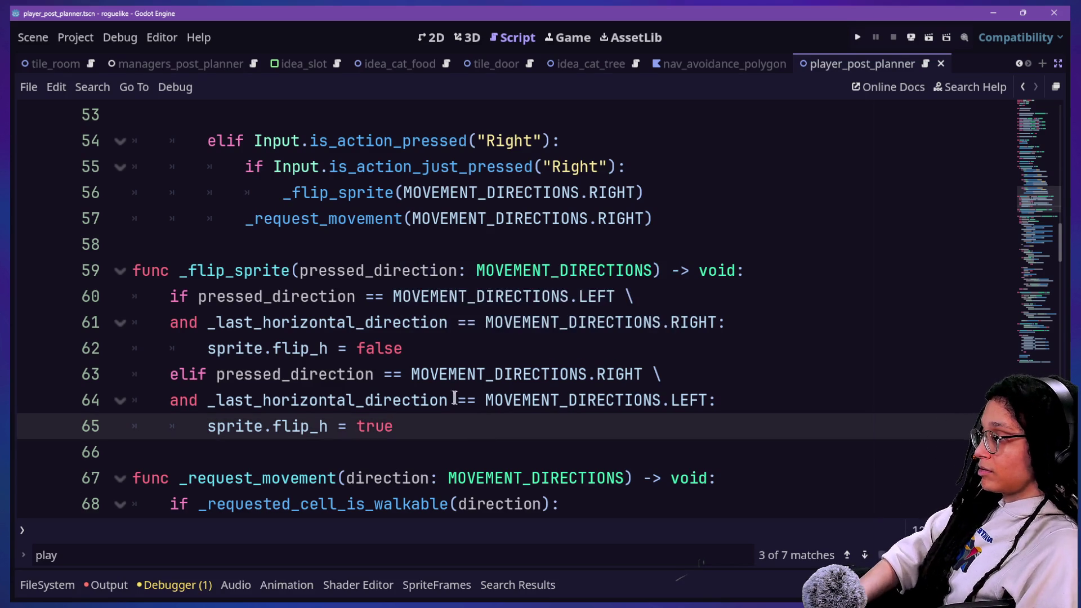
Step: Review the completed if/elif flip_h logic in _flip_sprite without changes
{"action": "left_click", "coordinate": [429, 296]}
{"action": "key", "text": "Down"}
{"action": "key", "text": "Down"}
{"action": "key", "text": "Down"}
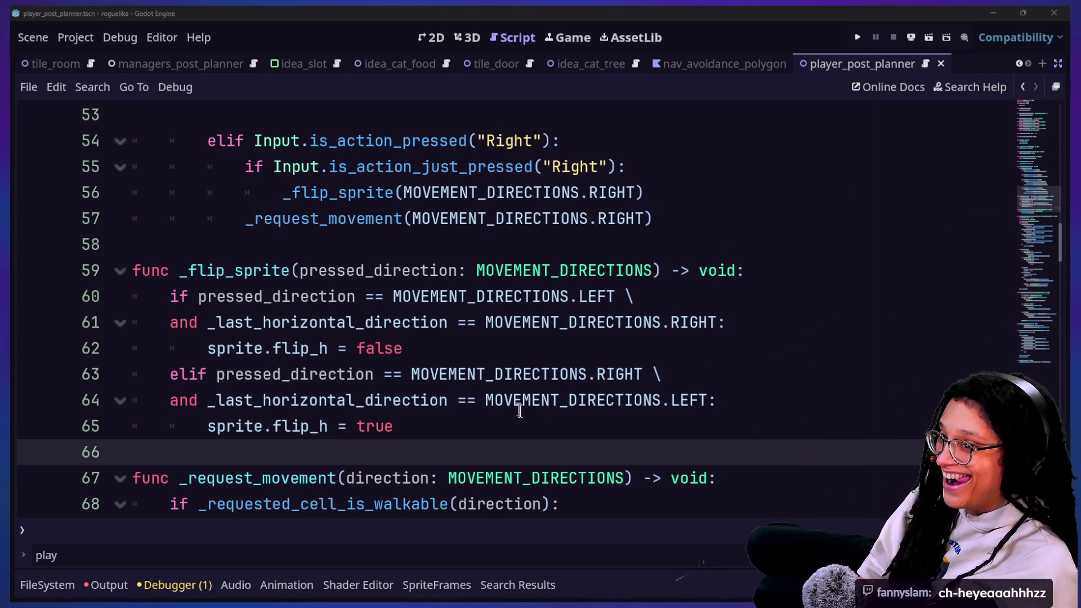
{"action": "left_click", "coordinate": [380, 374]}
Step: Inspect the flip branches, briefly run the game, and return to the player script
{"action": "key", "text": "Down"}
{"action": "key", "text": "Down"}
{"action": "key", "text": "Down"}
{"action": "key", "text": "Up"}
{"action": "key", "text": "Up"}
{"action": "key", "text": "Up"}
{"action": "left_click", "coordinate": [426, 348]}
{"action": "left_click", "coordinate": [607, 322]}
{"action": "left_click_drag", "start_coordinate": [455, 400], "coordinate": [411, 321]}
{"action": "left_click", "coordinate": [407, 322]}
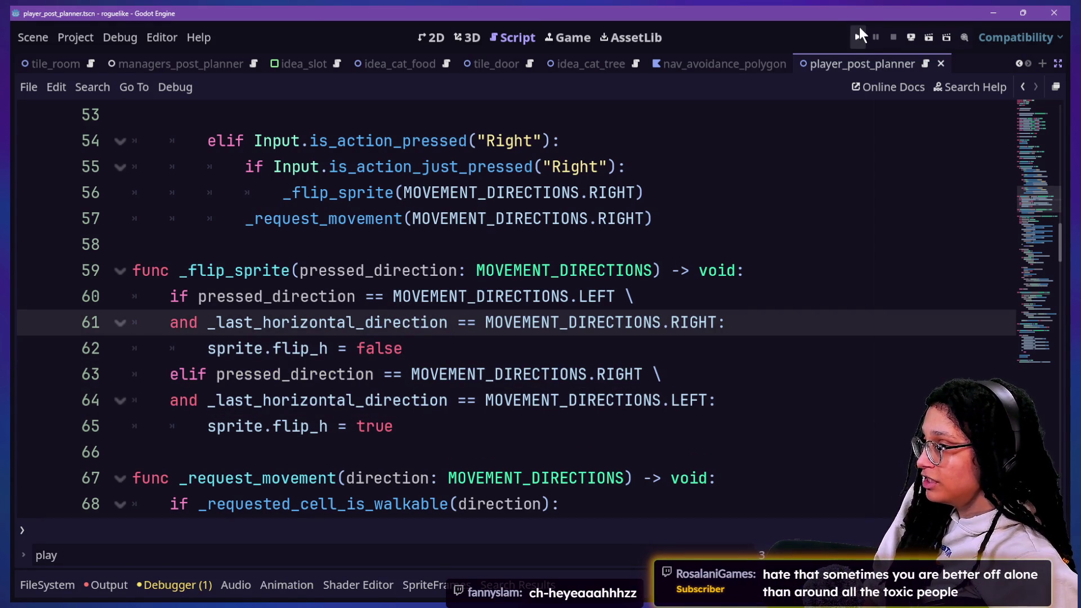
{"action": "left_click", "coordinate": [858, 36]}
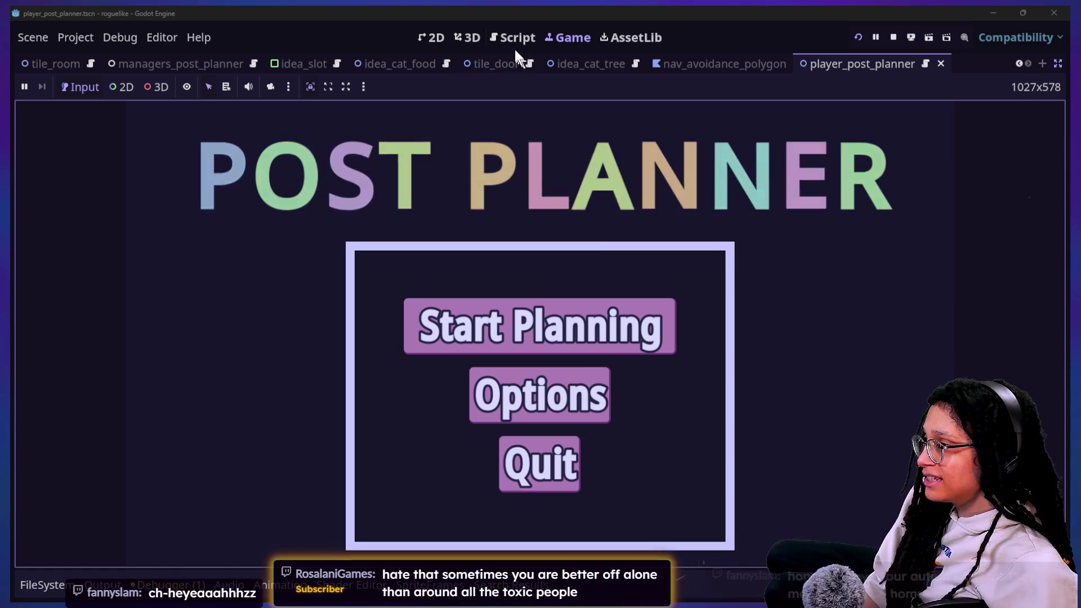
{"action": "left_click", "coordinate": [514, 39]}
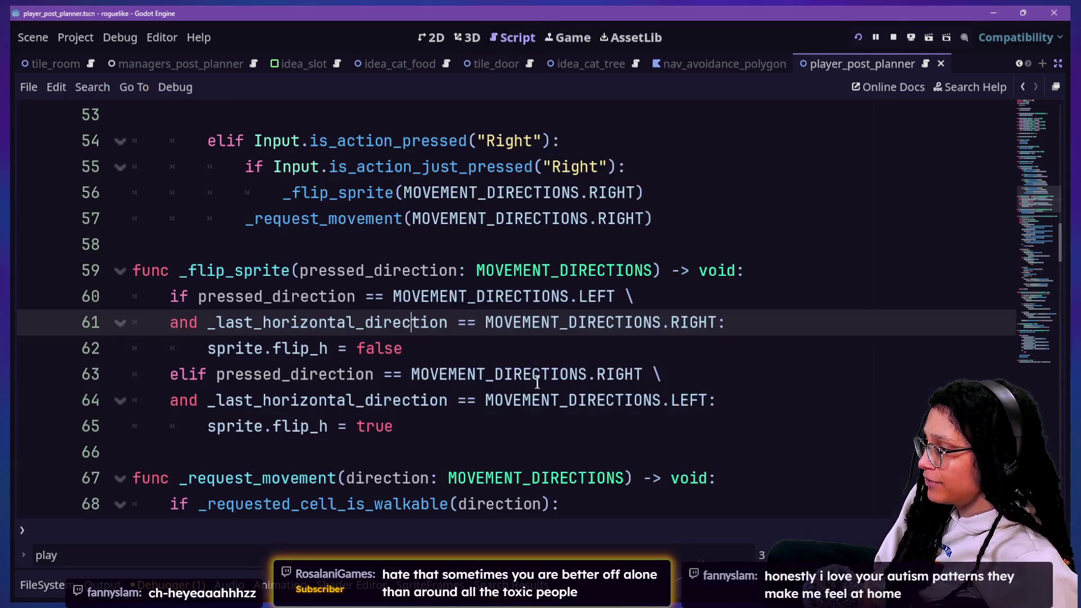
{"action": "left_click", "coordinate": [558, 389]}
{"action": "left_click", "coordinate": [767, 284]}
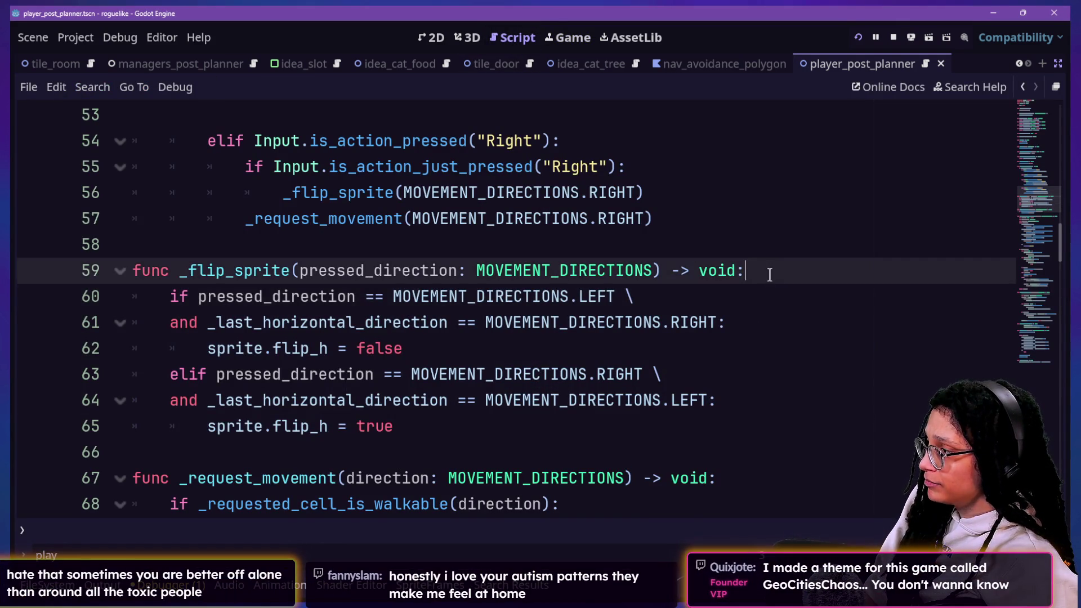
{"action": "left_click", "coordinate": [744, 319]}
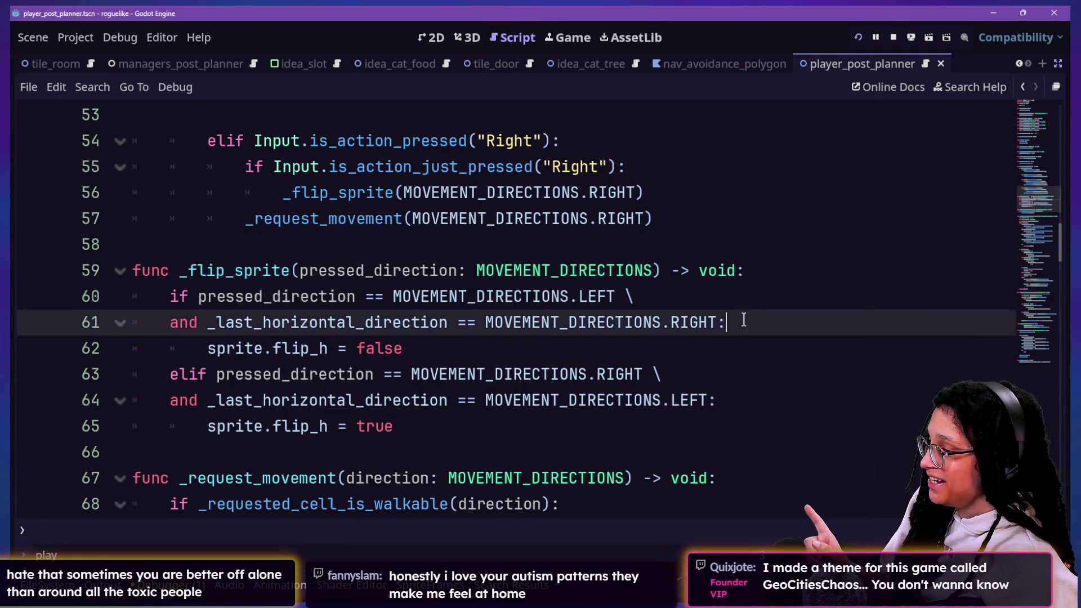
Step: Add _last_horizontal_direction = MOVEMENT_DIRECTIONS.LEFT under sprite.flip_h = false
{"action": "left_click", "coordinate": [740, 339]}
{"action": "key", "text": "Return"}
{"action": "type", "text": "_la"}
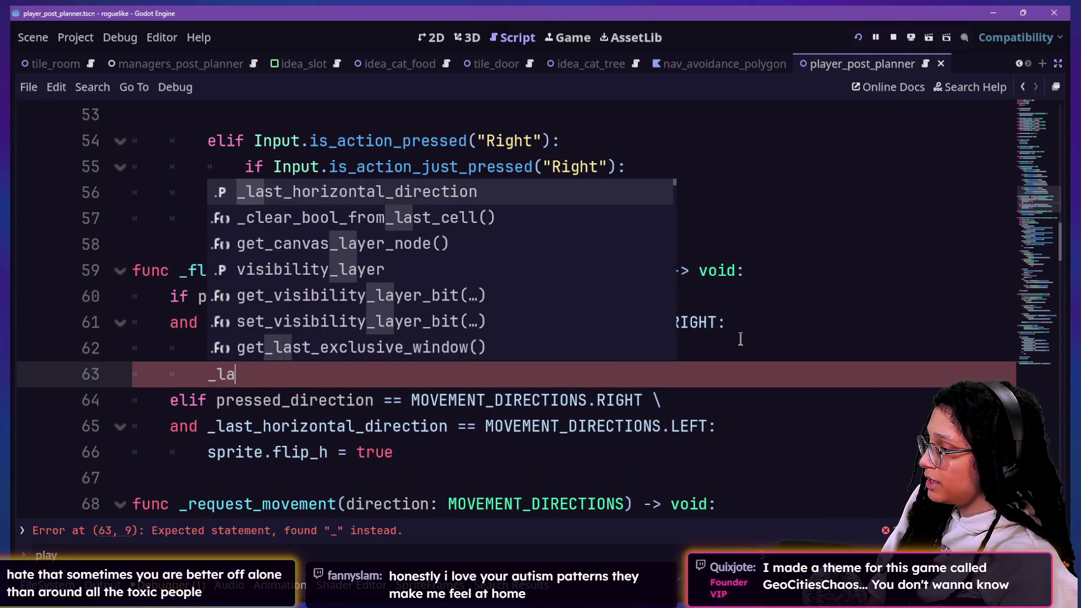
{"action": "type", "text": "st"}
{"action": "key", "text": "Return"}
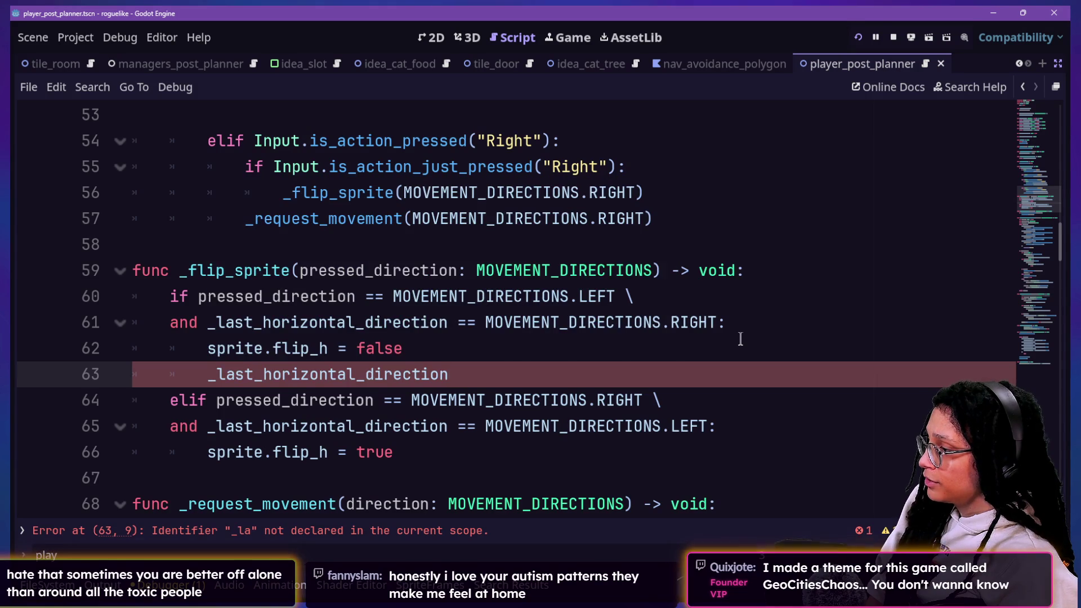
{"action": "type", "text": "= "}
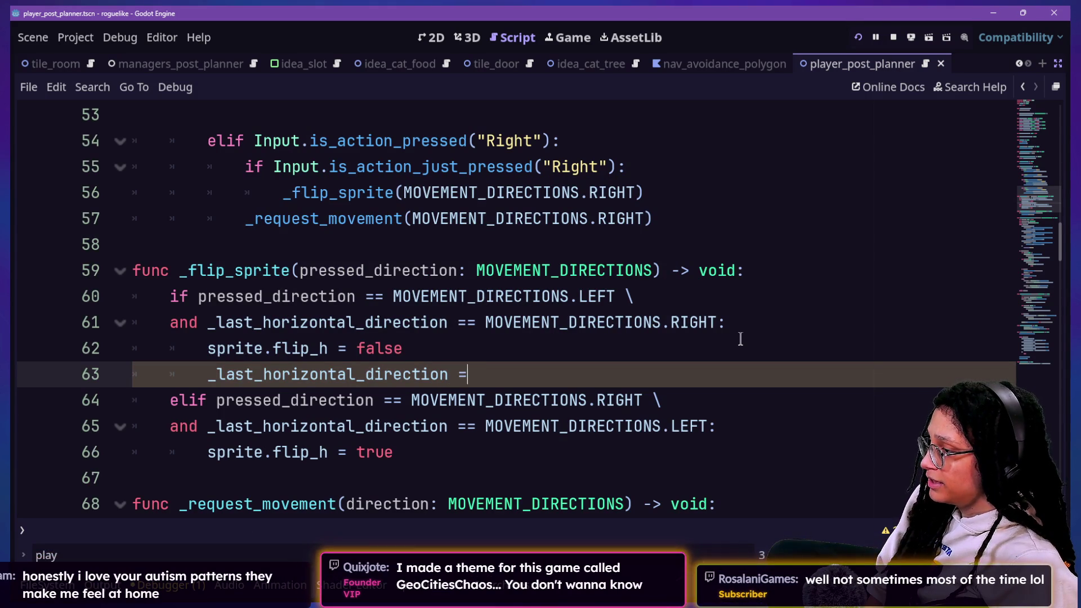
{"action": "type", "text": "MOVE"}
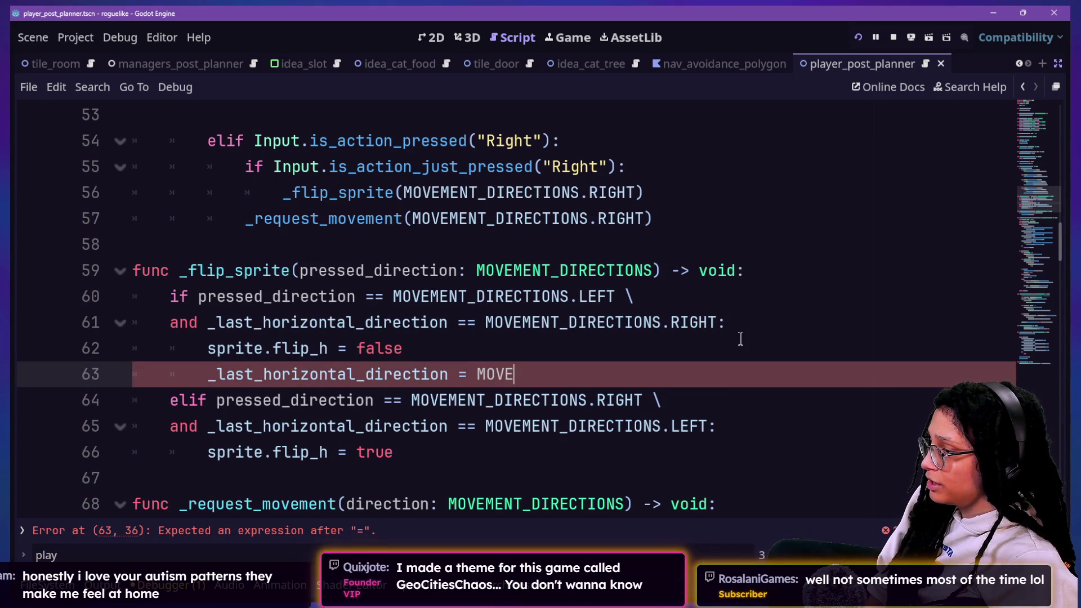
{"action": "key", "text": "Return"}
{"action": "type", "text": ".LEFT"}
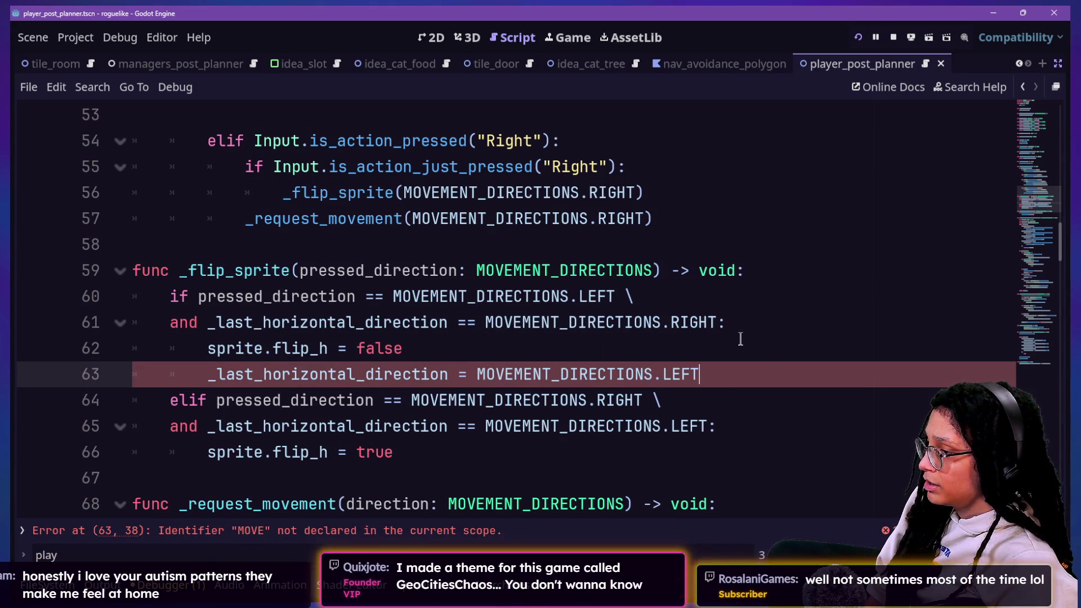
Step: Paste the assignment under sprite.flip_h = true, change it to RIGHT, and save the script
{"action": "left_click", "coordinate": [725, 430]}
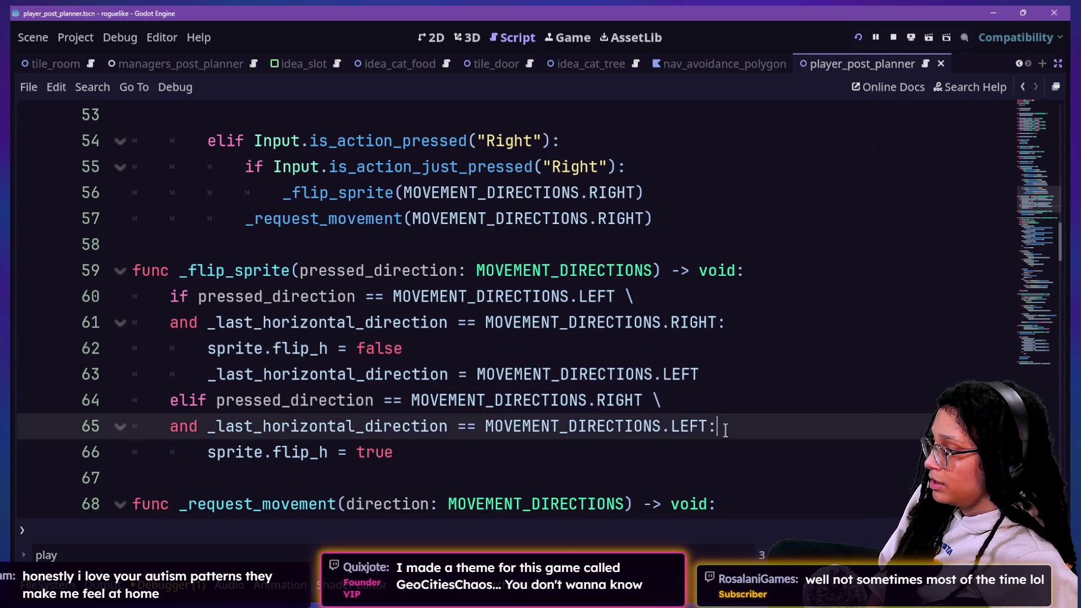
{"action": "key", "text": "Down"}
{"action": "key", "text": "End"}
{"action": "key", "text": "Return"}
{"action": "type", "text": "_last_horizontal_direction = MOVEMENT_DIRECTIONS.LEFT"}
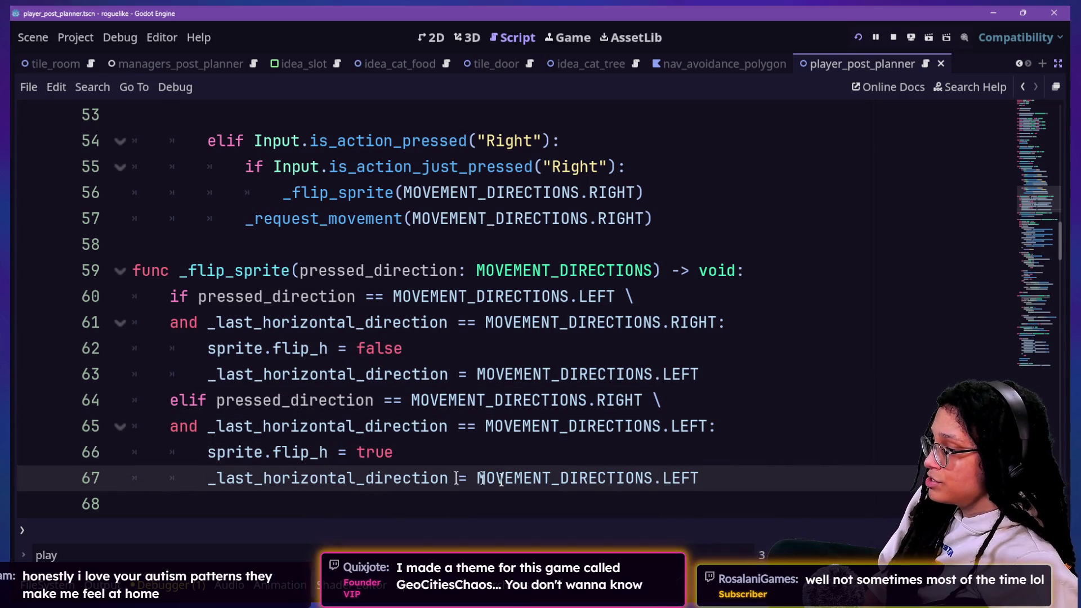
{"action": "key", "text": "BackSpace"}
{"action": "key", "text": "BackSpace"}
{"action": "key", "text": "BackSpace"}
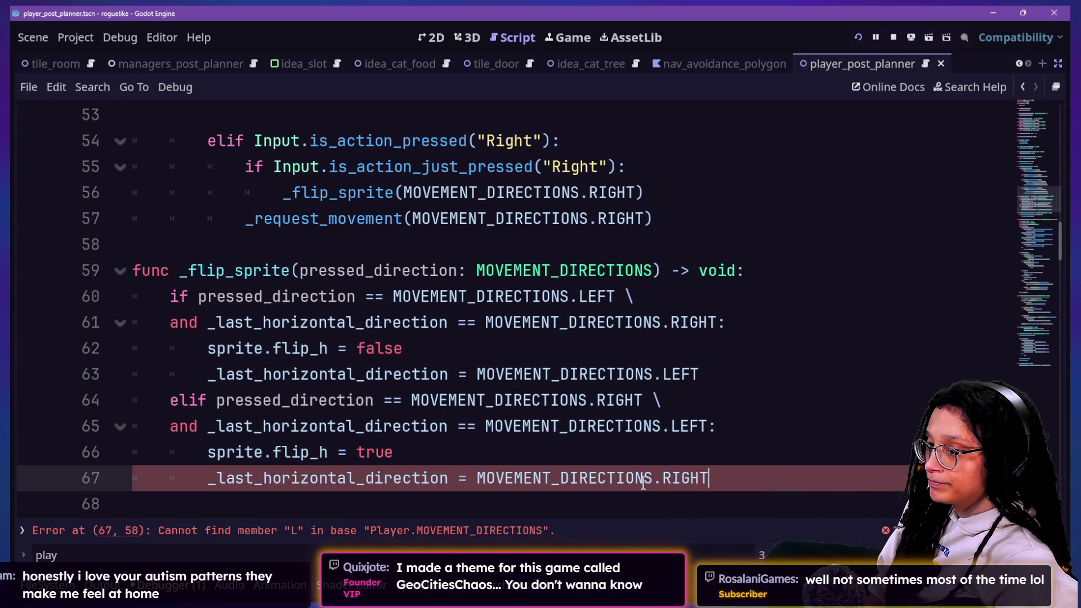
{"action": "left_click", "coordinate": [572, 357]}
{"action": "left_click", "coordinate": [635, 244]}
{"action": "left_click", "coordinate": [719, 321]}
{"action": "left_click", "coordinate": [719, 427]}
{"action": "key", "text": "ctrl+s"}
{"action": "left_click", "coordinate": [719, 399]}
{"action": "left_click", "coordinate": [734, 341]}
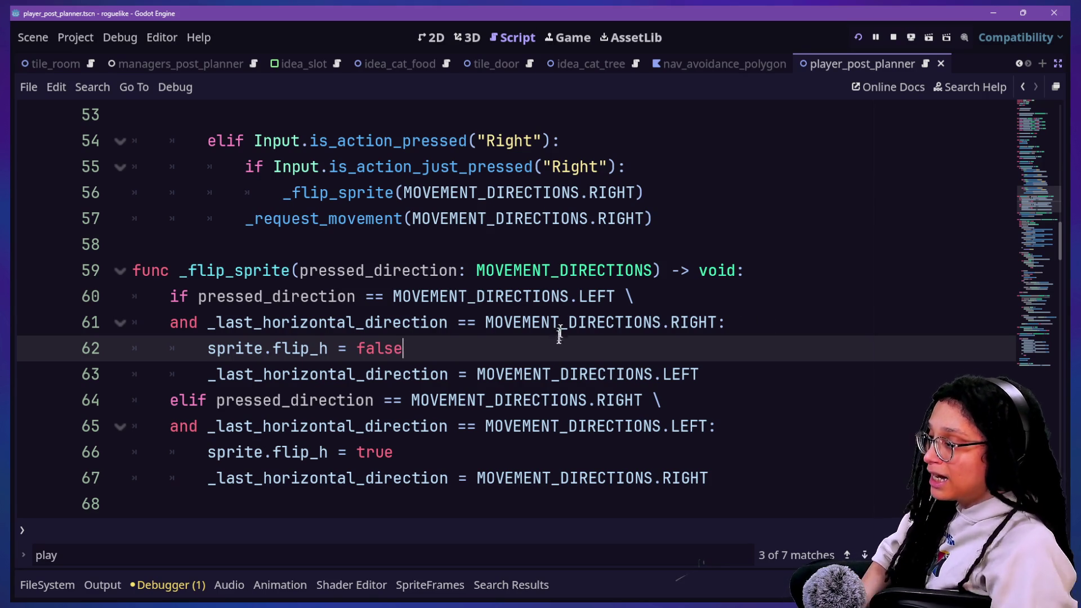
Step: Save the flip script, run the project, choose the Mewsky platform and start the level
{"action": "left_click", "coordinate": [563, 374]}
{"action": "left_click", "coordinate": [568, 321]}
{"action": "key", "text": "ctrl+s"}
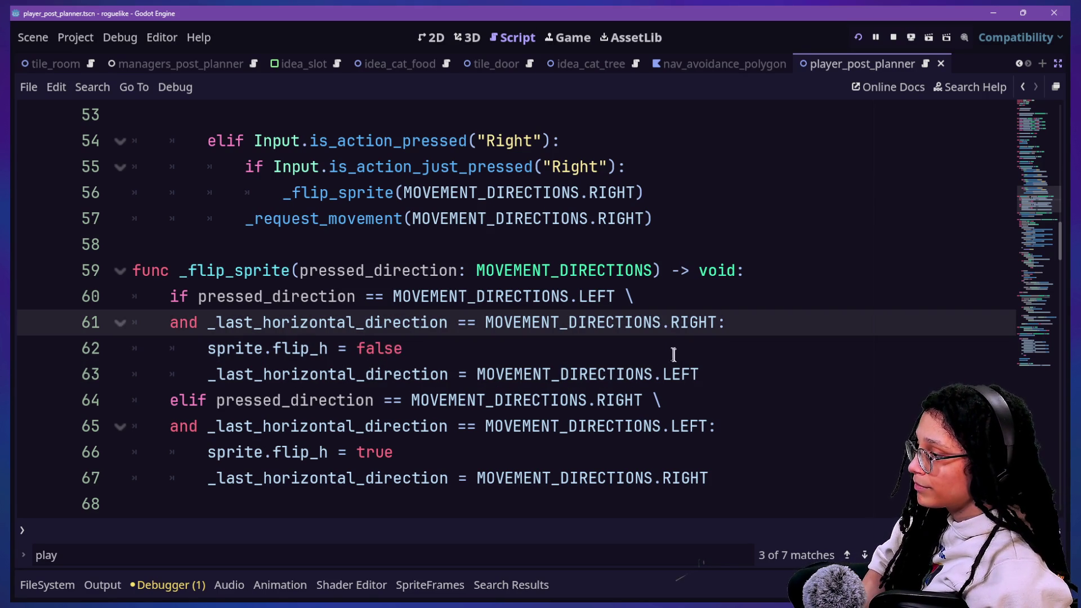
{"action": "left_click", "coordinate": [670, 344]}
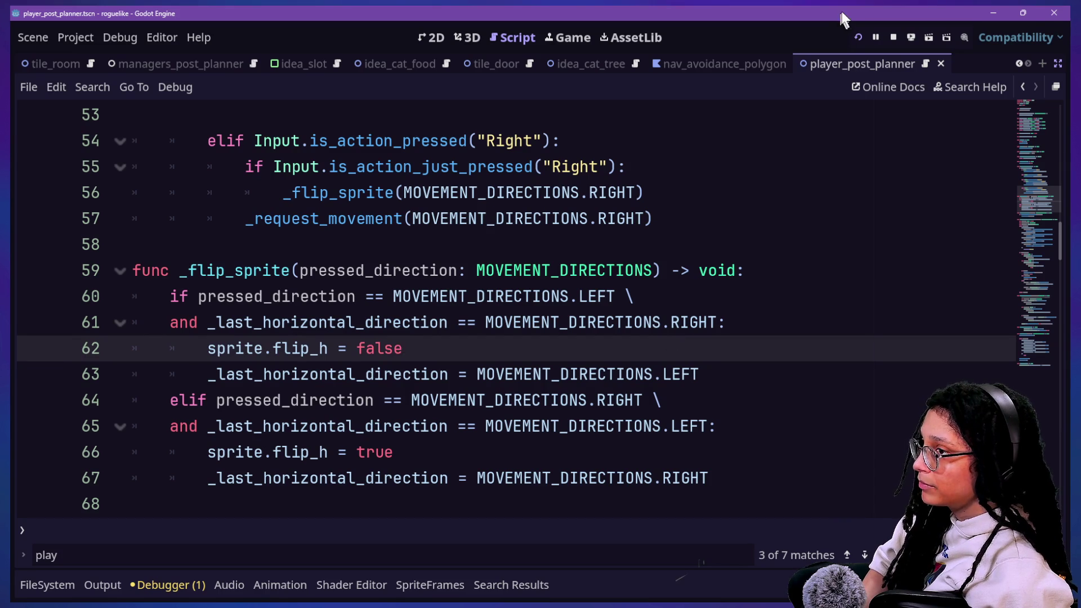
{"action": "left_click", "coordinate": [860, 37]}
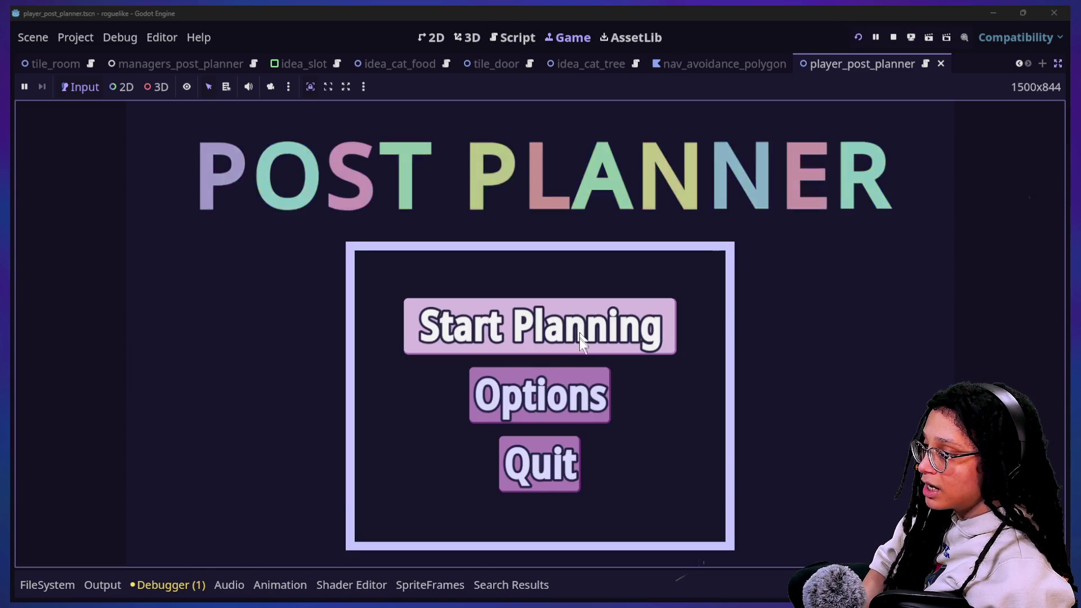
{"action": "left_click", "coordinate": [580, 339]}
{"action": "left_click", "coordinate": [506, 342]}
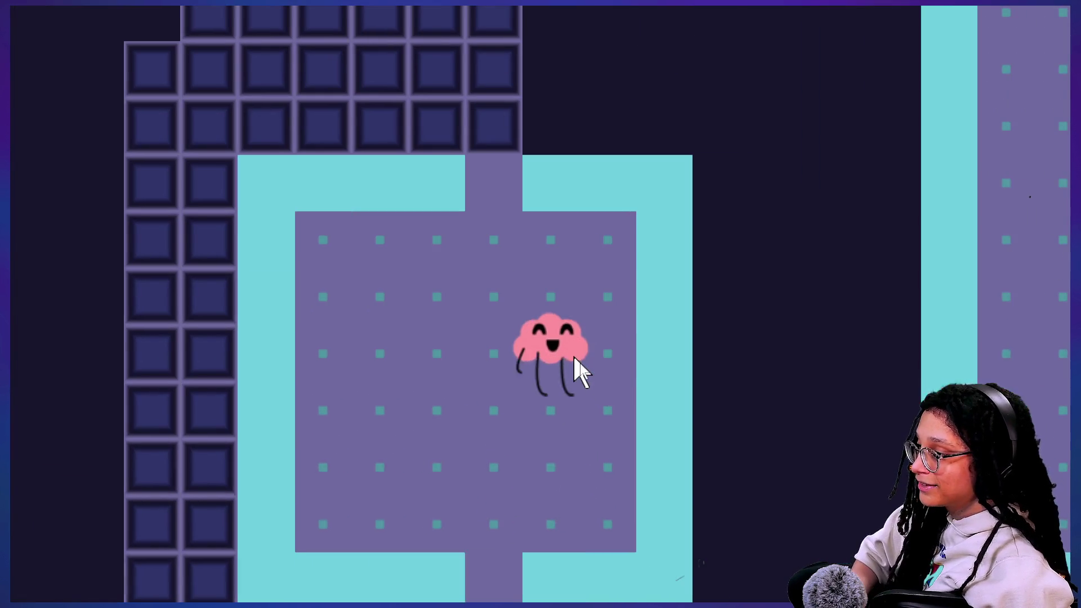
Step: Walk the pink cloud out of the room, up the staircase and into the next room with the arrow keys
{"action": "key", "text": "Left"}
{"action": "key", "text": "Left"}
{"action": "key", "text": "Left"}
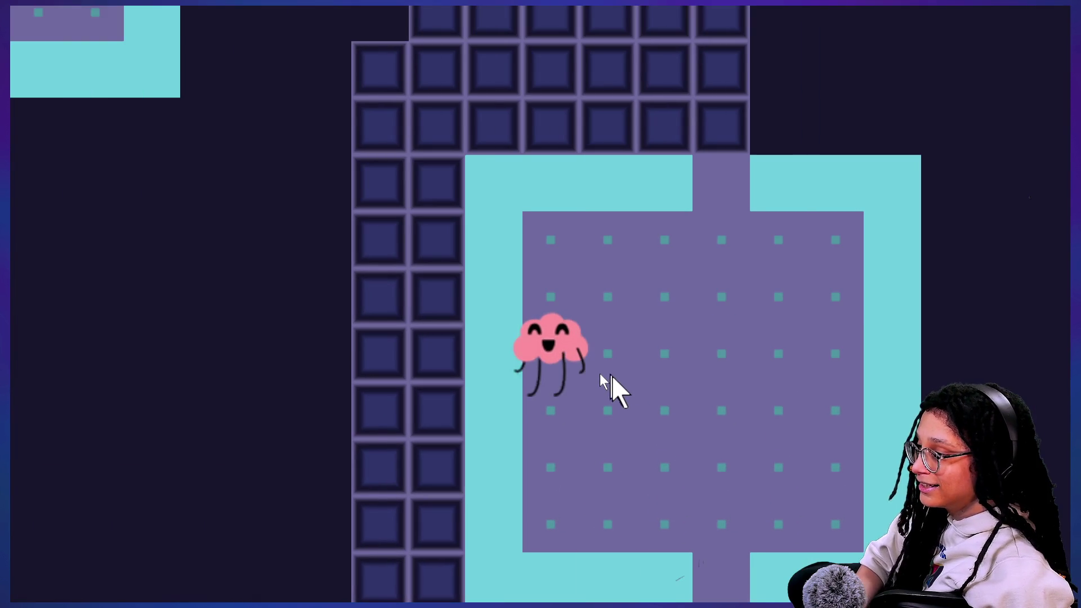
{"action": "key", "text": "Right"}
{"action": "key", "text": "Up"}
{"action": "key", "text": "Left"}
{"action": "key", "text": "Right"}
{"action": "key", "text": "Down"}
{"action": "key", "text": "Left"}
{"action": "key", "text": "Right"}
{"action": "key", "text": "Up"}
{"action": "key", "text": "Up"}
{"action": "key", "text": "Up"}
{"action": "key", "text": "Up"}
{"action": "key", "text": "Up"}
{"action": "key", "text": "Up"}
{"action": "key", "text": "Left"}
{"action": "key", "text": "Left"}
{"action": "key", "text": "Down"}
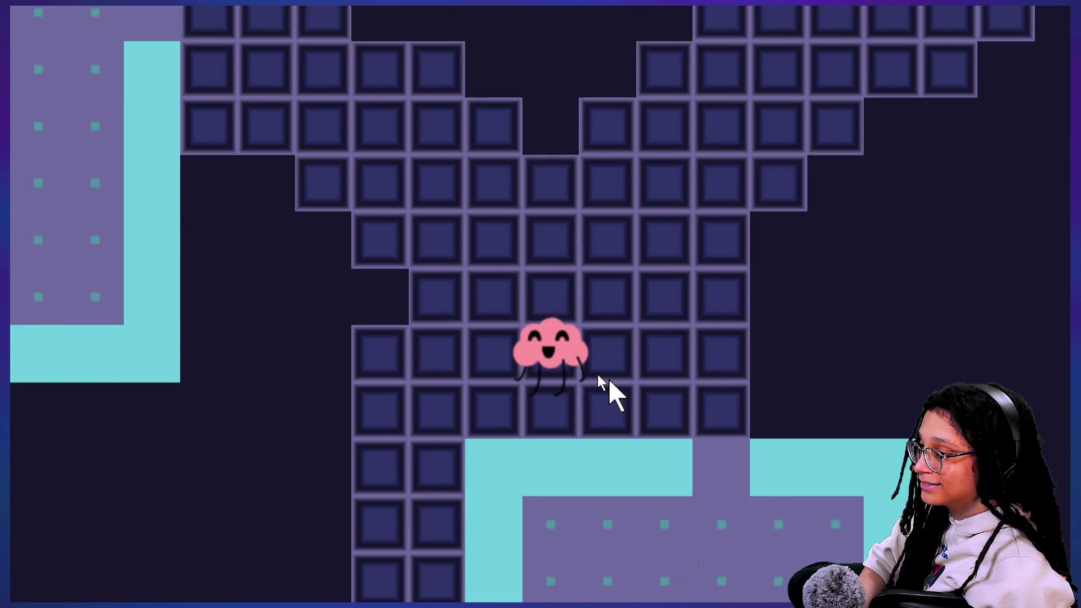
{"action": "key", "text": "Right"}
{"action": "key", "text": "Right"}
{"action": "key", "text": "Up"}
{"action": "key", "text": "Up"}
{"action": "key", "text": "Up"}
{"action": "key", "text": "Right"}
{"action": "key", "text": "Right"}
{"action": "key", "text": "Right"}
{"action": "key", "text": "Up"}
{"action": "key", "text": "Up"}
{"action": "key", "text": "Up"}
{"action": "key", "text": "Up"}
{"action": "key", "text": "Right"}
{"action": "key", "text": "Right"}
{"action": "key", "text": "Right"}
{"action": "key", "text": "Right"}
{"action": "key", "text": "Right"}
{"action": "key", "text": "Right"}
{"action": "key", "text": "Down"}
{"action": "key", "text": "Down"}
{"action": "key", "text": "Left"}
{"action": "key", "text": "Left"}
{"action": "key", "text": "Right"}
{"action": "key", "text": "Down"}
{"action": "key", "text": "Down"}
{"action": "key", "text": "Down"}
{"action": "key", "text": "Left"}
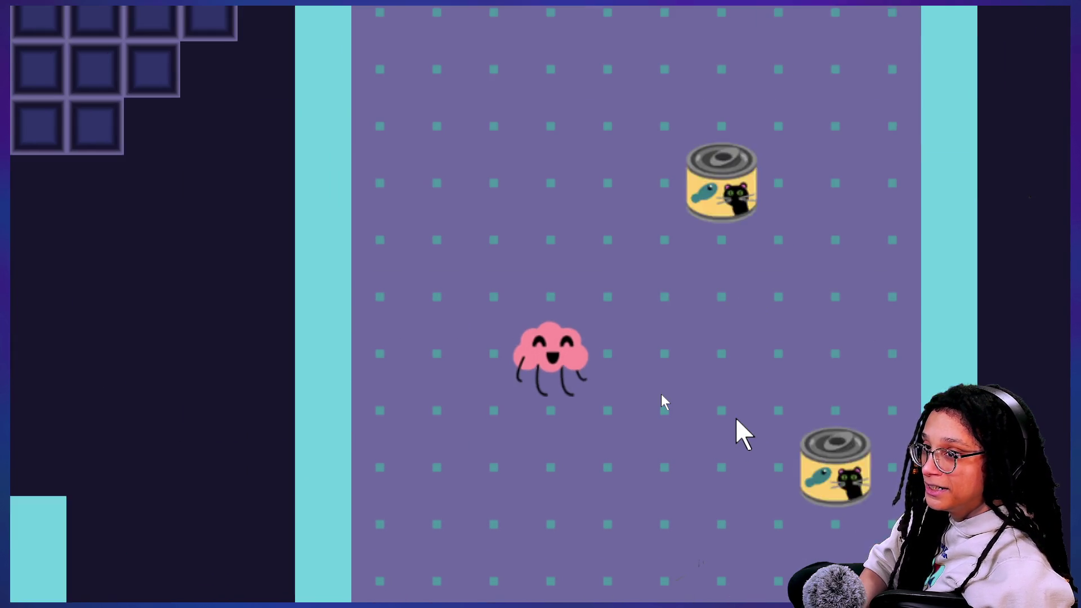
{"action": "key", "text": "Left"}
{"action": "key", "text": "Left"}
{"action": "key", "text": "Down"}
{"action": "key", "text": "Down"}
{"action": "key", "text": "Right"}
{"action": "key", "text": "Right"}
{"action": "key", "text": "Right"}
{"action": "key", "text": "Up"}
{"action": "key", "text": "Up"}
{"action": "key", "text": "Up"}
{"action": "key", "text": "Up"}
{"action": "key", "text": "Up"}
{"action": "key", "text": "Down"}
{"action": "key", "text": "Down"}
{"action": "key", "text": "Down"}
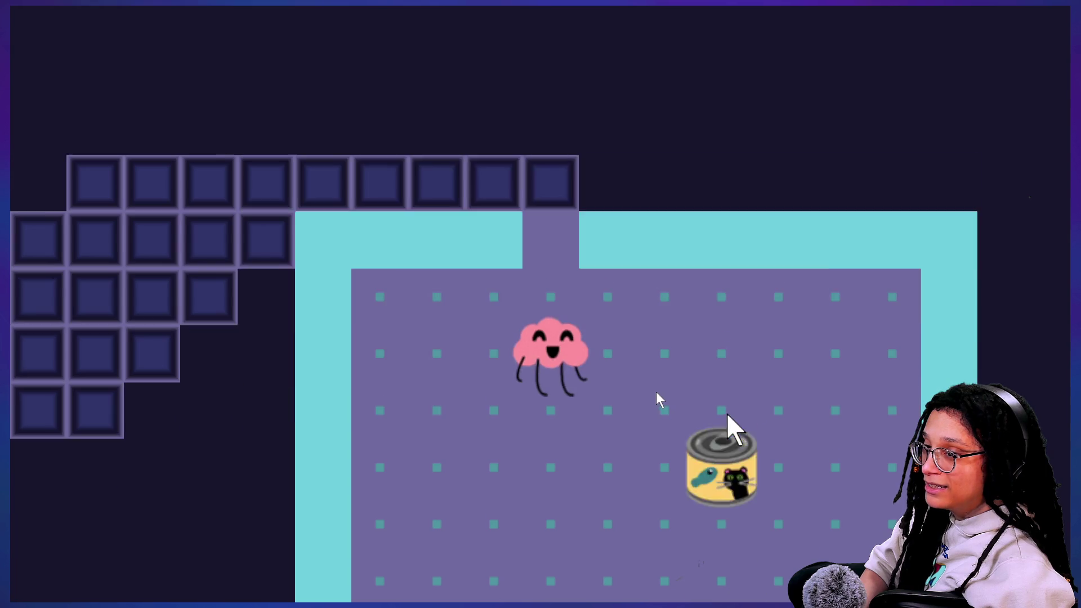
{"action": "key", "text": "Left"}
{"action": "key", "text": "Left"}
{"action": "key", "text": "Left"}
{"action": "key", "text": "Down"}
{"action": "key", "text": "Down"}
{"action": "key", "text": "Down"}
Step: Step the pink cloud left and right repeatedly to test the sprite flipping, passing over the cat food
{"action": "key", "text": "Right"}
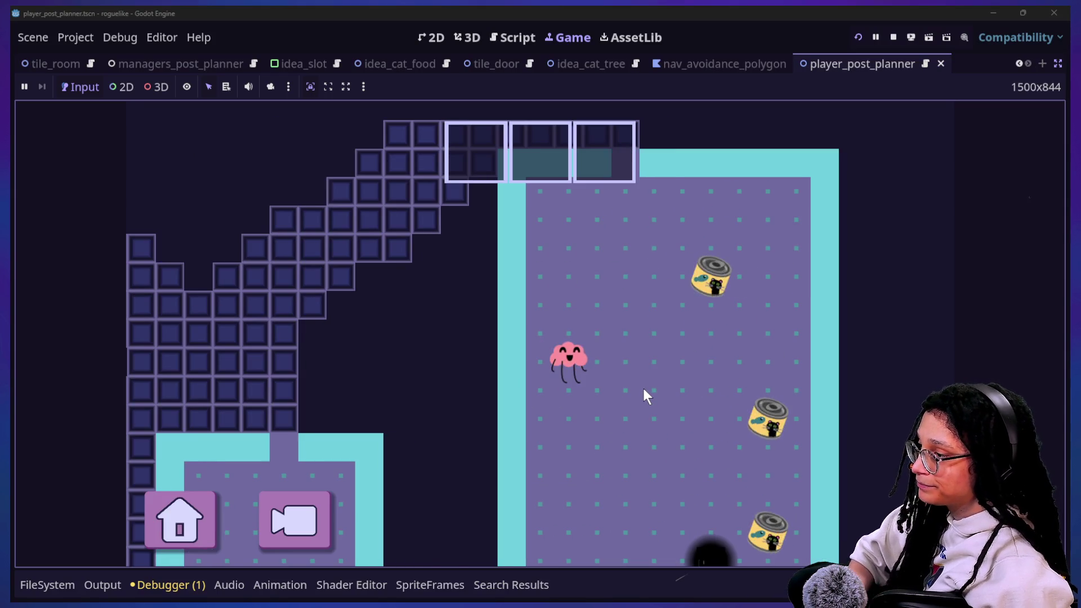
{"action": "key", "text": "Right"}
{"action": "key", "text": "Right"}
{"action": "key", "text": "Left"}
{"action": "key", "text": "Up"}
{"action": "key", "text": "Up"}
{"action": "key", "text": "Right"}
{"action": "key", "text": "Up"}
{"action": "key", "text": "Up"}
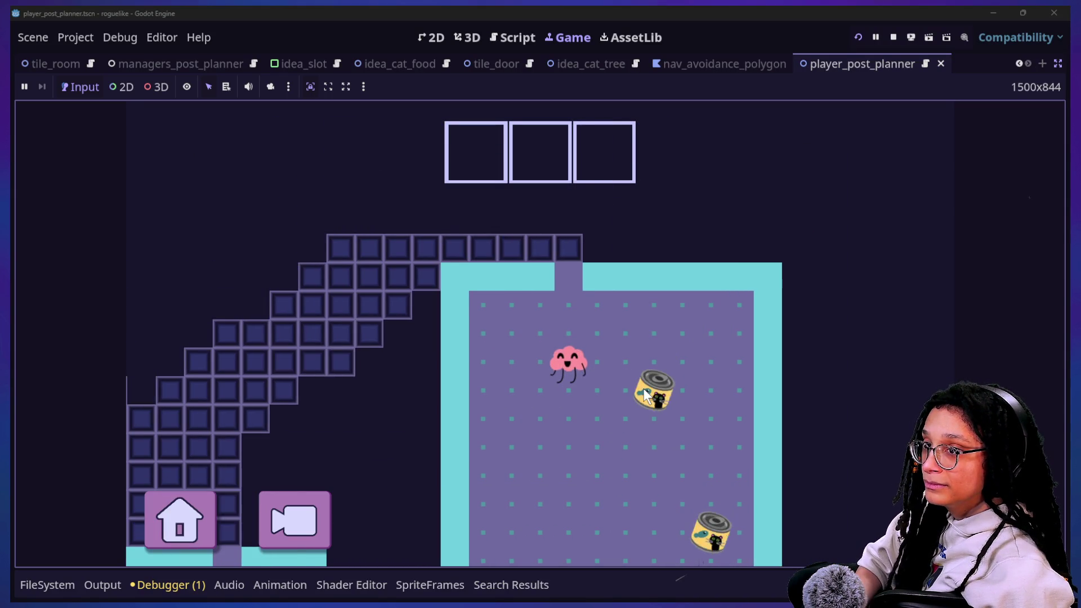
{"action": "key", "text": "Down"}
{"action": "key", "text": "Down"}
{"action": "key", "text": "Down"}
{"action": "key", "text": "Down"}
{"action": "key", "text": "Down"}
{"action": "key", "text": "Down"}
{"action": "key", "text": "Right"}
{"action": "key", "text": "Left"}
{"action": "key", "text": "Right"}
{"action": "key", "text": "Left"}
{"action": "key", "text": "Right"}
{"action": "key", "text": "Left"}
{"action": "key", "text": "Left"}
{"action": "key", "text": "Right"}
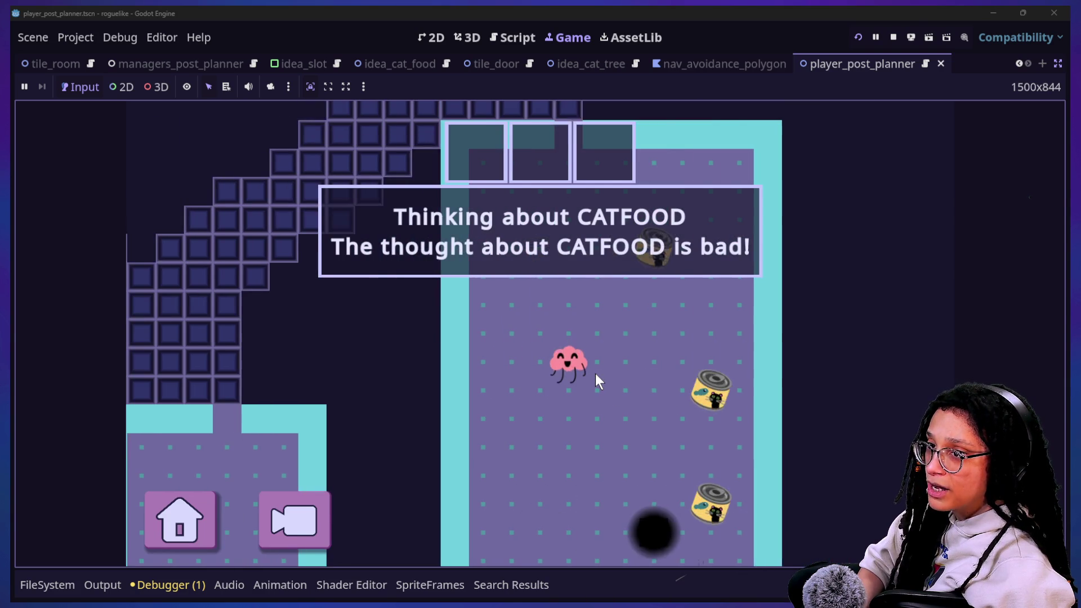
{"action": "key", "text": "Right"}
{"action": "key", "text": "Left"}
{"action": "key", "text": "Left"}
{"action": "key", "text": "Left"}
{"action": "key", "text": "Right"}
{"action": "key", "text": "Up"}
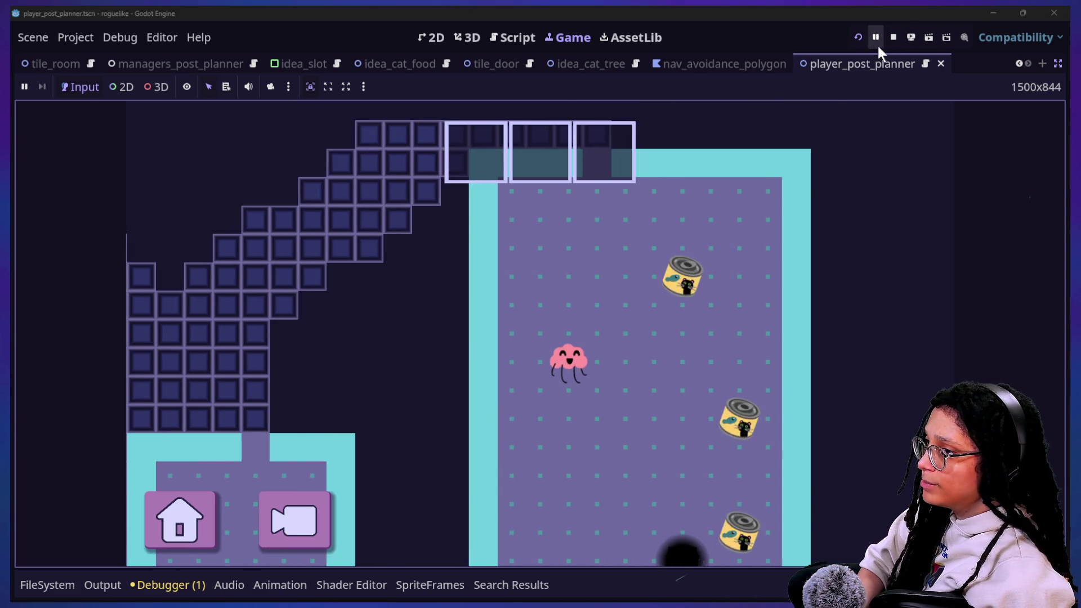